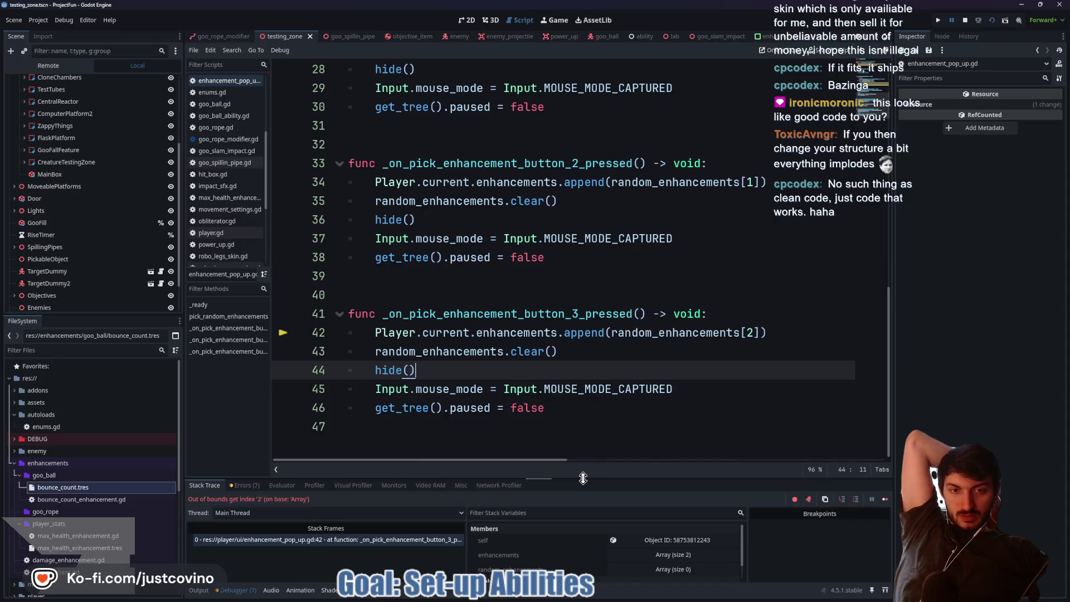
- Check the two-item enhancements array in Stack Variables, shrink the debugger, and stop the session
{"action": "left_click", "coordinate": [667, 394]}
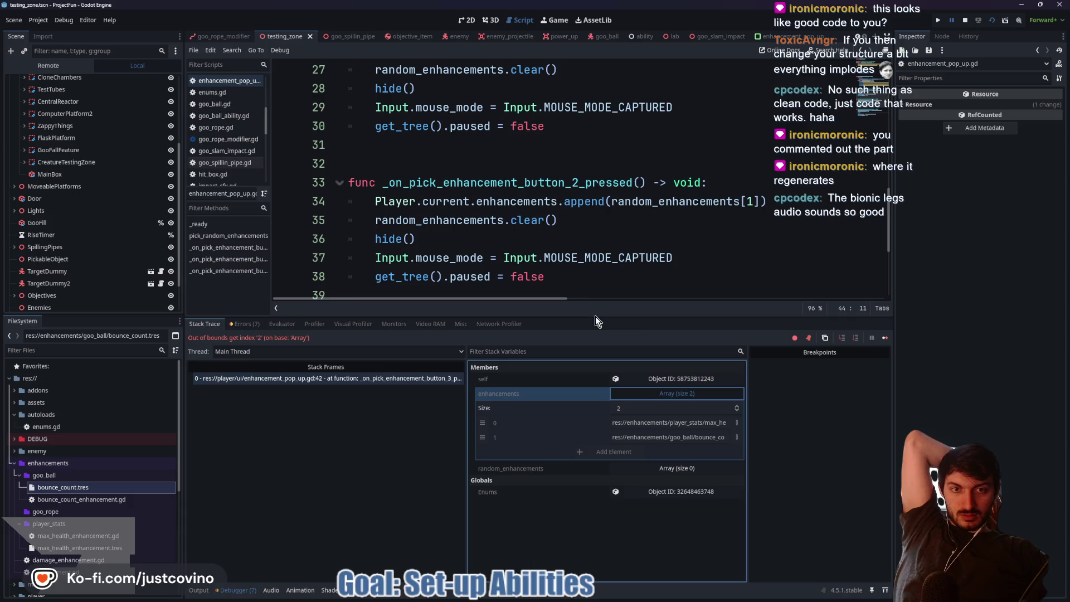
{"action": "left_click_drag", "start_coordinate": [595, 316], "coordinate": [601, 506]}
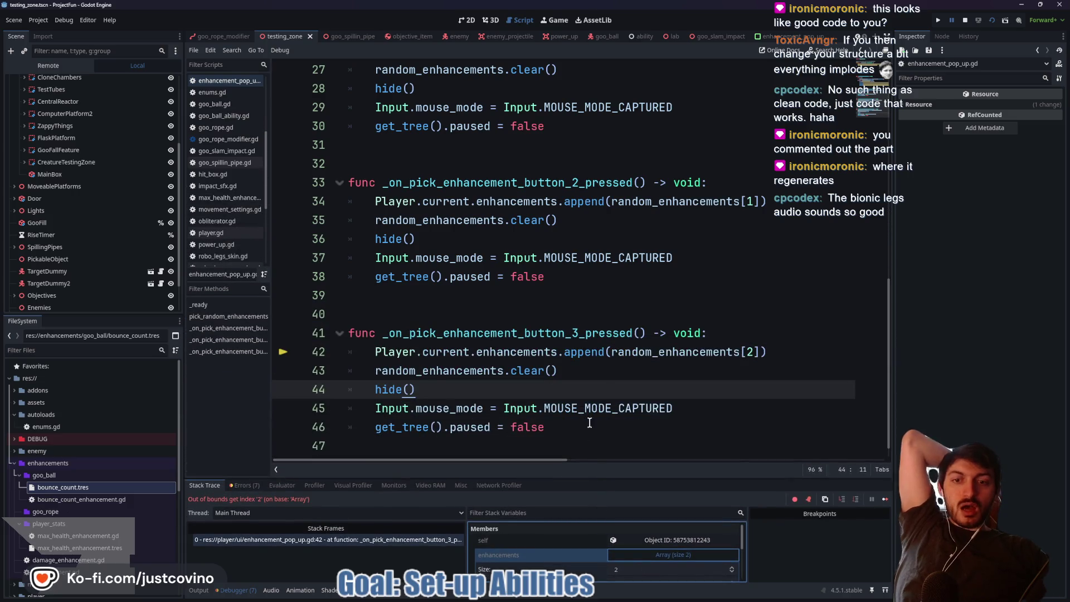
{"action": "left_click", "coordinate": [965, 20]}
{"action": "scroll", "coordinate": [508, 225], "scroll_direction": "up", "scroll_amount": 7}
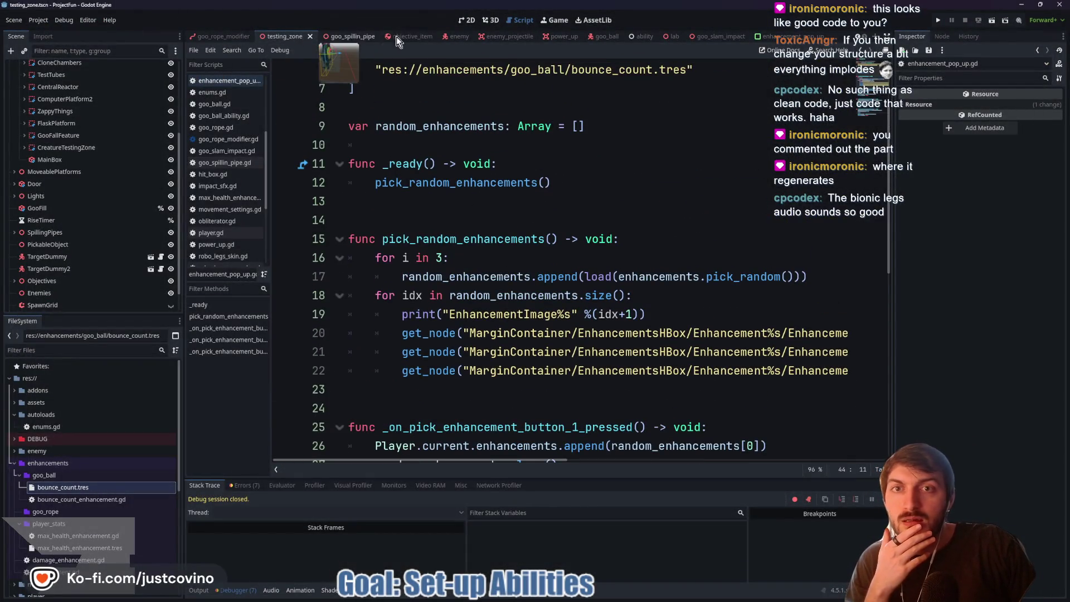
- Delete the _ready function and its leftover blank line from enhancement_pop_up.gd
{"action": "scroll", "coordinate": [467, 199], "scroll_direction": "up", "scroll_amount": 2}
{"action": "left_click_drag", "start_coordinate": [581, 286], "coordinate": [288, 257]}
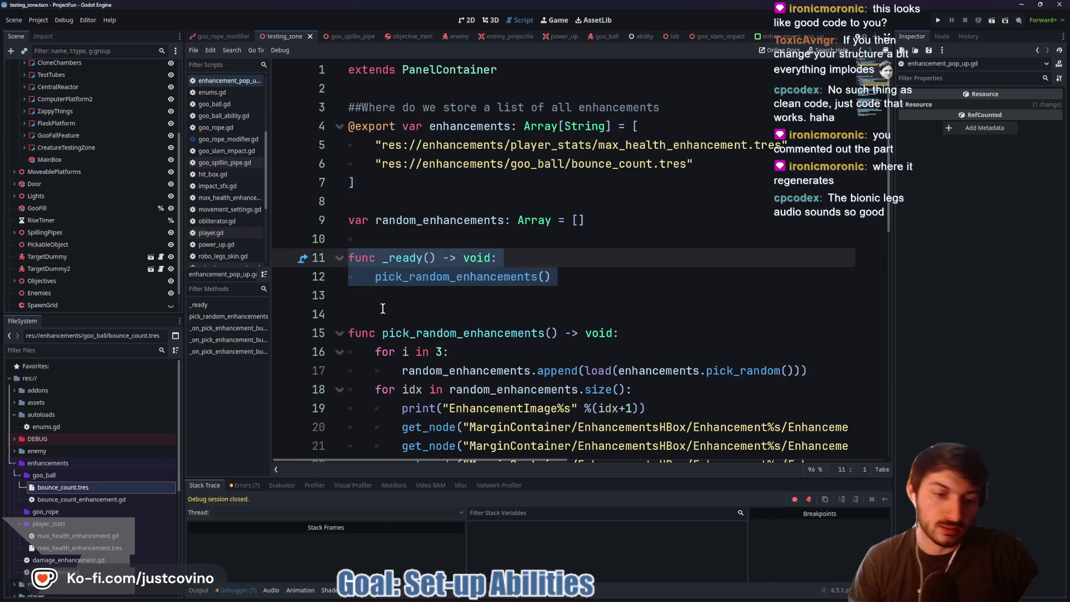
{"action": "key", "text": "BackSpace"}
{"action": "left_click", "coordinate": [368, 238]}
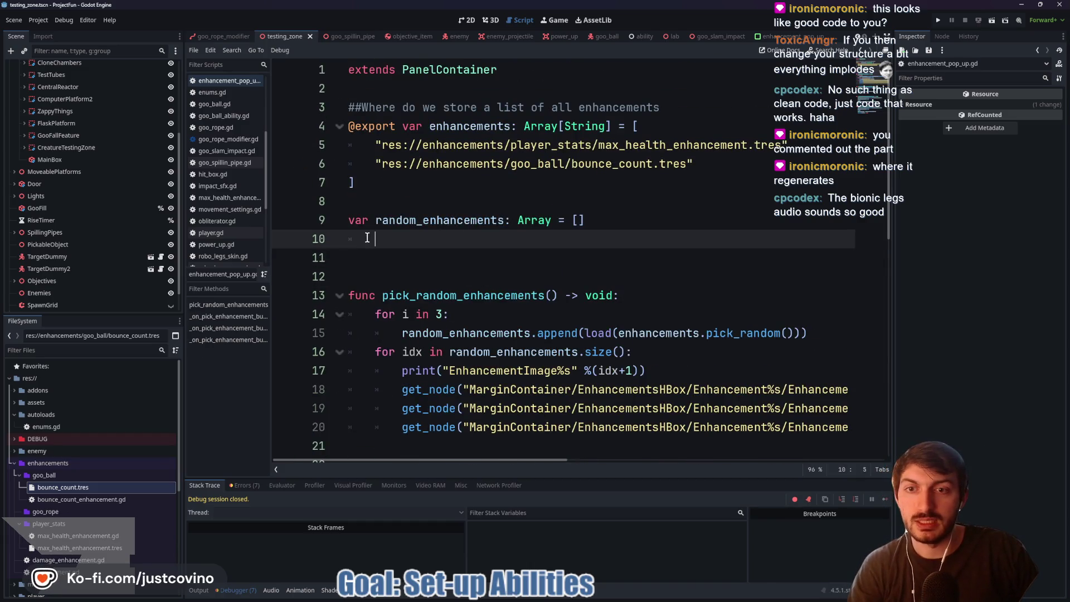
{"action": "key", "text": "BackSpace"}
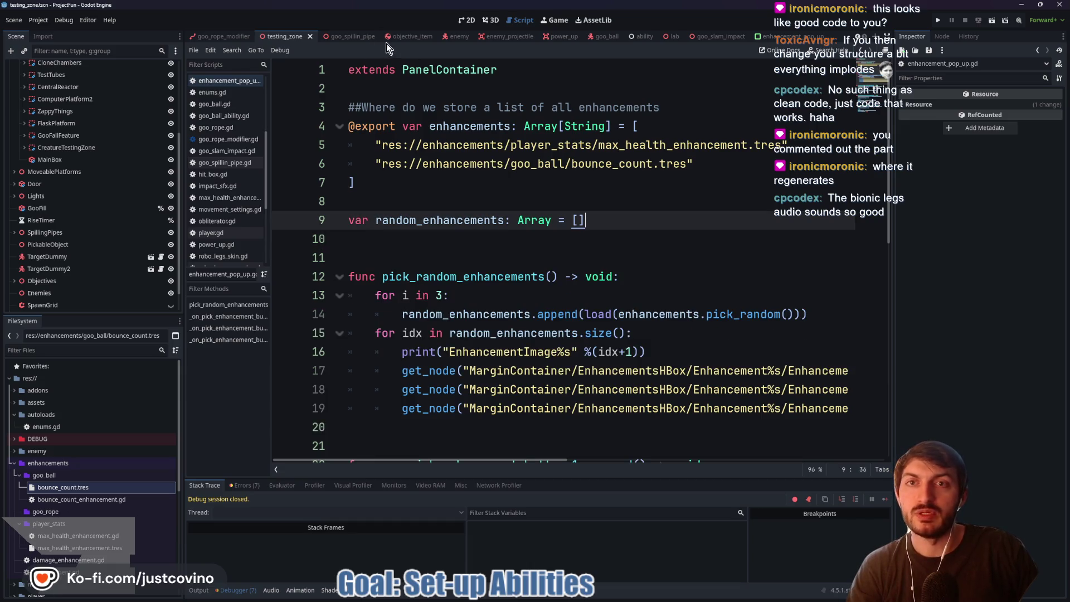
- Uncomment %EnhancementPopUp.pick_random_enhancements() in player.gd, save, and run the game from testing_zone
{"action": "left_click", "coordinate": [228, 36]}
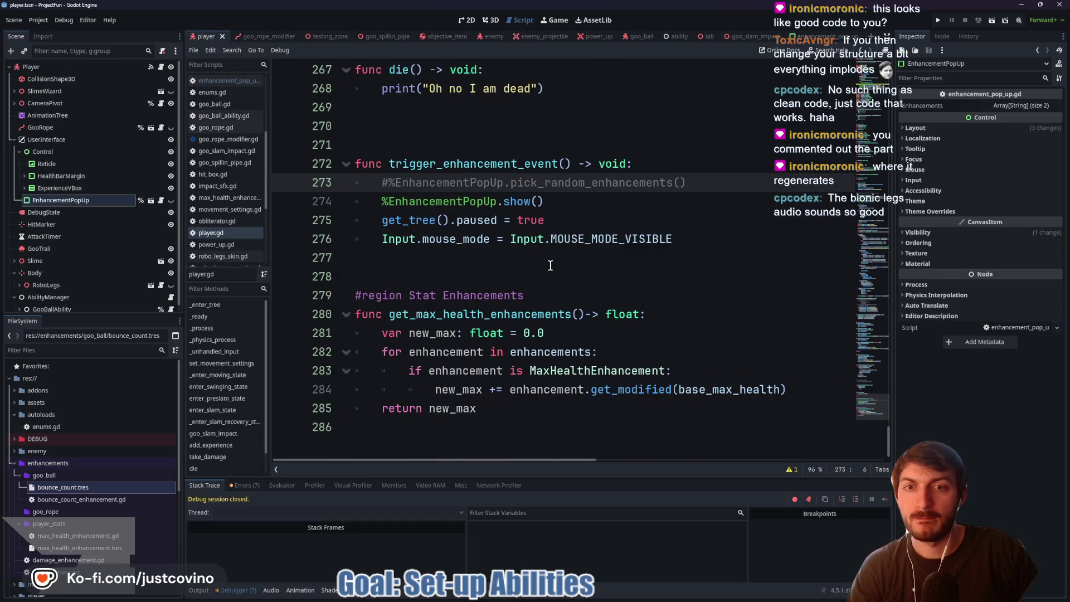
{"action": "key", "text": "BackSpace"}
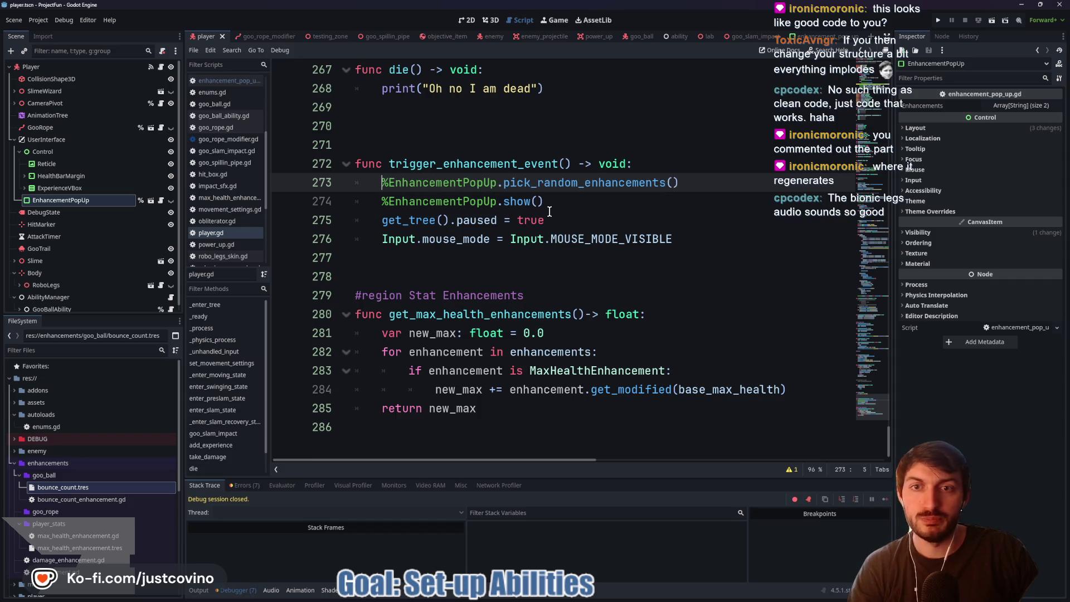
{"action": "key", "text": "ctrl+s"}
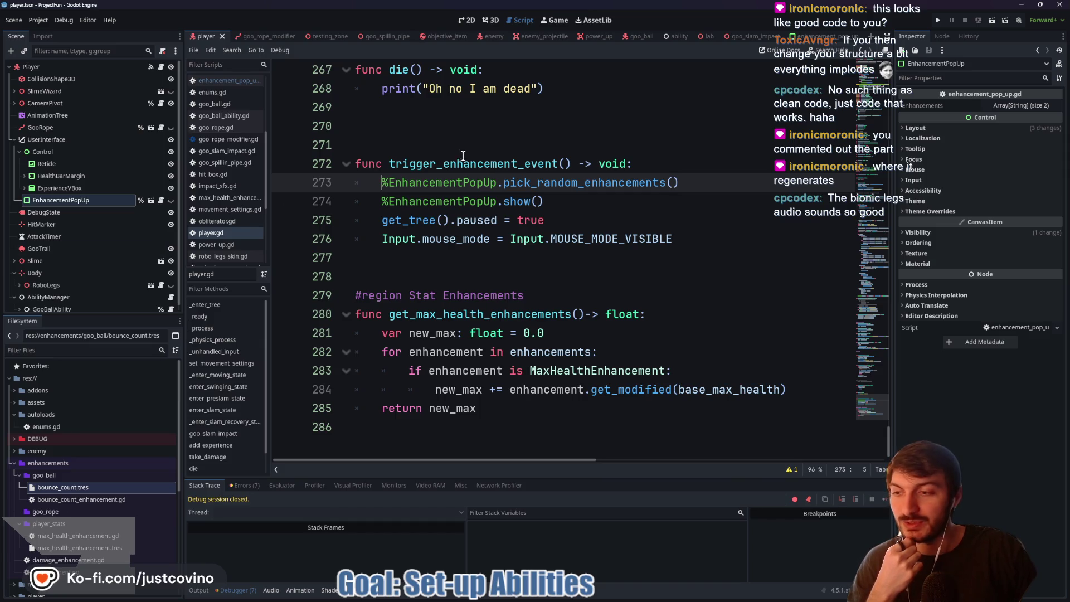
{"action": "left_click", "coordinate": [329, 37]}
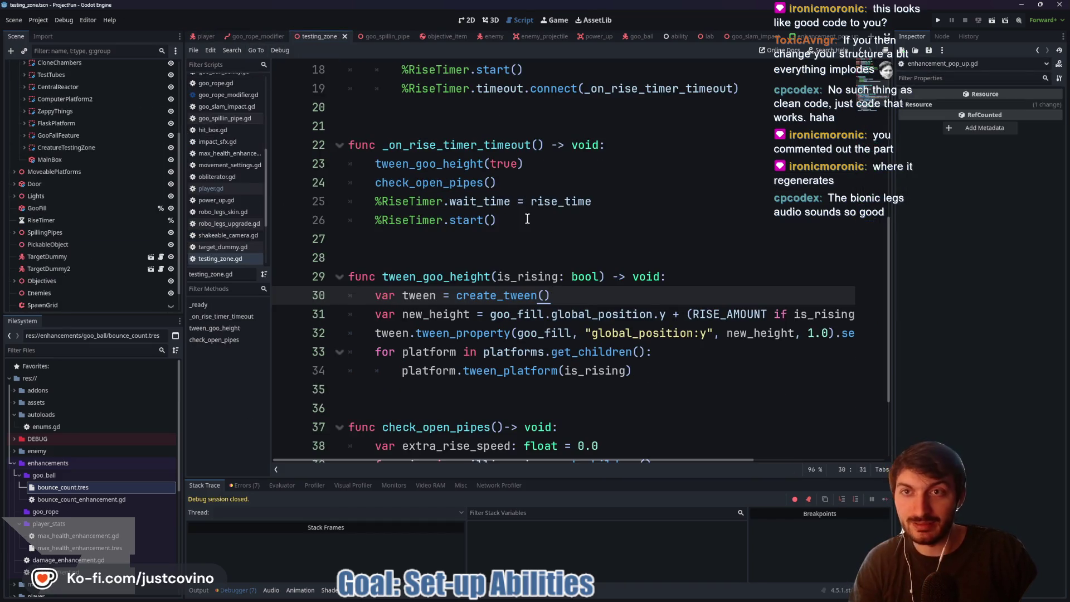
{"action": "key", "text": "F5"}
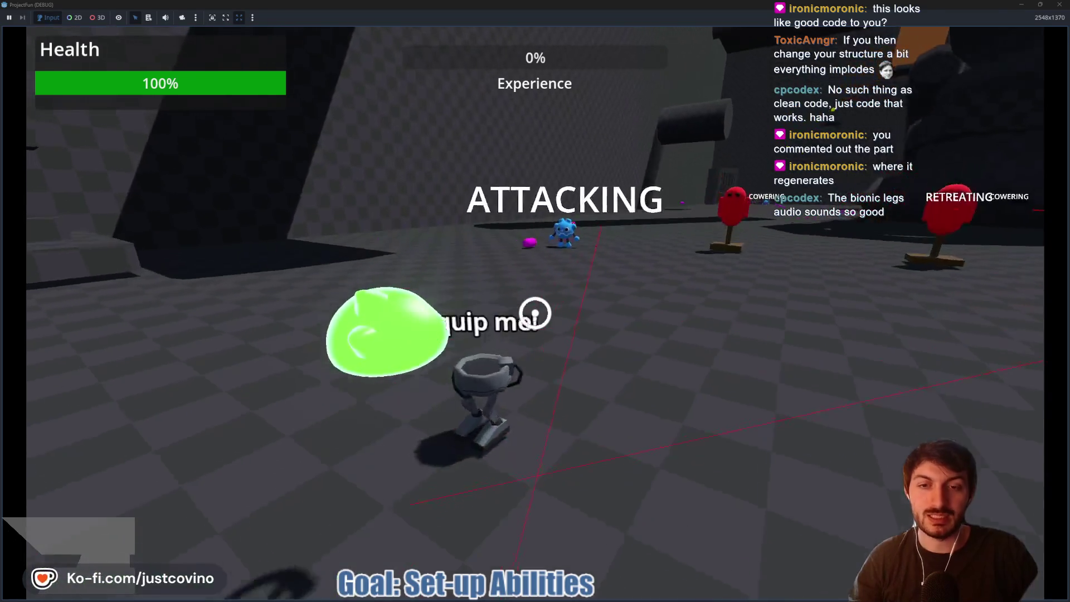
- Walk, shoot goo, swing and slam until the pop-up offers Extra Bounces twice and Max Health
{"action": "key", "text": "w"}
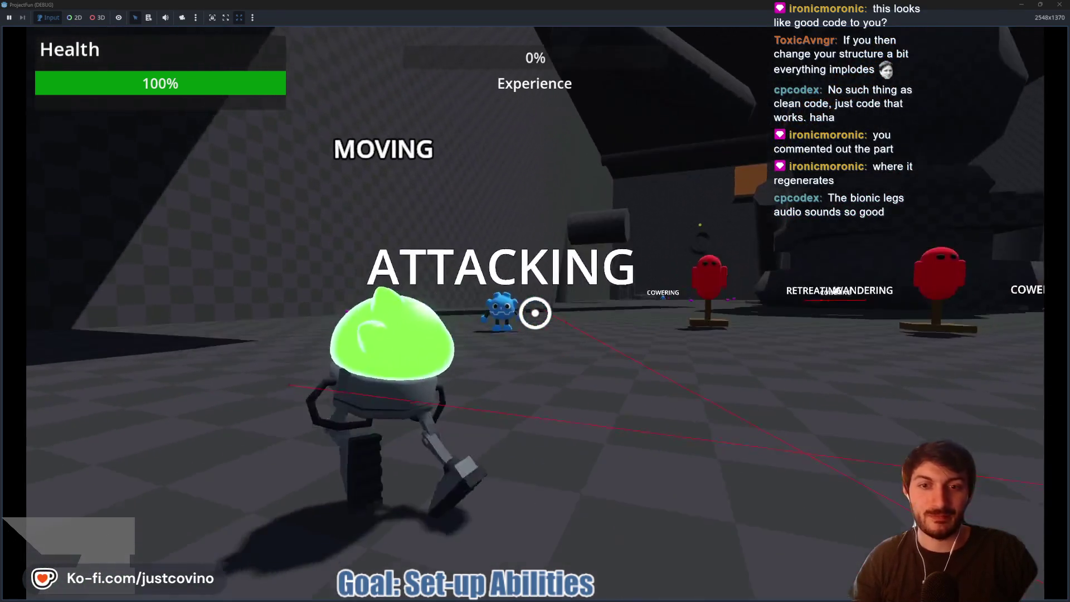
{"action": "left_click", "coordinate": [535, 312]}
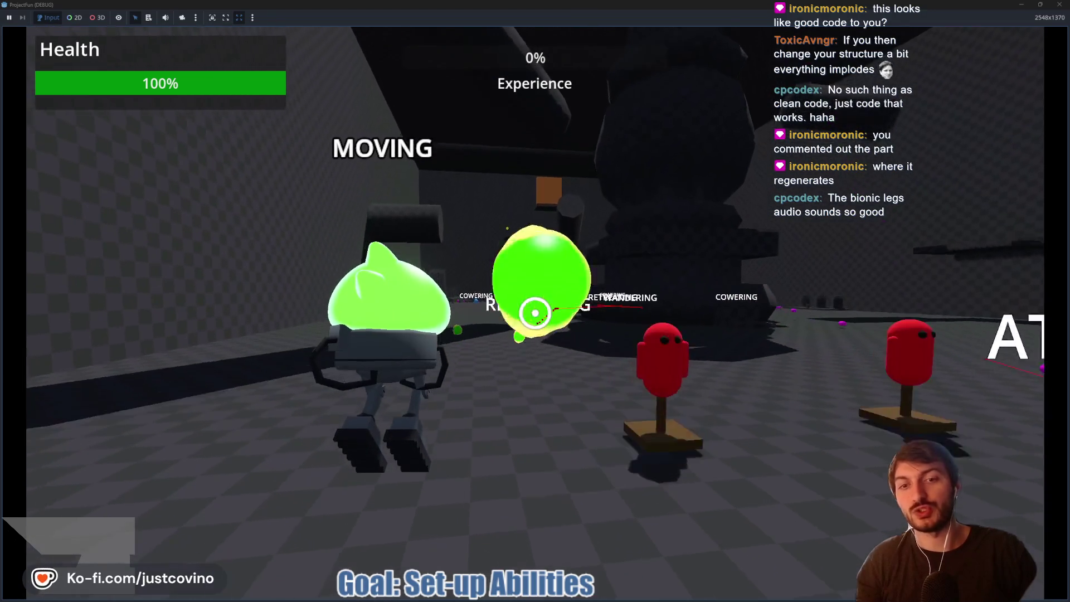
{"action": "left_click", "coordinate": [535, 313]}
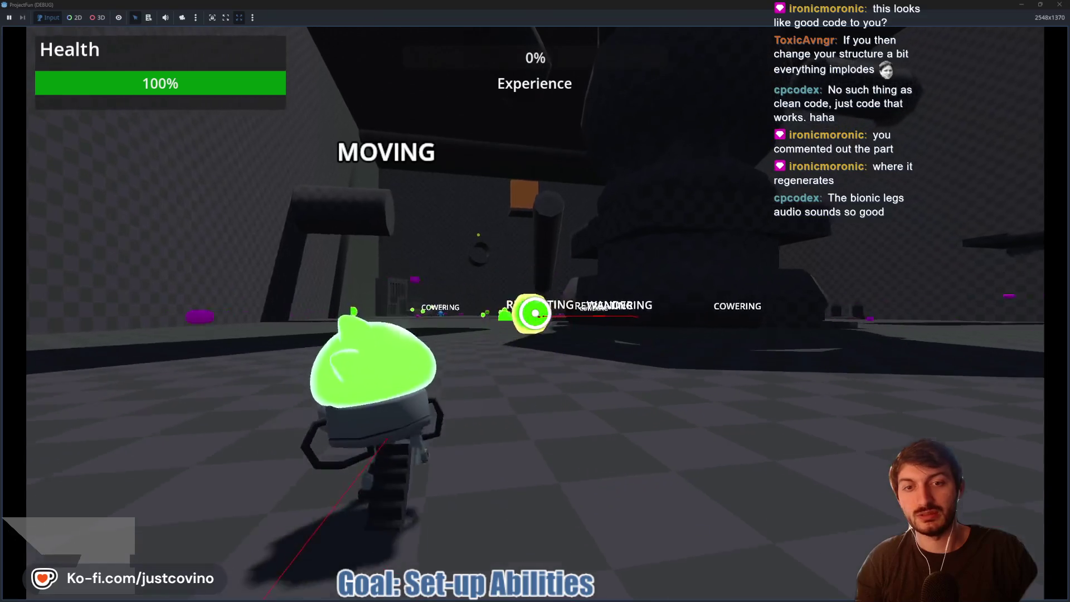
{"action": "right_click", "coordinate": [535, 313]}
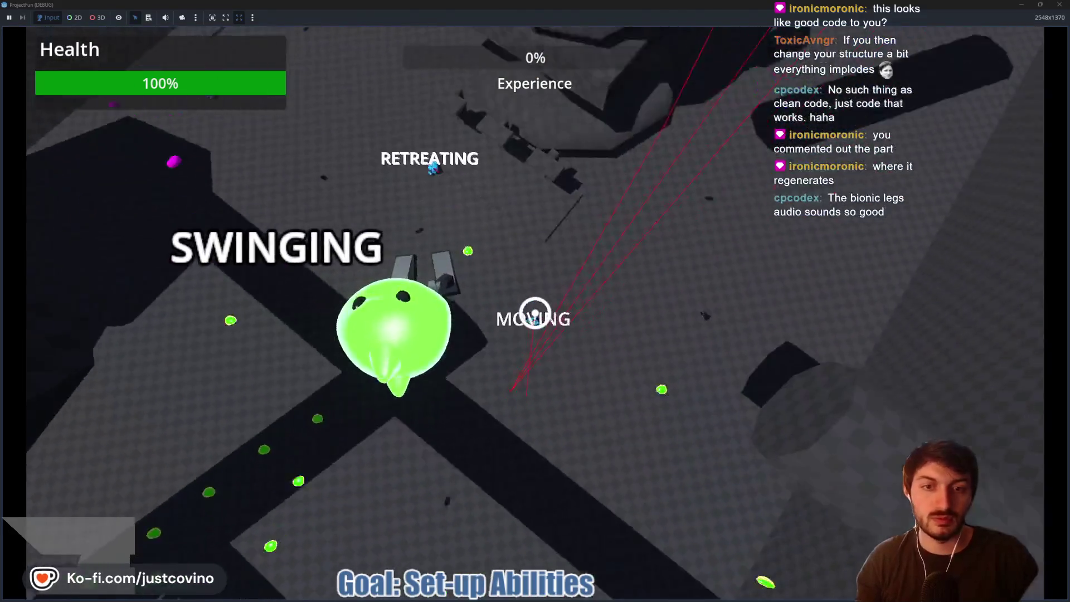
{"action": "left_click", "coordinate": [535, 312]}
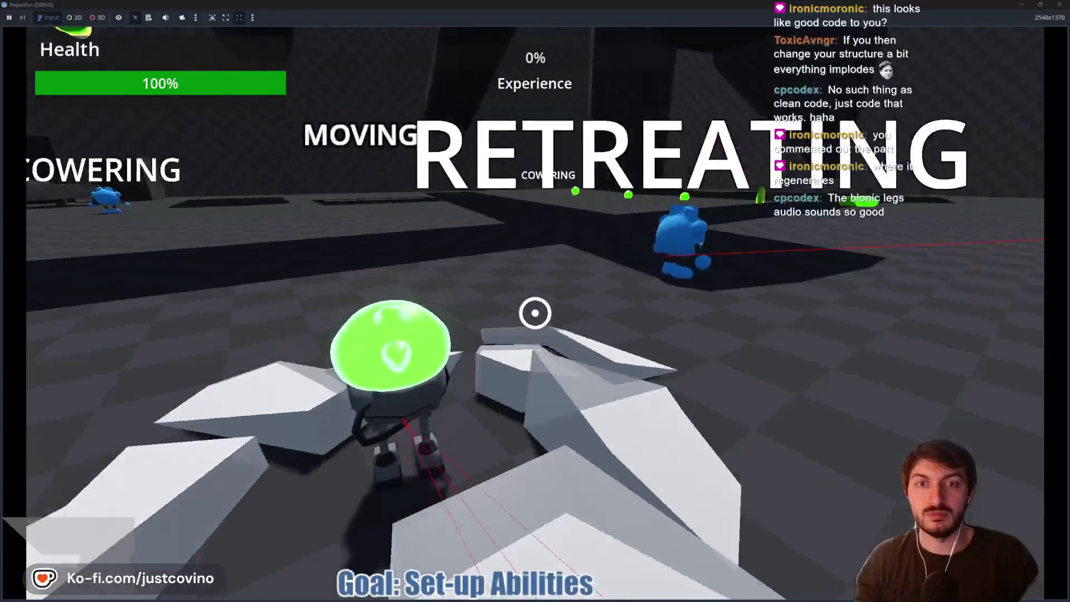
{"action": "left_click", "coordinate": [535, 312]}
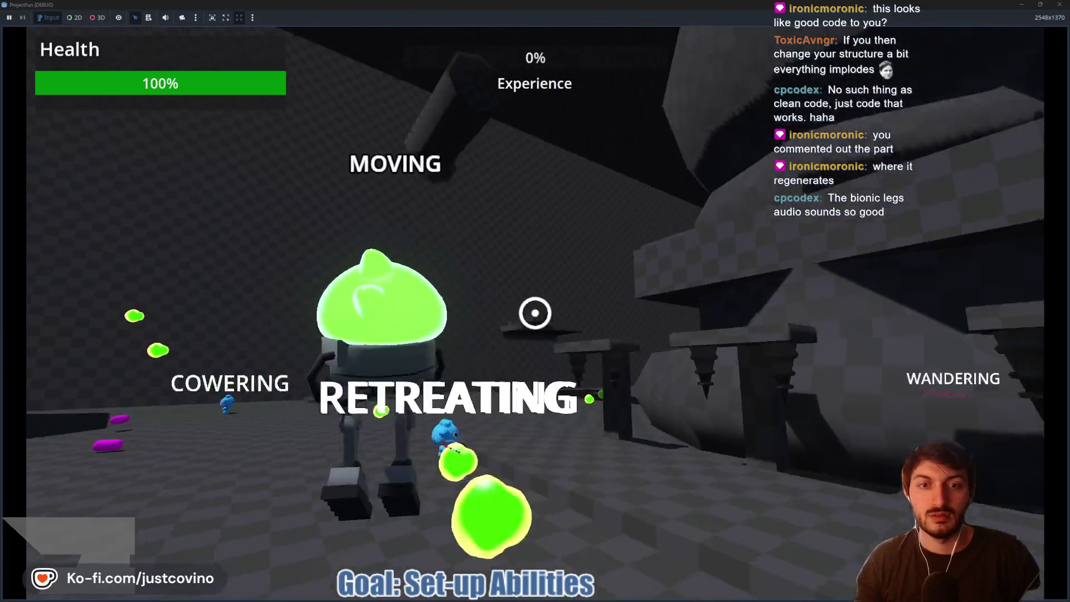
{"action": "right_click", "coordinate": [536, 313]}
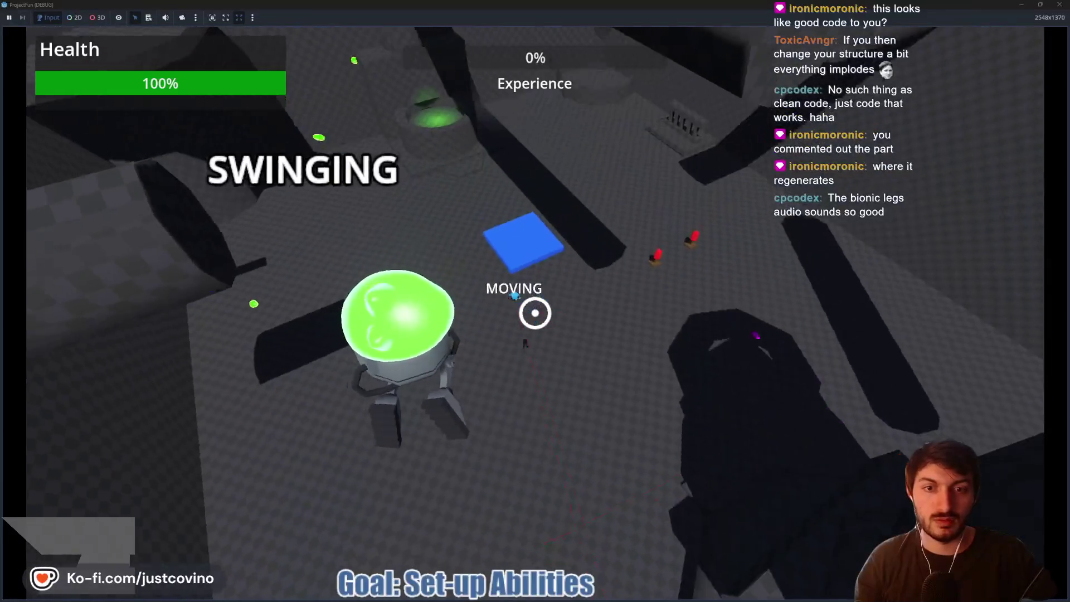
{"action": "left_click", "coordinate": [535, 313]}
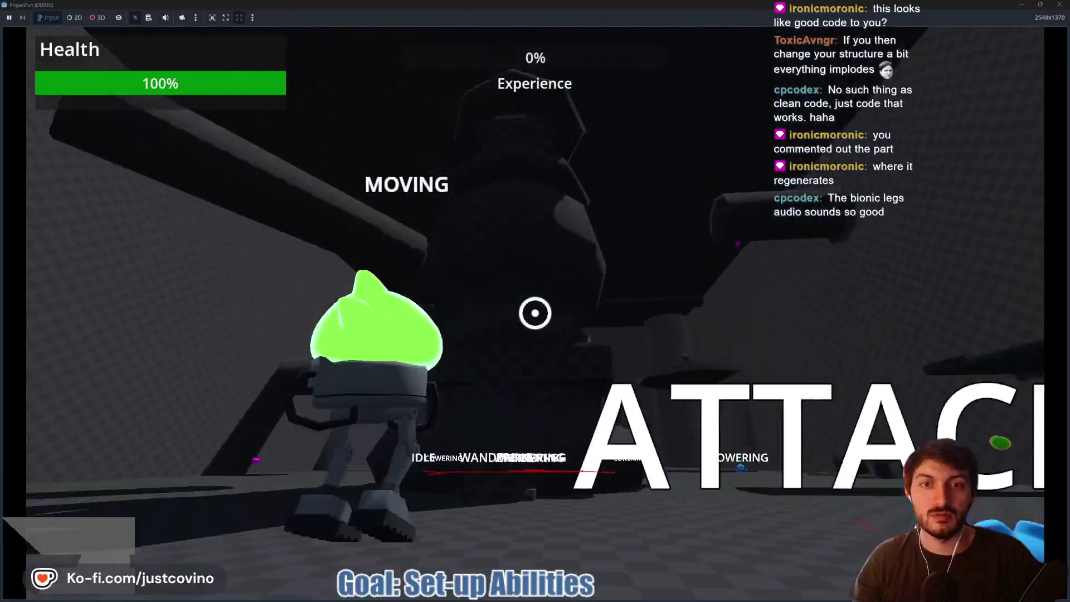
{"action": "right_click", "coordinate": [535, 313]}
{"action": "left_click", "coordinate": [535, 313]}
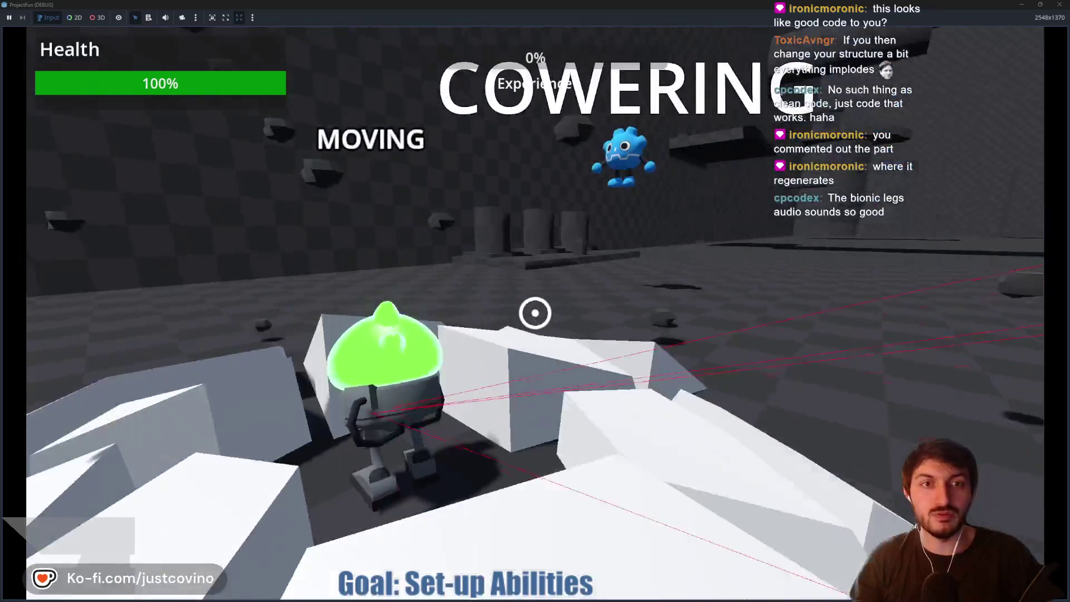
{"action": "left_click", "coordinate": [535, 313]}
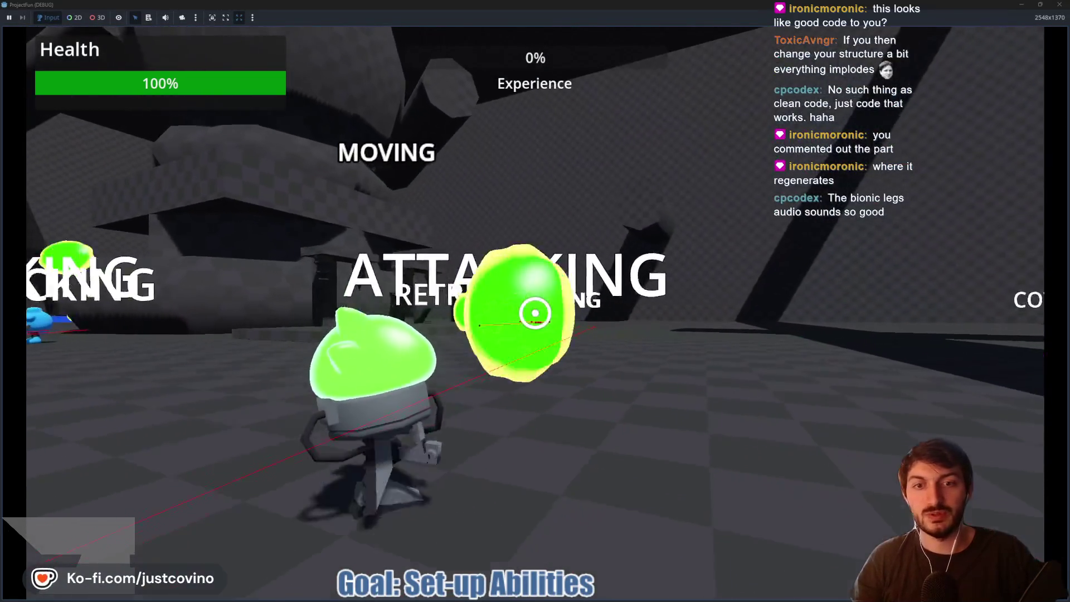
{"action": "left_click", "coordinate": [535, 313]}
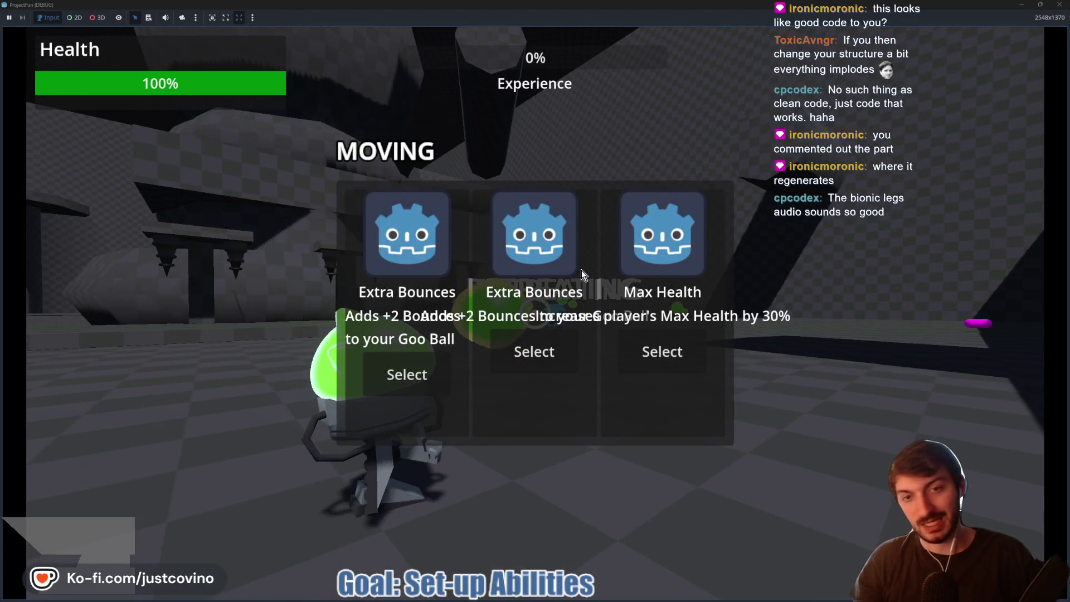
- Pick Max Health, then an Extra Bounces enhancement from the pop-ups
{"action": "left_click", "coordinate": [667, 362]}
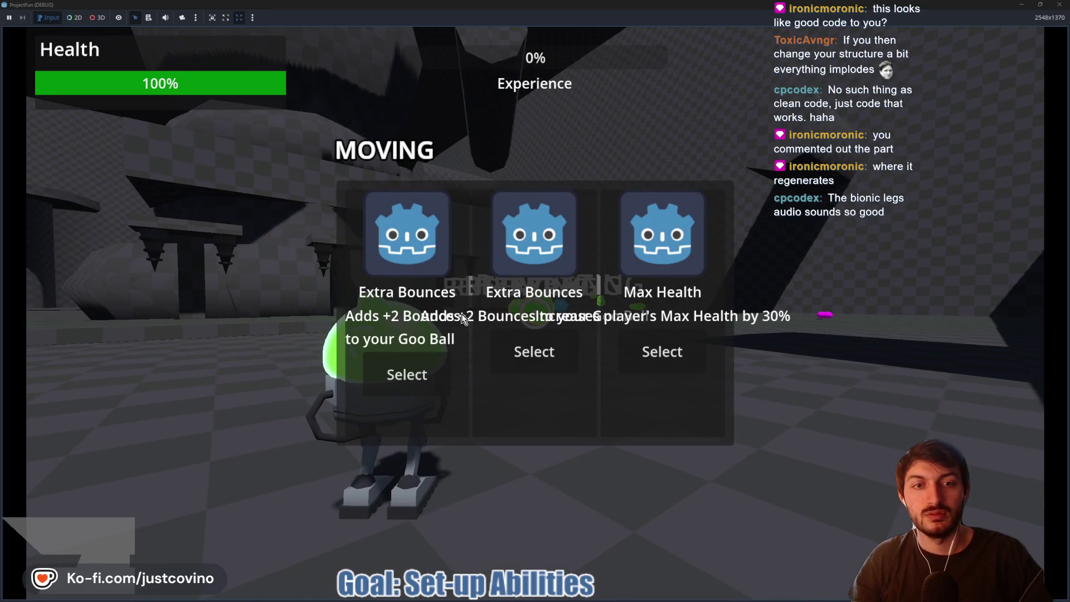
{"action": "left_click", "coordinate": [665, 355]}
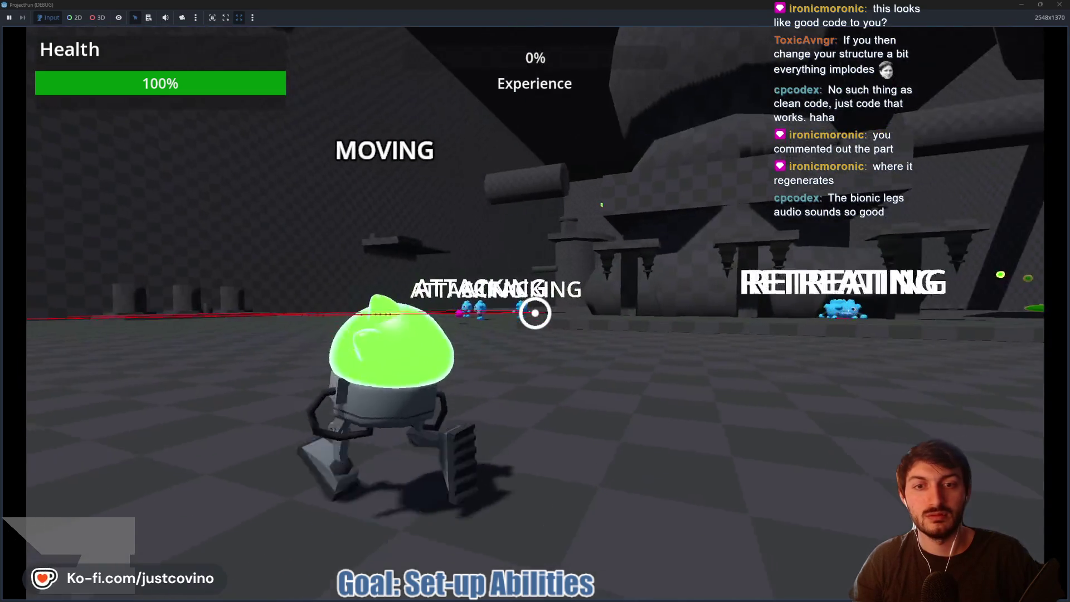
{"action": "left_click", "coordinate": [536, 313]}
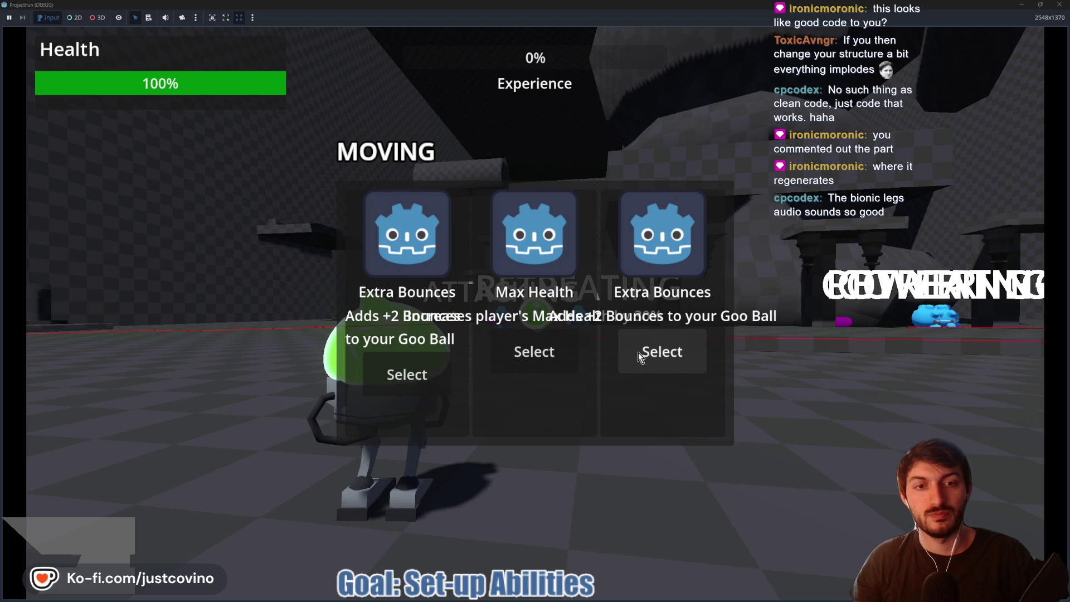
{"action": "left_click", "coordinate": [393, 381]}
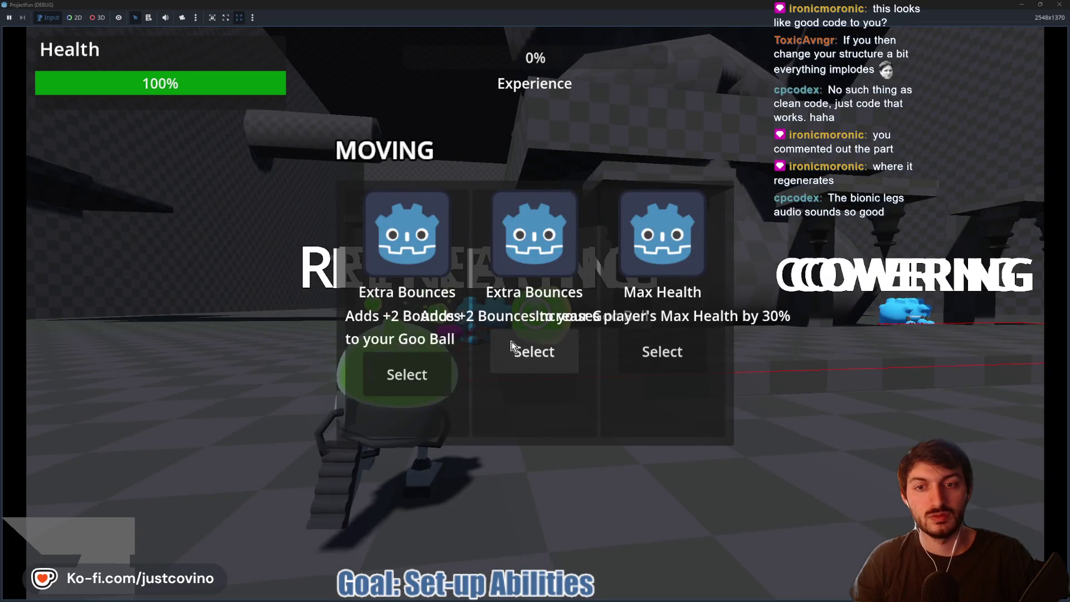
{"action": "left_click", "coordinate": [398, 378]}
- Walk, grapple and slam with Ctrl twice, then stop the game with F8 and close it
{"action": "key", "text": "w"}
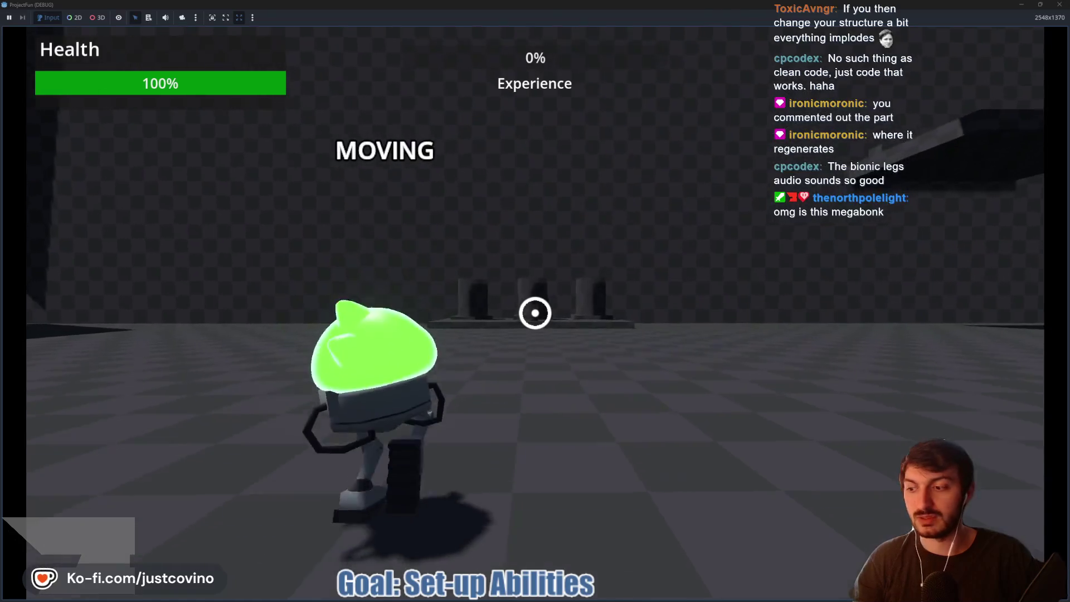
{"action": "key", "text": "w"}
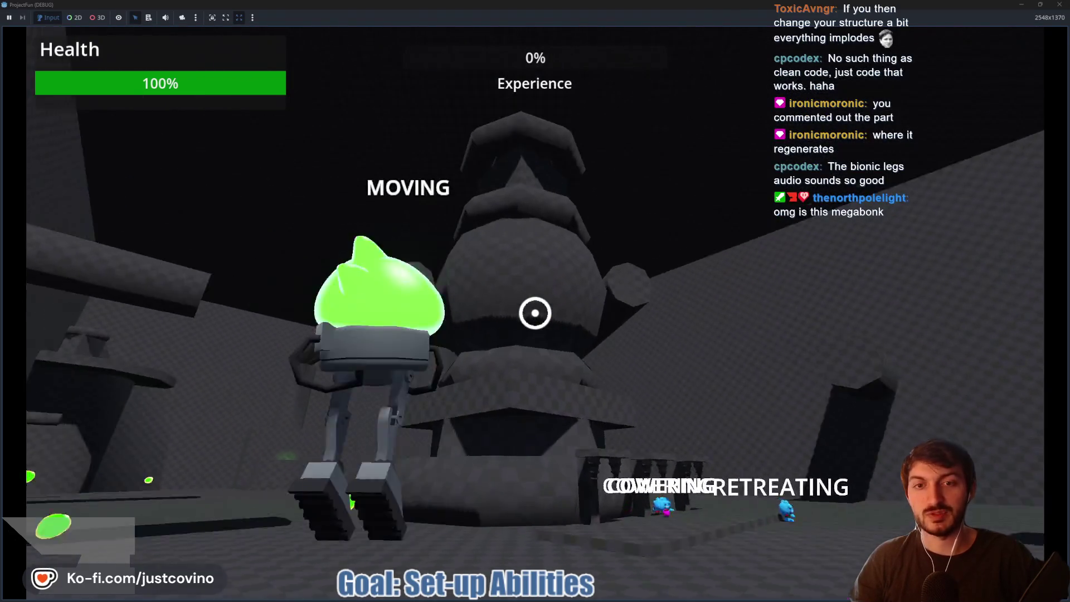
{"action": "left_click", "coordinate": [535, 313]}
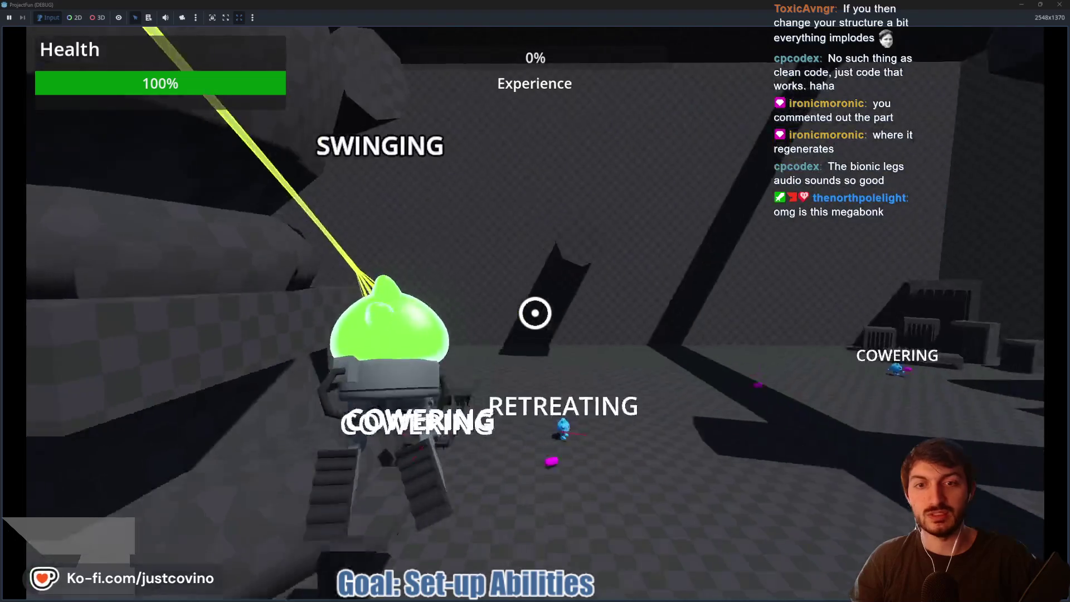
{"action": "key", "text": "ctrl"}
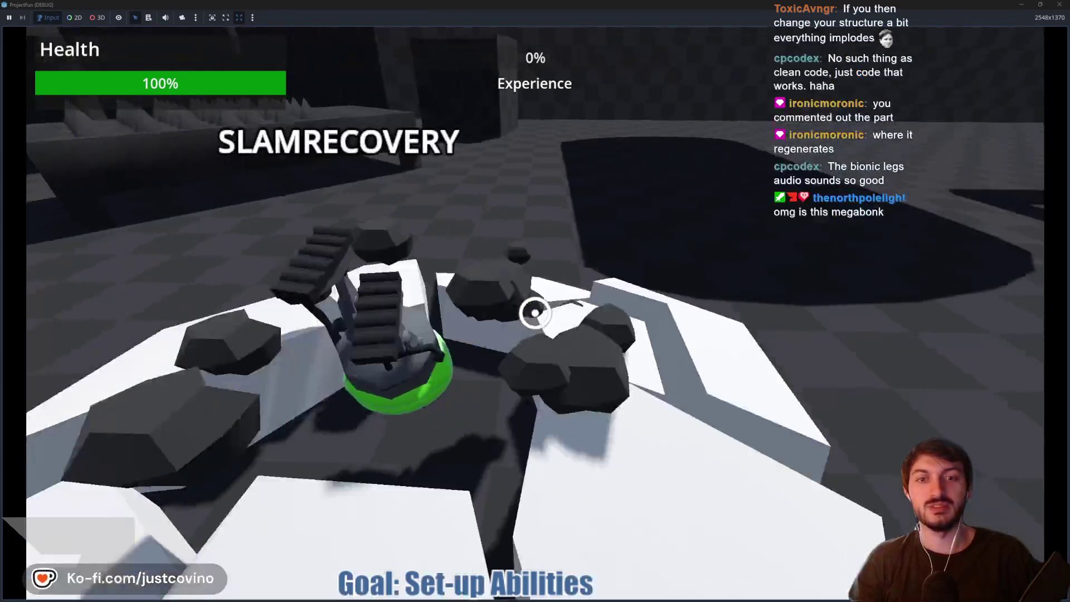
{"action": "key", "text": "w"}
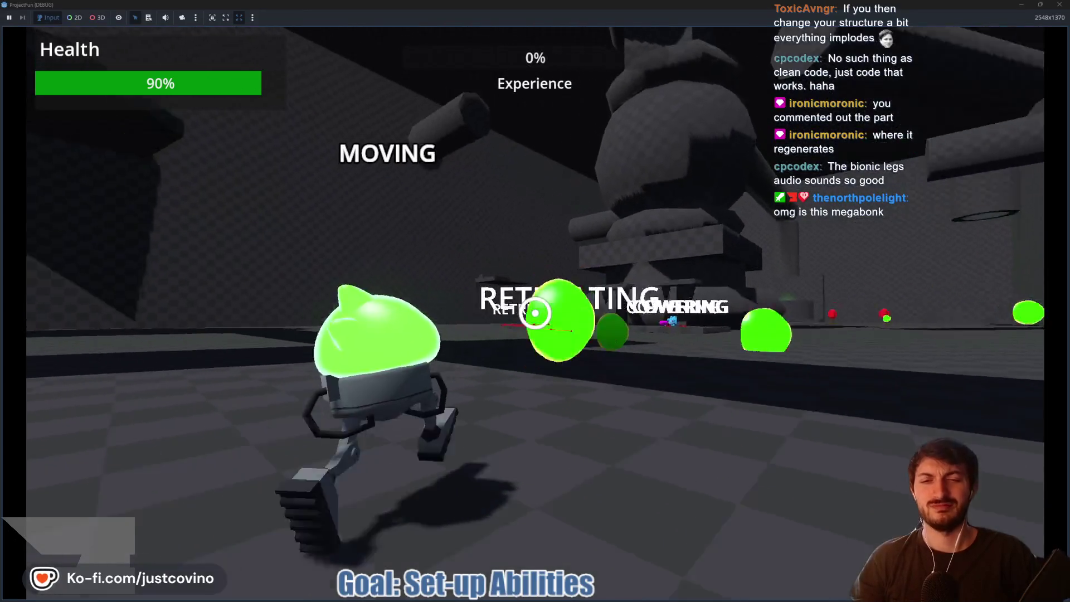
{"action": "left_click", "coordinate": [535, 313]}
{"action": "key", "text": "ctrl"}
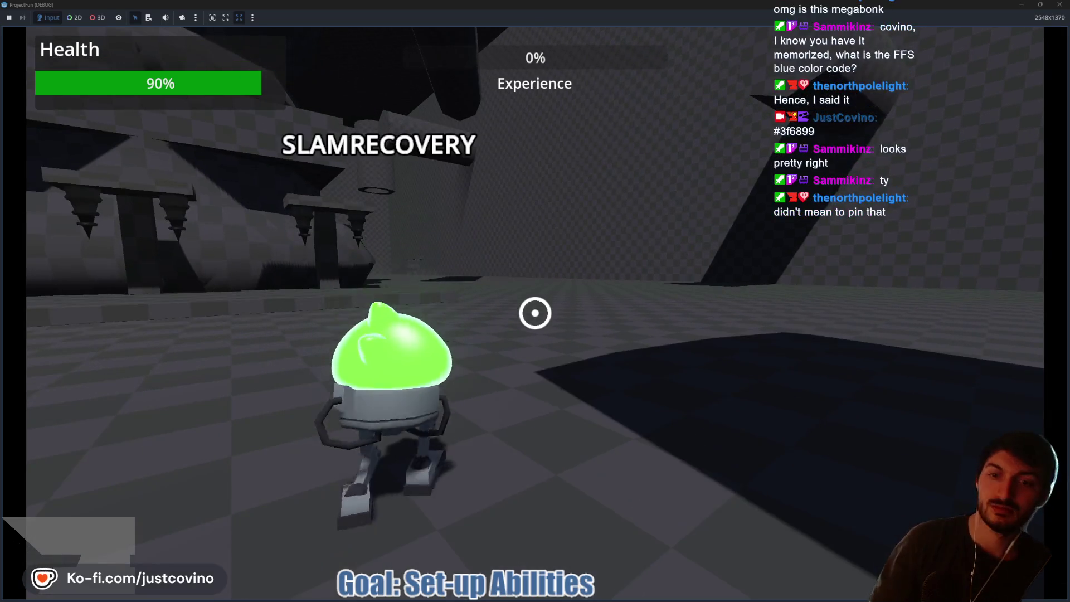
{"action": "key", "text": "F8"}
{"action": "left_click", "coordinate": [496, 255]}
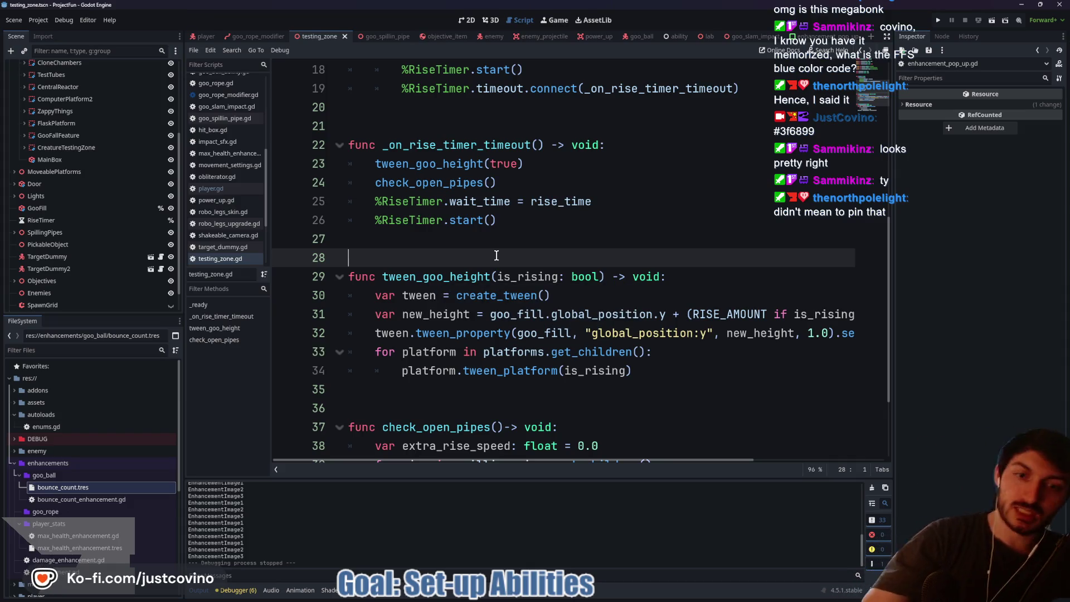
- Switch to the enhancement_pop_up script and review the get_node paths in pick_random_enhancements
{"action": "left_click", "coordinate": [459, 385]}
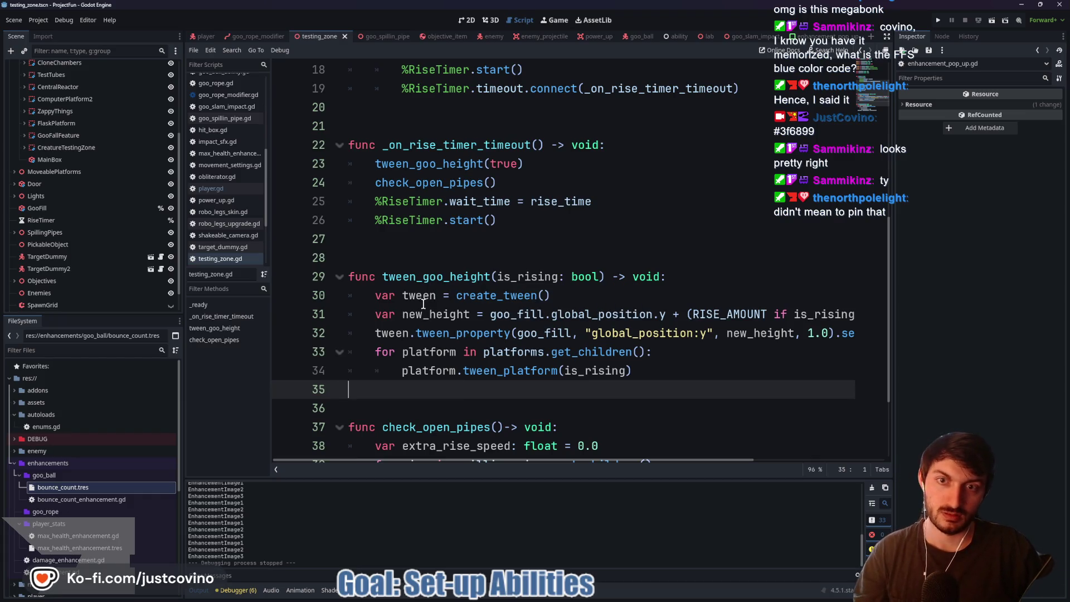
{"action": "left_click", "coordinate": [422, 245]}
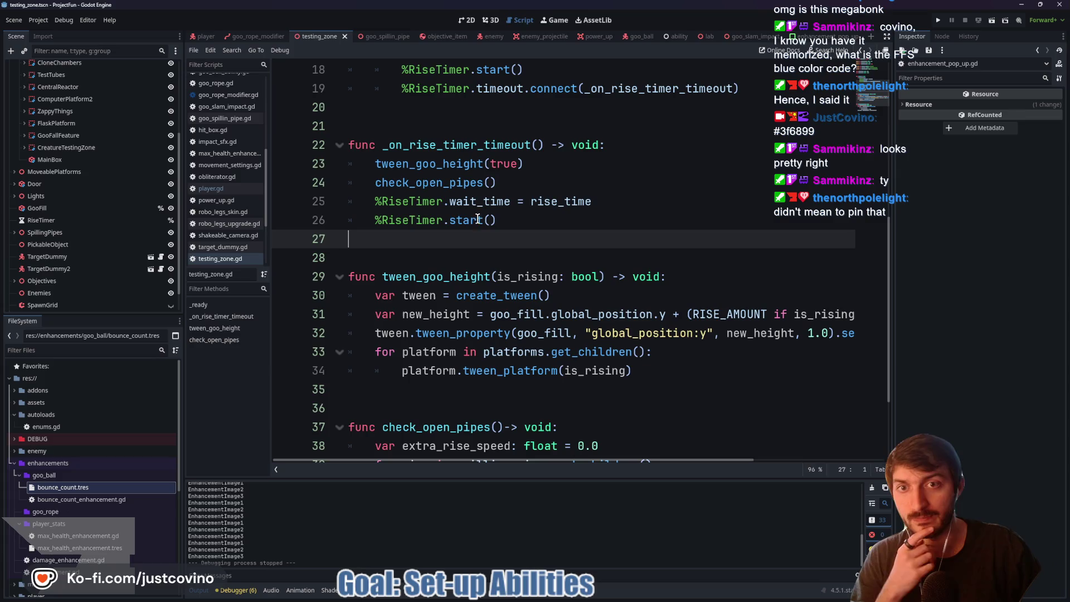
{"action": "scroll", "coordinate": [546, 240], "scroll_direction": "up", "scroll_amount": 5}
{"action": "left_click", "coordinate": [825, 36]}
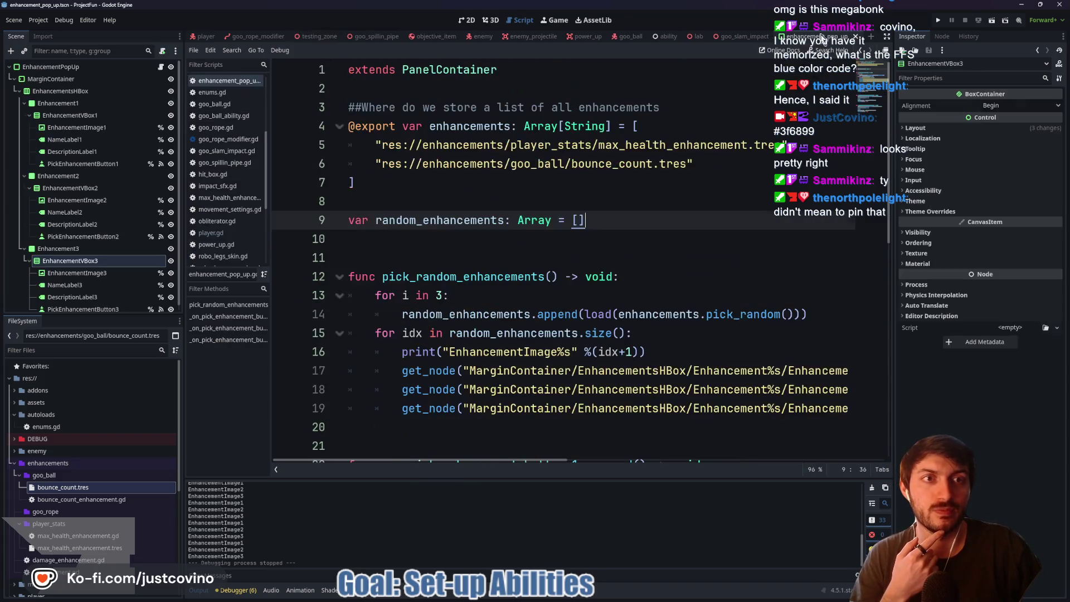
{"action": "scroll", "coordinate": [563, 253], "scroll_direction": "down", "scroll_amount": 2}
{"action": "scroll", "coordinate": [574, 262], "scroll_direction": "down", "scroll_amount": 3}
{"action": "scroll", "coordinate": [577, 270], "scroll_direction": "up", "scroll_amount": 3}
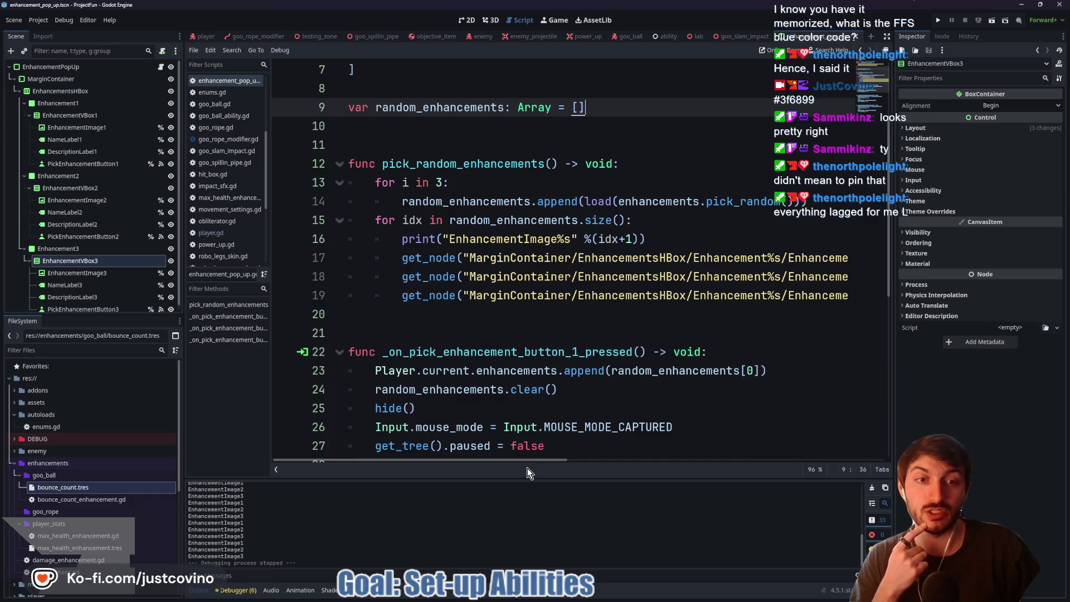
{"action": "mouse_move", "coordinate": [520, 460]}
{"action": "left_mouse_down"}
{"action": "mouse_move", "coordinate": [634, 463]}
{"action": "mouse_move", "coordinate": [514, 464]}
{"action": "mouse_move", "coordinate": [535, 465]}
{"action": "left_mouse_up"}
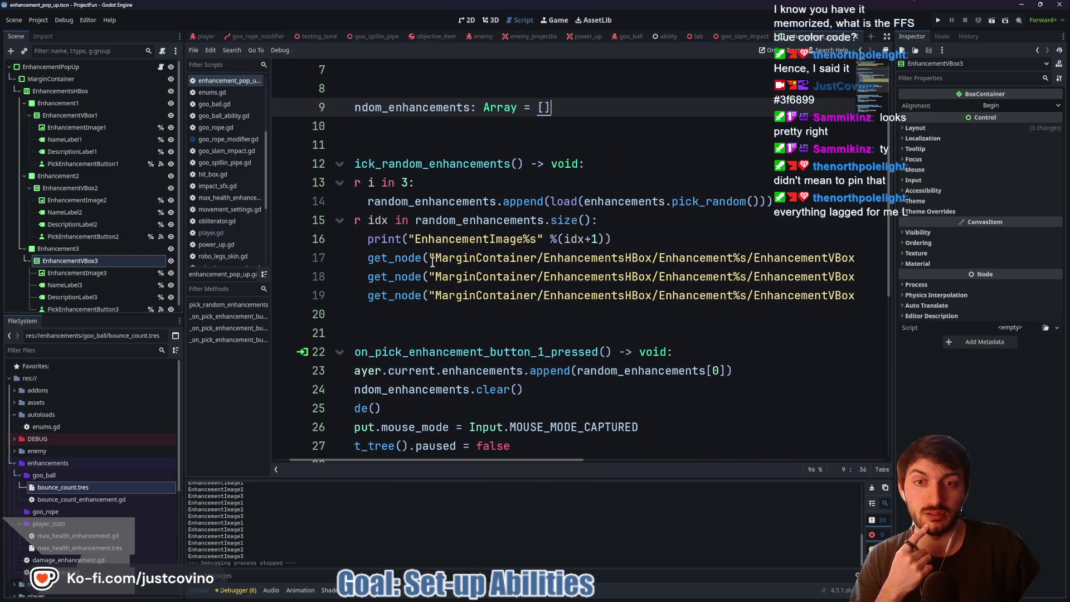
{"action": "mouse_move", "coordinate": [436, 259]}
{"action": "left_mouse_down"}
{"action": "mouse_move", "coordinate": [661, 278]}
{"action": "mouse_move", "coordinate": [733, 260]}
{"action": "mouse_move", "coordinate": [653, 256]}
{"action": "mouse_move", "coordinate": [822, 253]}
{"action": "mouse_move", "coordinate": [684, 252]}
{"action": "left_mouse_up"}
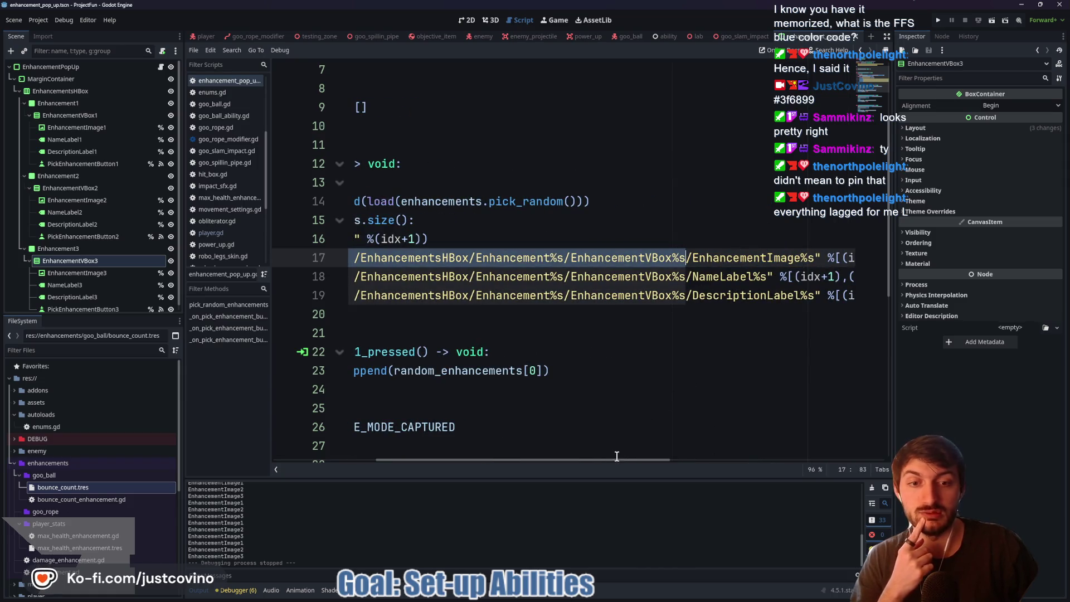
{"action": "mouse_move", "coordinate": [609, 460]}
{"action": "left_mouse_down"}
{"action": "mouse_move", "coordinate": [521, 466]}
{"action": "mouse_move", "coordinate": [652, 466]}
{"action": "mouse_move", "coordinate": [509, 471]}
{"action": "left_mouse_up"}
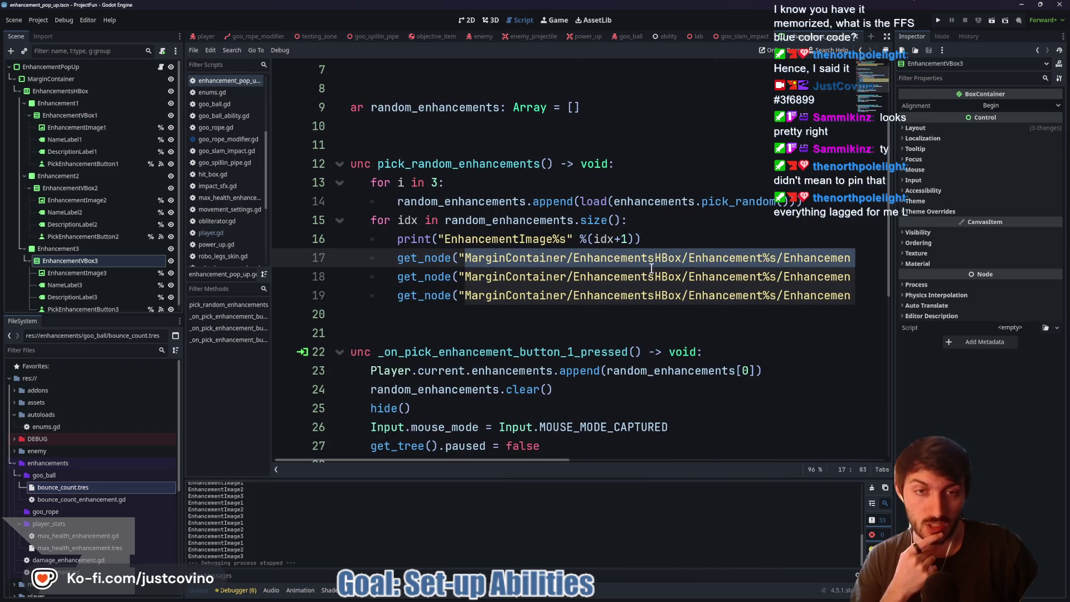
- Delete the debug print line on line 16 and select the EnhancementsHBox node
{"action": "left_click_drag", "start_coordinate": [641, 239], "coordinate": [370, 237]}
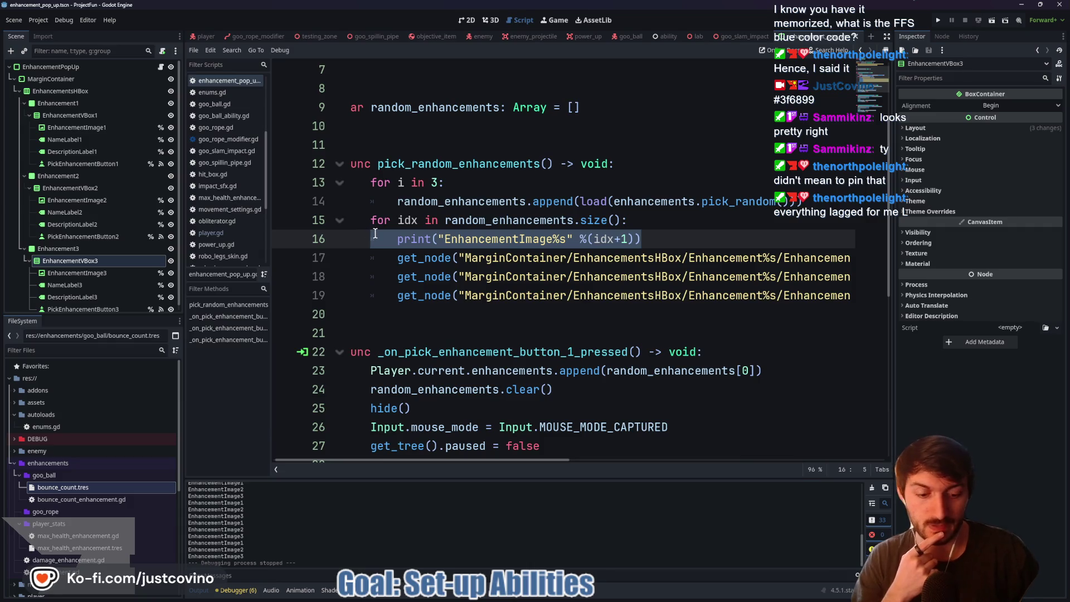
{"action": "key", "text": "BackSpace"}
{"action": "key", "text": "BackSpace"}
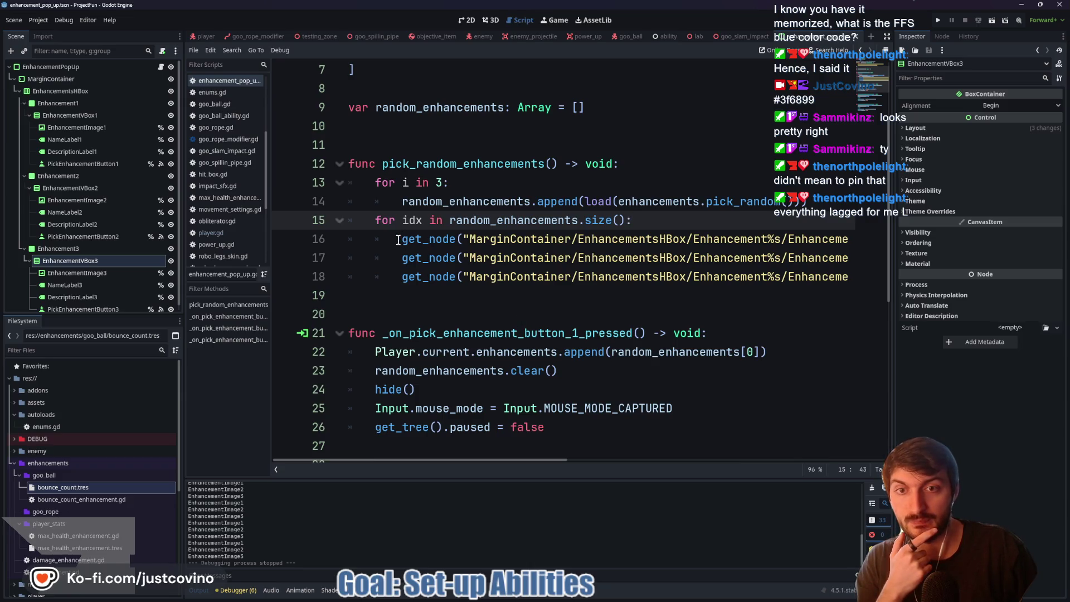
{"action": "mouse_move", "coordinate": [486, 460]}
{"action": "left_mouse_down"}
{"action": "mouse_move", "coordinate": [564, 468]}
{"action": "mouse_move", "coordinate": [486, 467]}
{"action": "mouse_move", "coordinate": [523, 470]}
{"action": "left_mouse_up"}
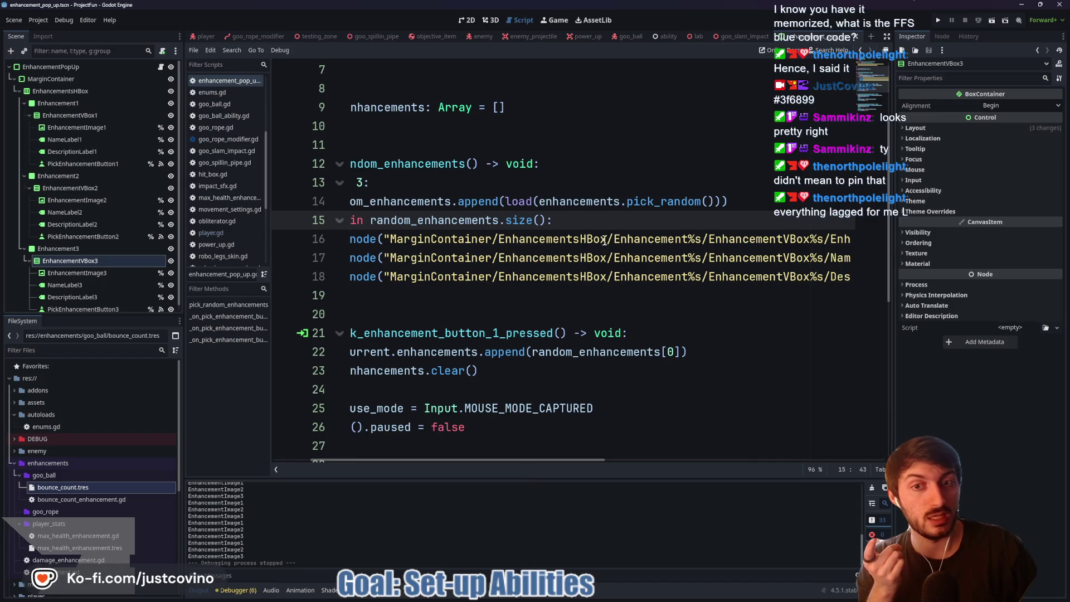
{"action": "left_click_drag", "start_coordinate": [607, 238], "coordinate": [498, 239]}
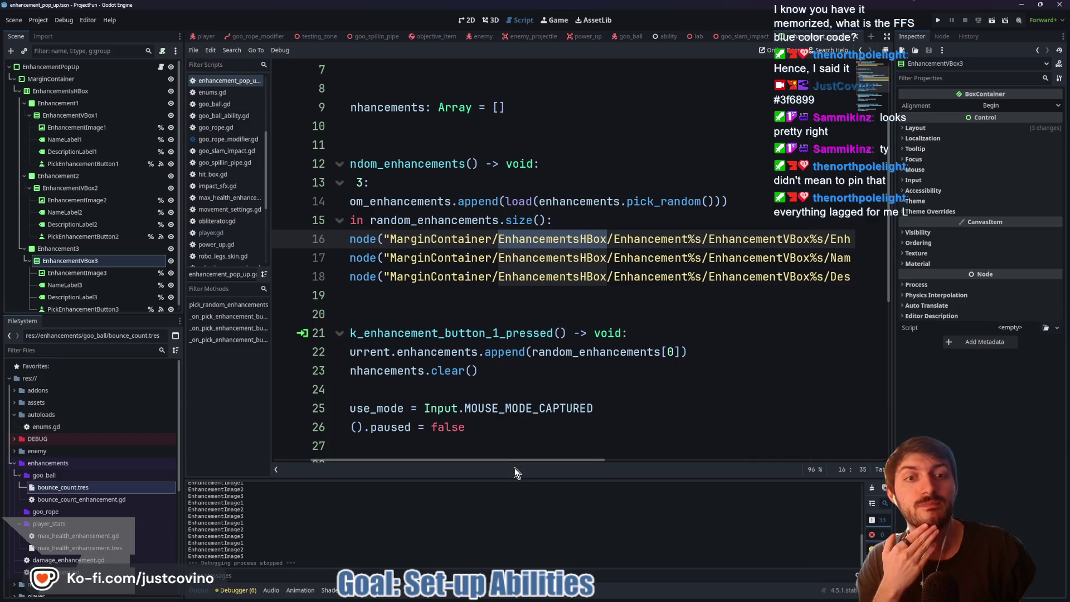
{"action": "mouse_move", "coordinate": [503, 460]}
{"action": "left_mouse_down"}
{"action": "mouse_move", "coordinate": [607, 465]}
{"action": "mouse_move", "coordinate": [454, 442]}
{"action": "left_mouse_up"}
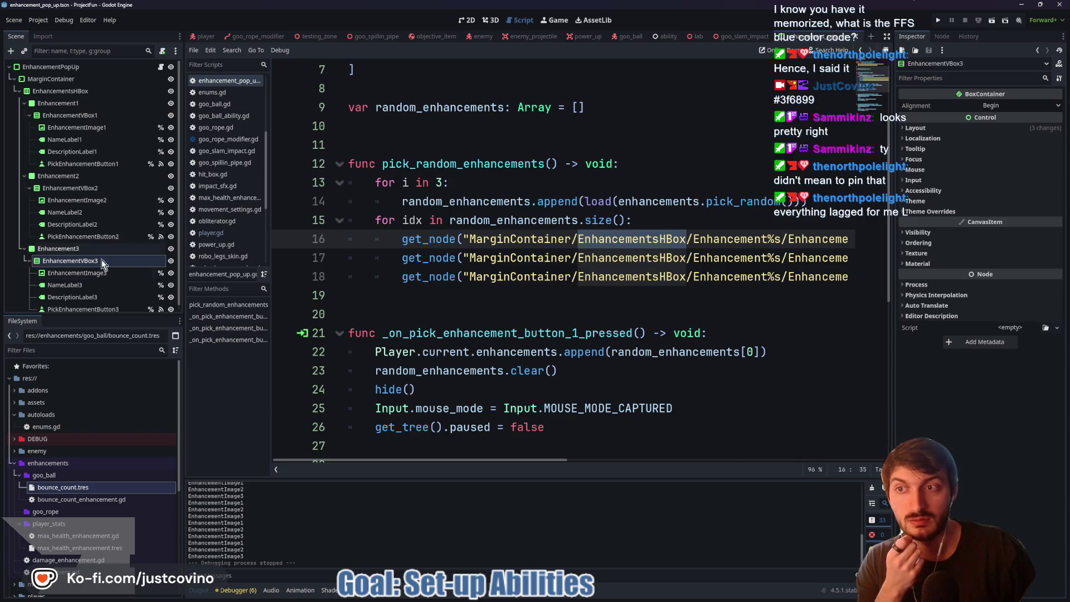
{"action": "left_click", "coordinate": [99, 89]}
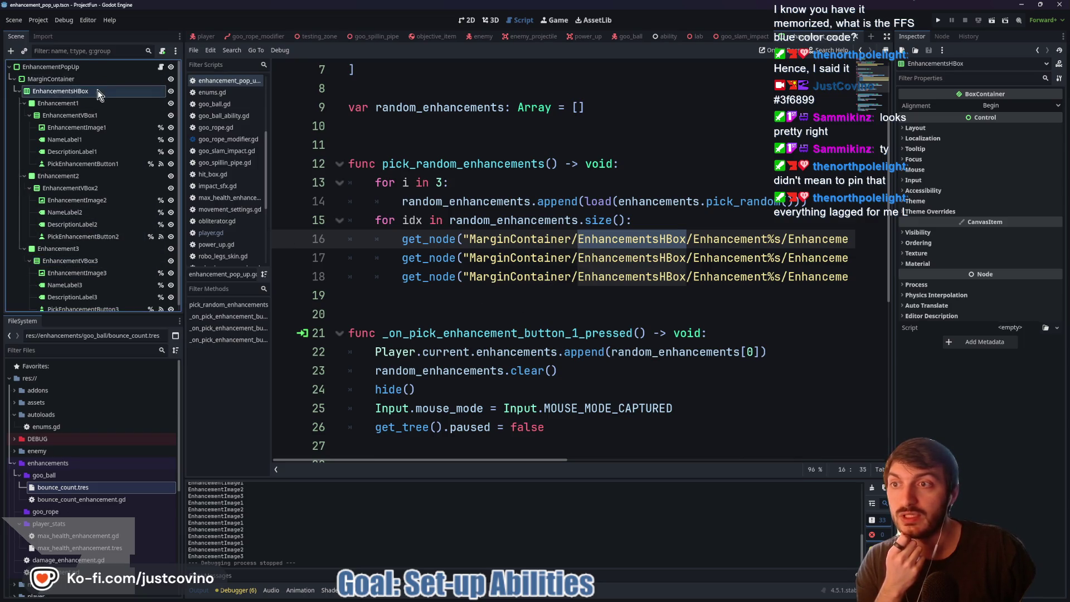
- Give EnhancementsHBox a unique name and prefix lines 16–18 with %EnhancementsHBox
{"action": "right_click", "coordinate": [96, 90]}
{"action": "left_click", "coordinate": [151, 316]}
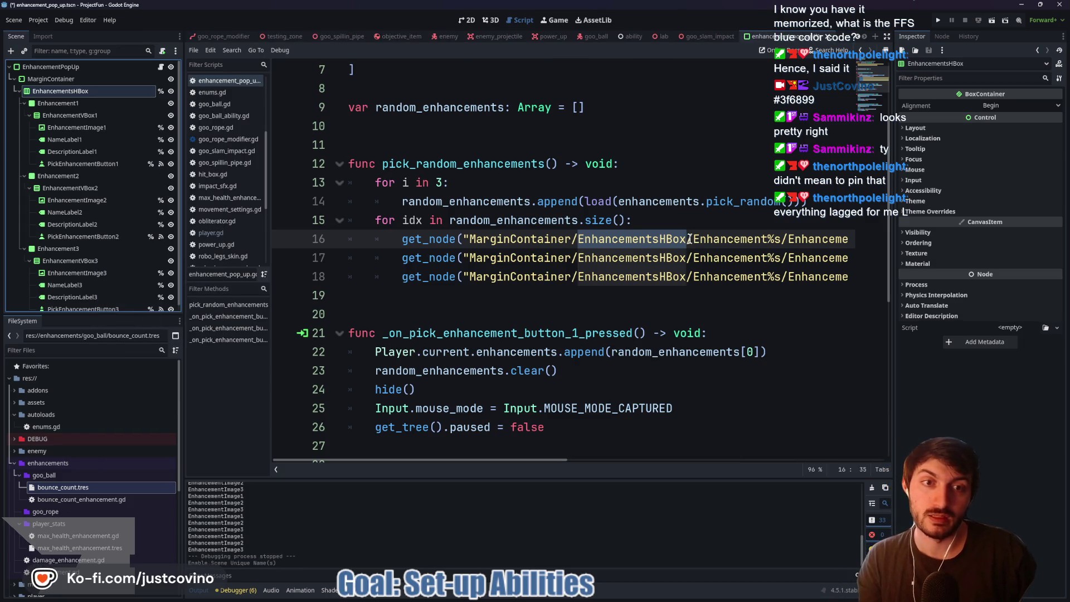
{"action": "left_click", "coordinate": [399, 238]}
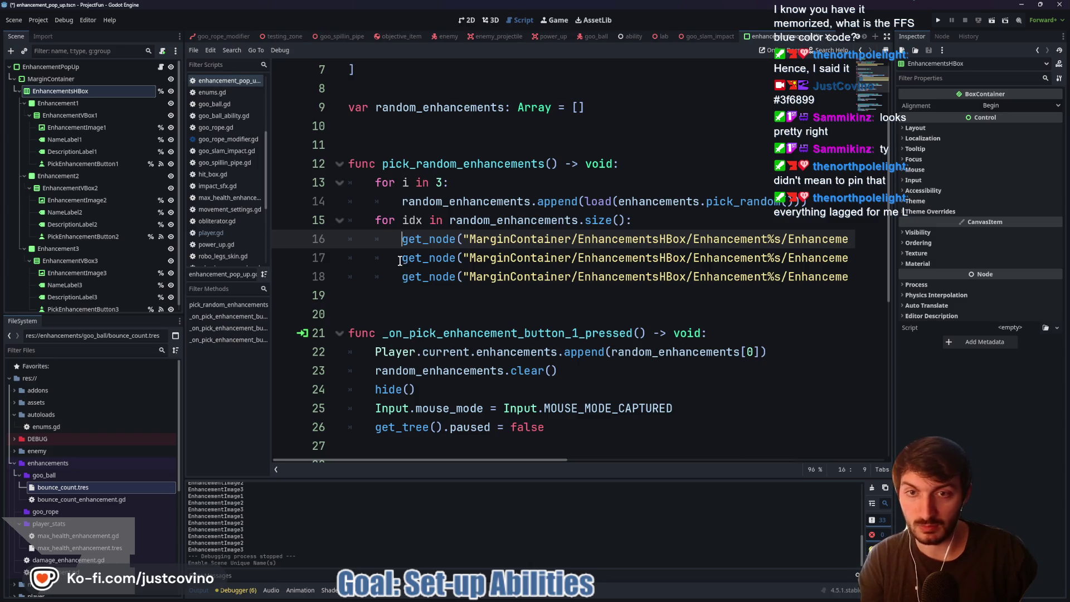
{"action": "key", "text": "shift+alt+Down"}
{"action": "key", "text": "shift+alt+Down"}
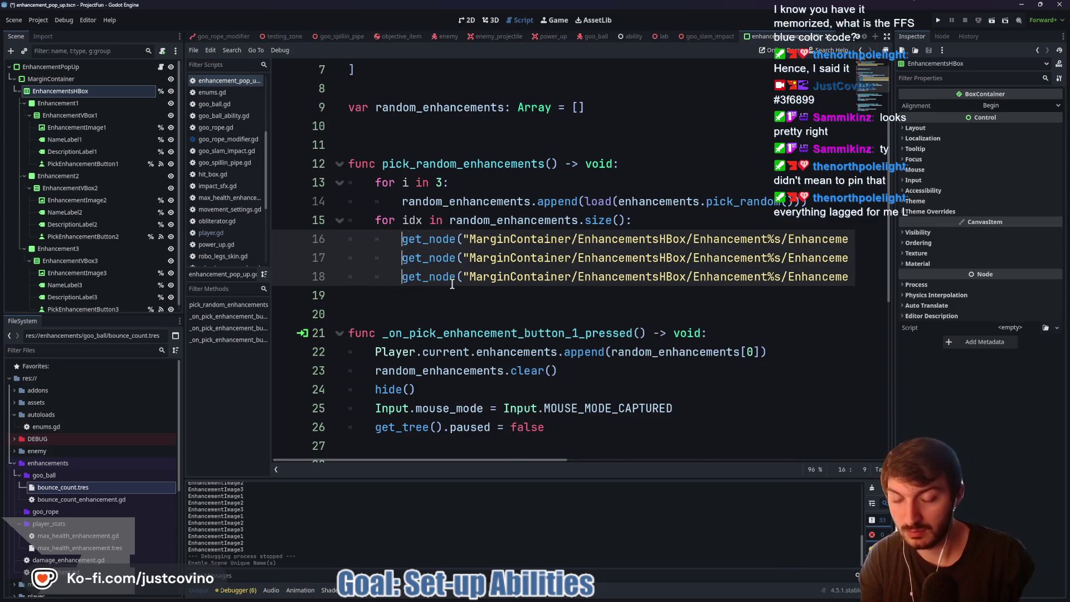
{"action": "type", "text": "%"}
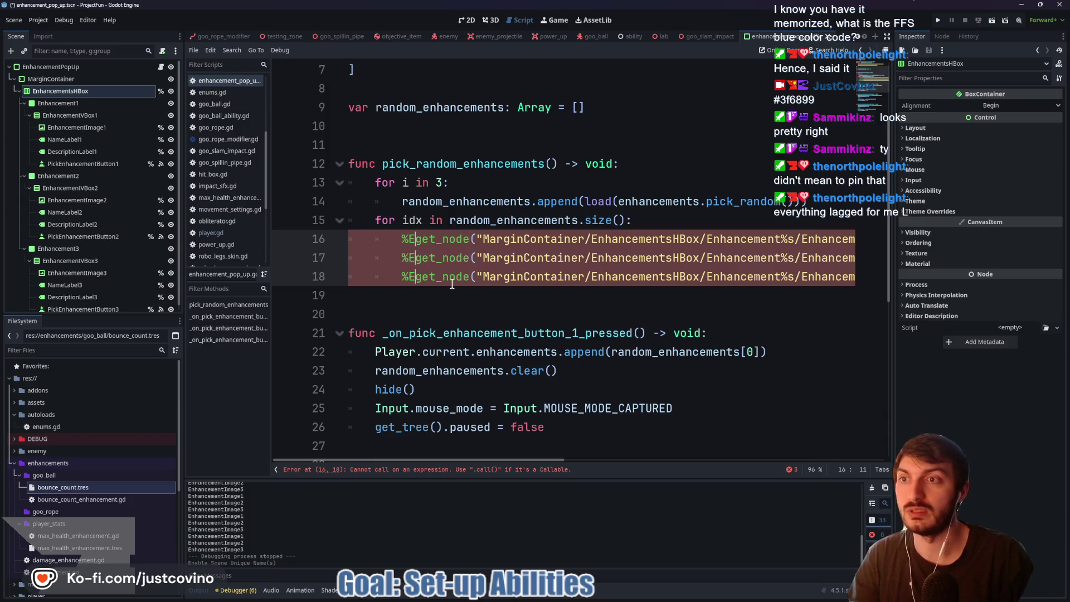
{"action": "type", "text": "Enhancements"}
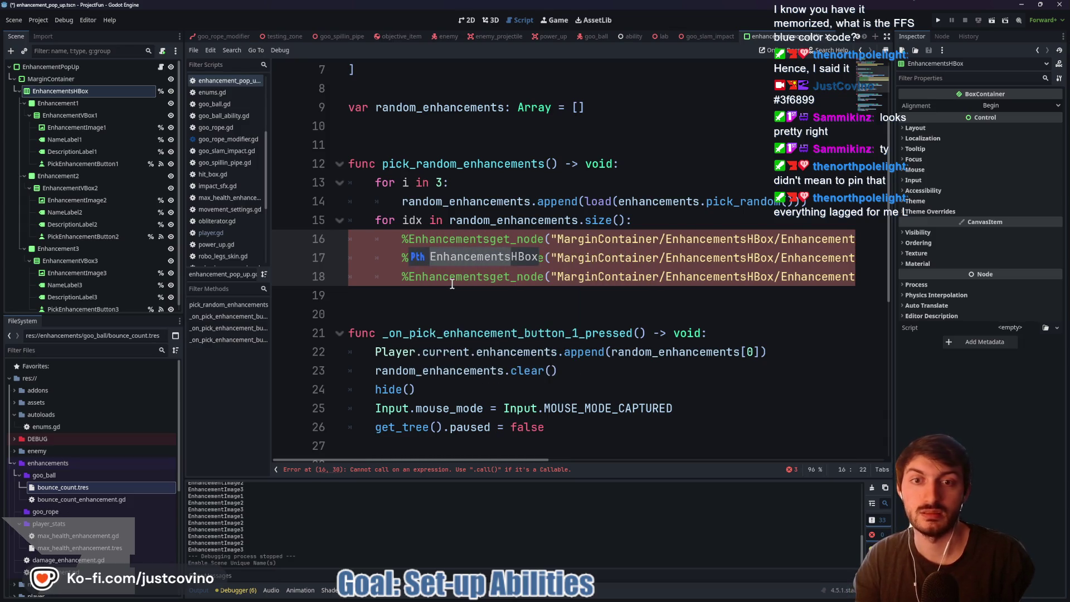
{"action": "type", "text": "HBox."}
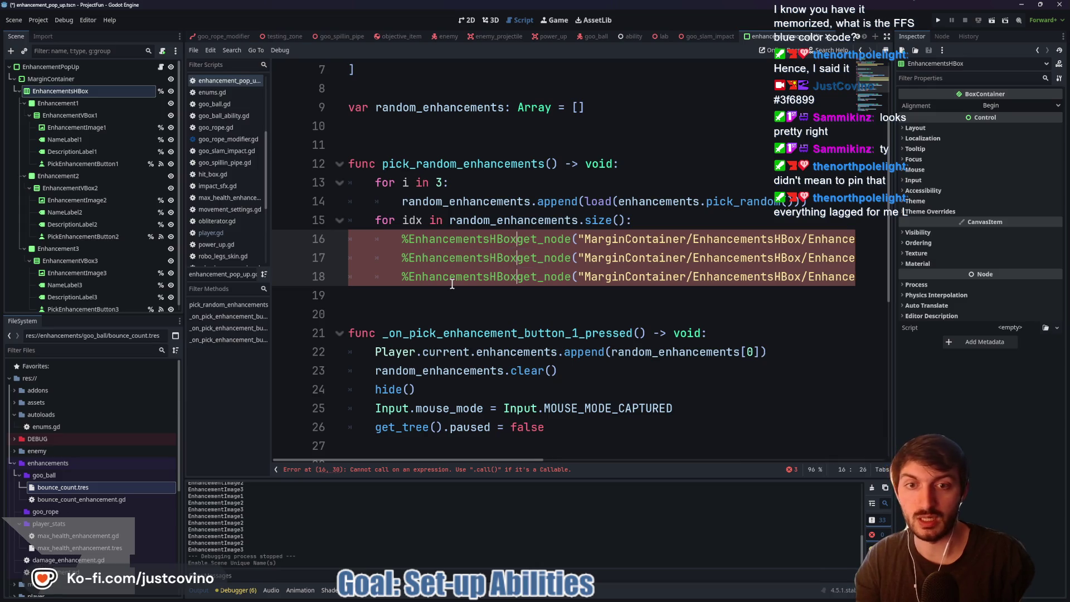
- Remove the MarginContainer/EnhancementsHBox/ part from all three get_node paths
{"action": "left_click", "coordinate": [642, 225]}
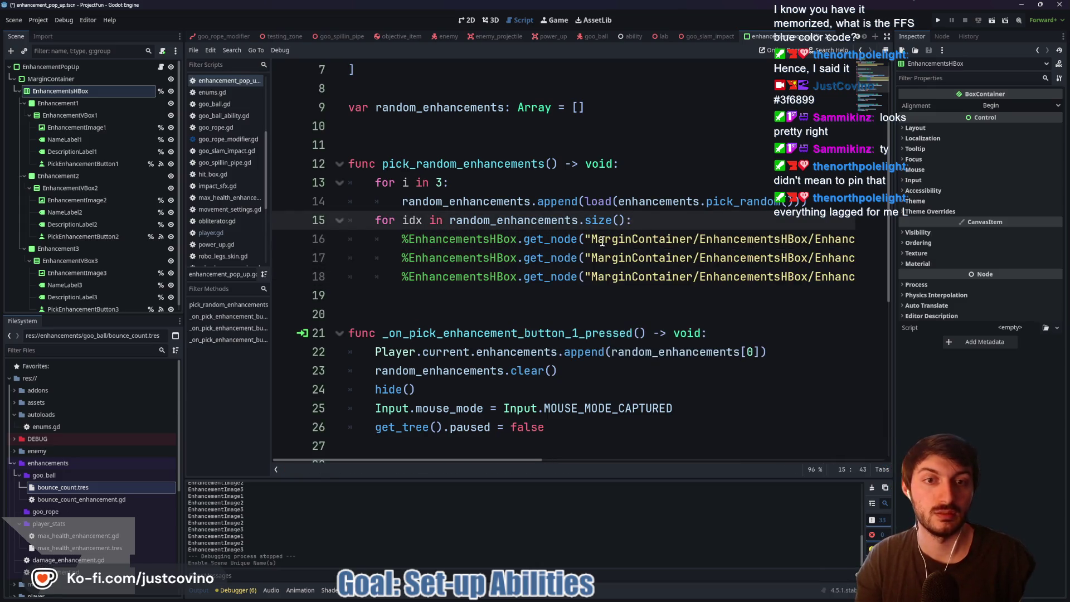
{"action": "left_click_drag", "start_coordinate": [592, 240], "coordinate": [814, 239]}
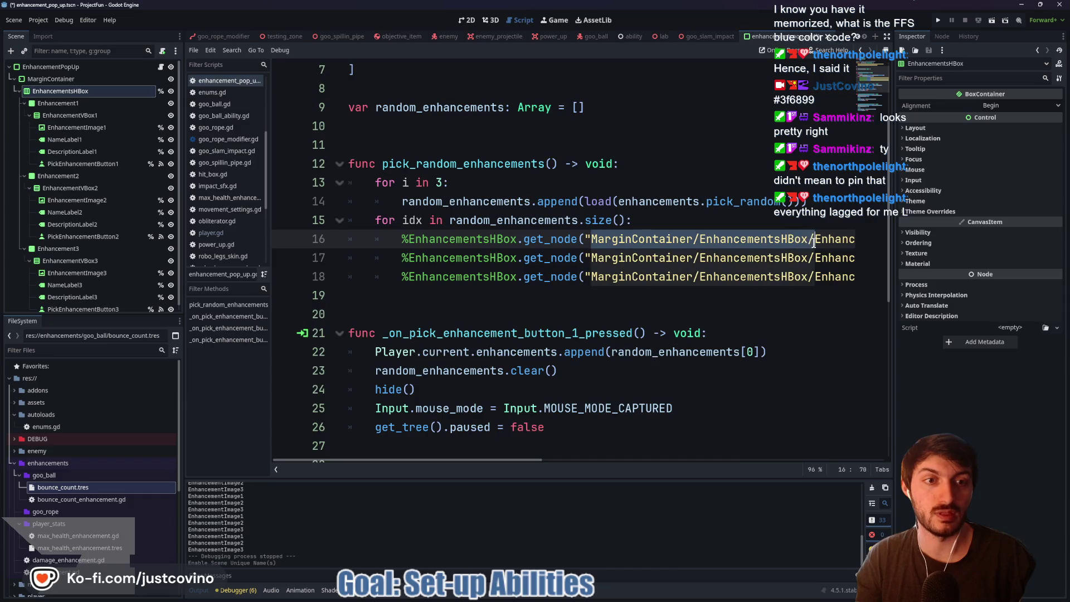
{"action": "key", "text": "ctrl+d"}
{"action": "key", "text": "ctrl+d"}
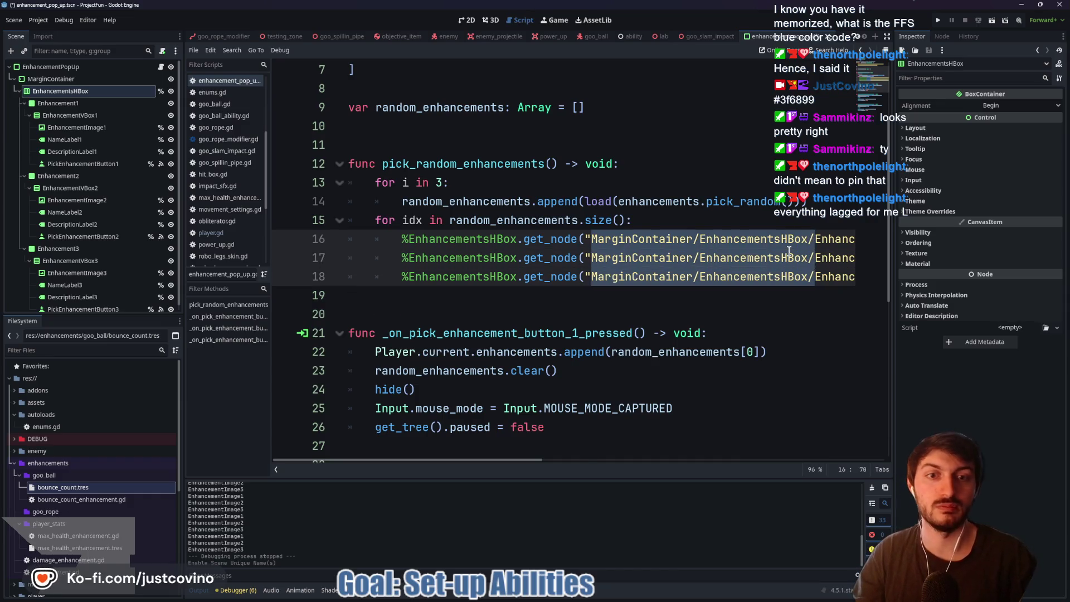
{"action": "key", "text": "BackSpace"}
{"action": "mouse_move", "coordinate": [536, 460]}
{"action": "left_mouse_down"}
{"action": "mouse_move", "coordinate": [628, 461]}
{"action": "mouse_move", "coordinate": [533, 469]}
{"action": "mouse_move", "coordinate": [621, 478]}
{"action": "mouse_move", "coordinate": [736, 470]}
{"action": "mouse_move", "coordinate": [615, 465]}
{"action": "mouse_move", "coordinate": [734, 462]}
{"action": "left_mouse_up"}
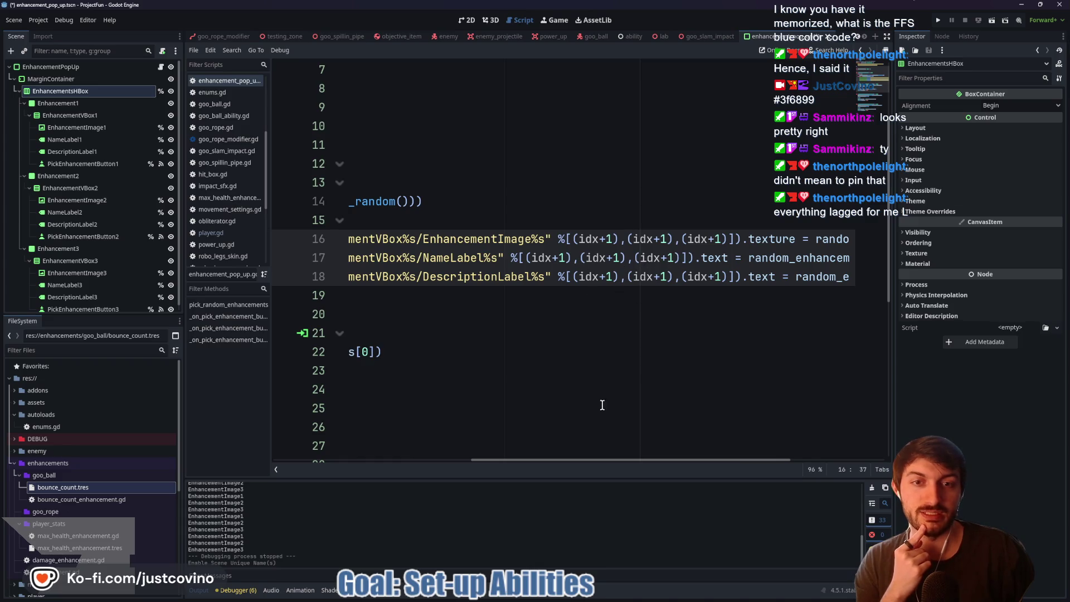
{"action": "left_click_drag", "start_coordinate": [604, 461], "coordinate": [513, 455]}
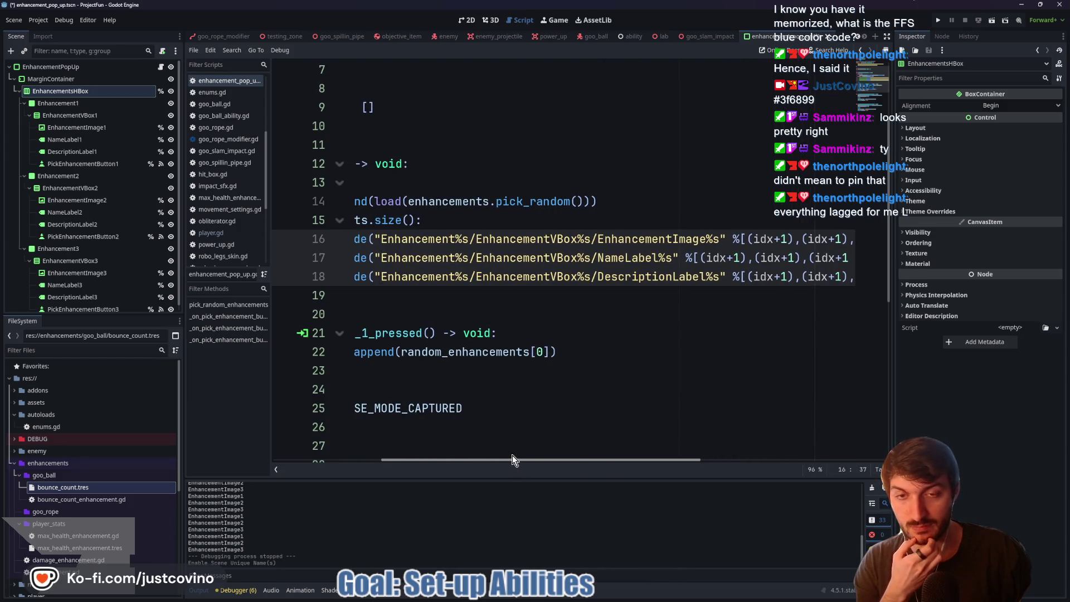
{"action": "left_click_drag", "start_coordinate": [513, 454], "coordinate": [444, 460]}
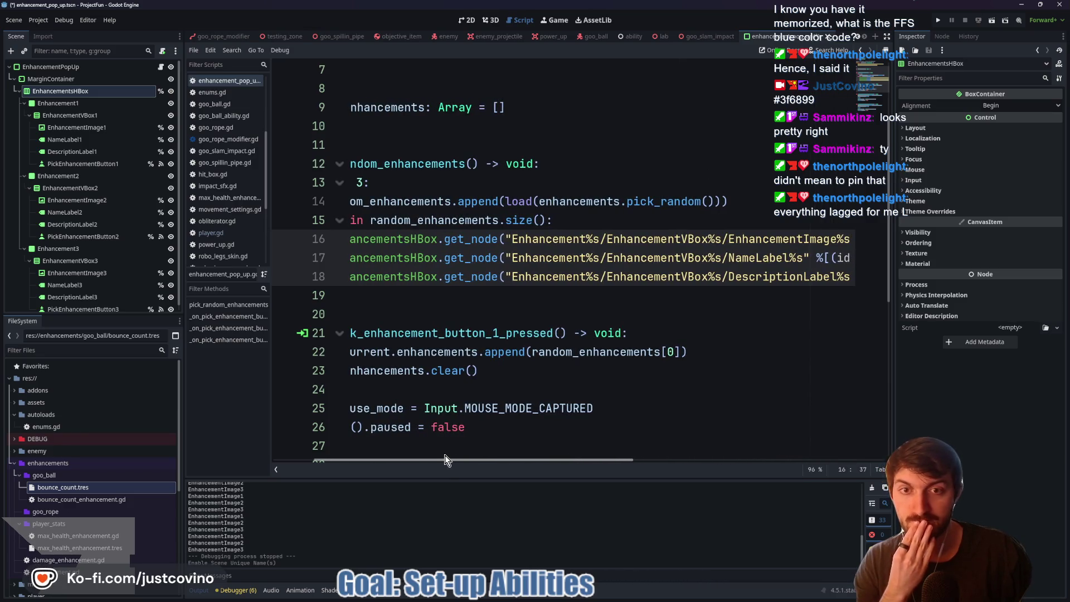
{"action": "left_click_drag", "start_coordinate": [444, 454], "coordinate": [519, 458]}
{"action": "left_click_drag", "start_coordinate": [576, 238], "coordinate": [362, 242]}
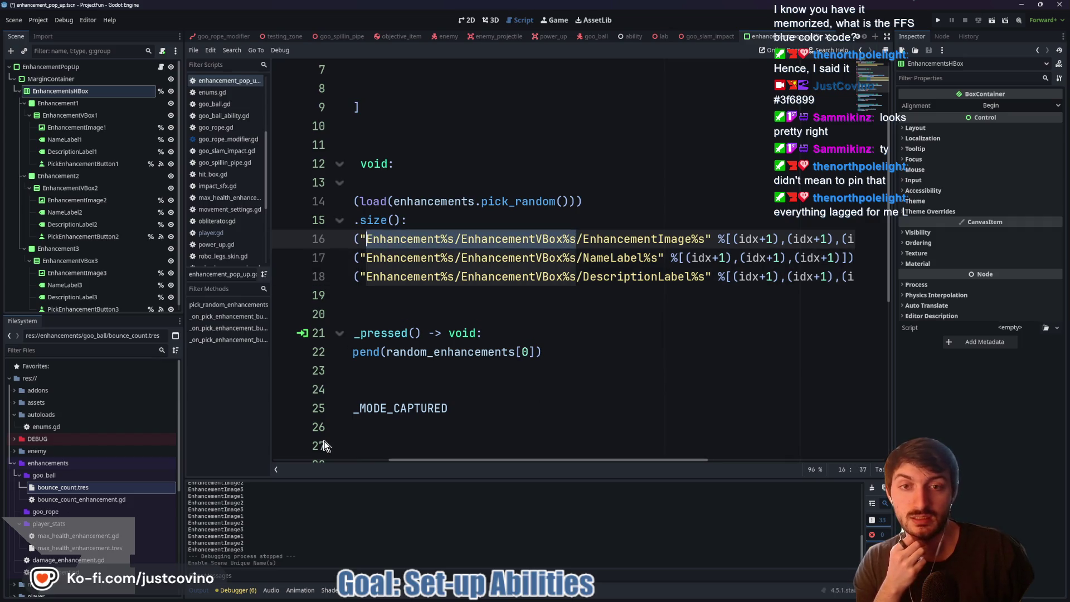
{"action": "mouse_move", "coordinate": [476, 462]}
{"action": "left_mouse_down"}
{"action": "mouse_move", "coordinate": [332, 466]}
{"action": "mouse_move", "coordinate": [416, 465]}
{"action": "mouse_move", "coordinate": [357, 466]}
{"action": "left_mouse_up"}
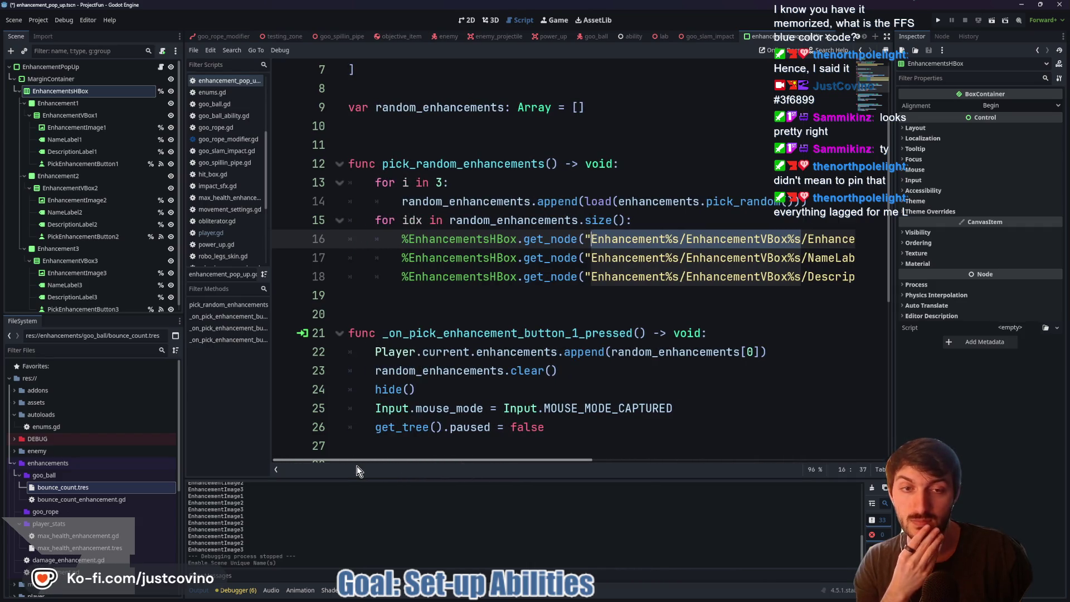
{"action": "mouse_move", "coordinate": [356, 466]}
{"action": "left_mouse_down"}
{"action": "mouse_move", "coordinate": [503, 467]}
{"action": "mouse_move", "coordinate": [421, 465]}
{"action": "left_mouse_up"}
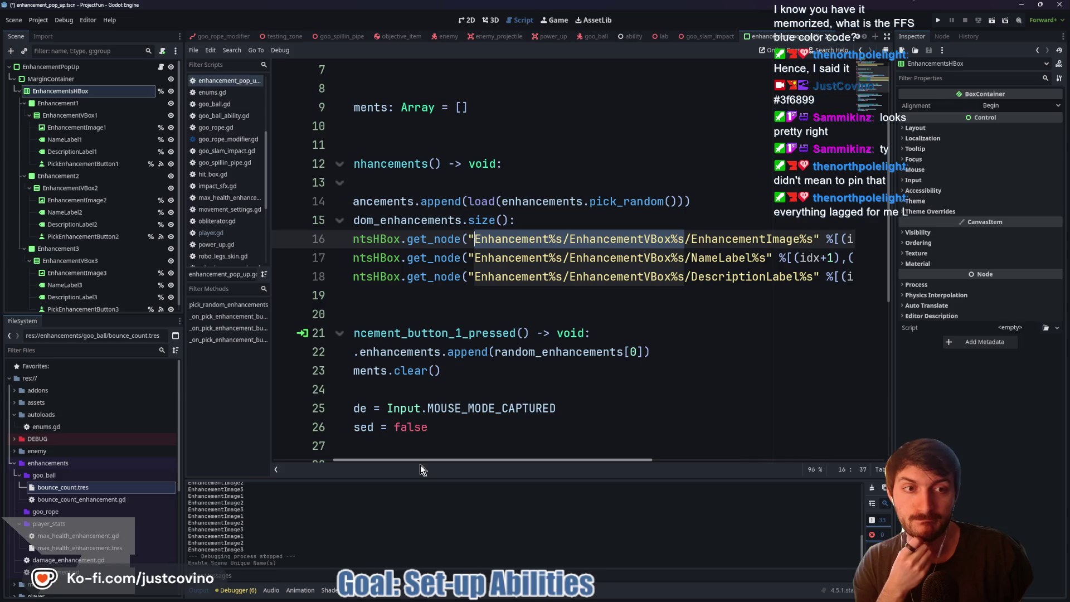
{"action": "left_click_drag", "start_coordinate": [421, 465], "coordinate": [419, 465]}
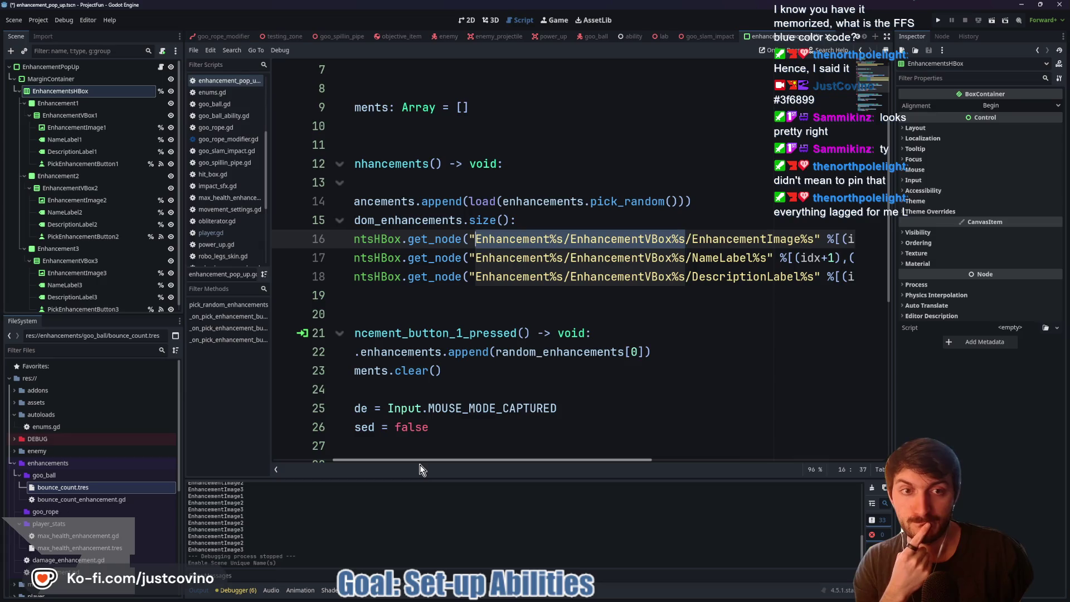
{"action": "left_click_drag", "start_coordinate": [419, 465], "coordinate": [373, 470]}
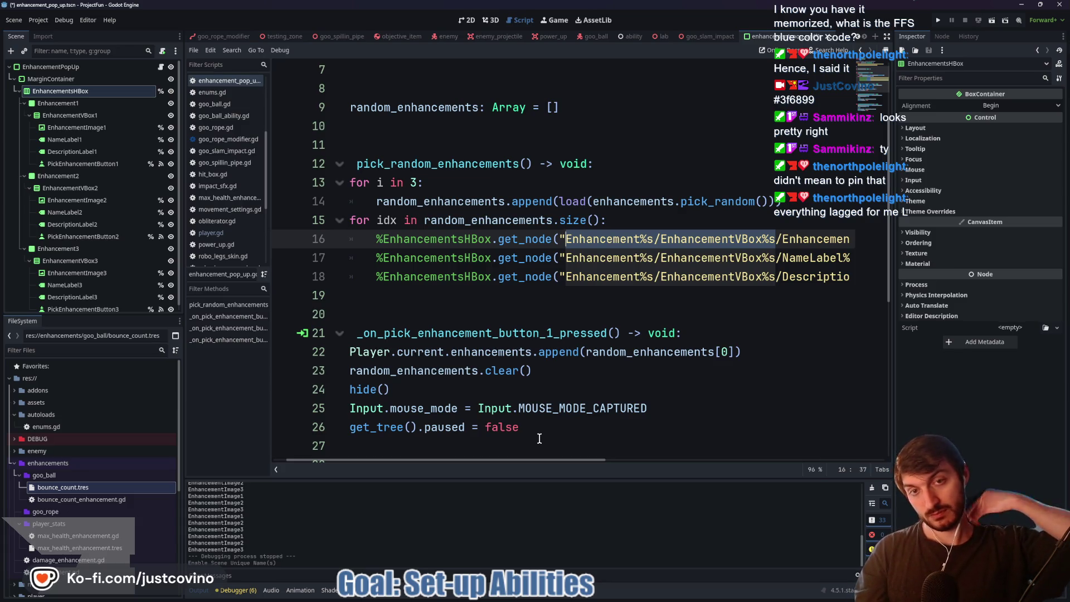
{"action": "mouse_move", "coordinate": [544, 462]}
{"action": "left_mouse_down"}
{"action": "mouse_move", "coordinate": [719, 467]}
{"action": "mouse_move", "coordinate": [619, 457]}
{"action": "left_mouse_up"}
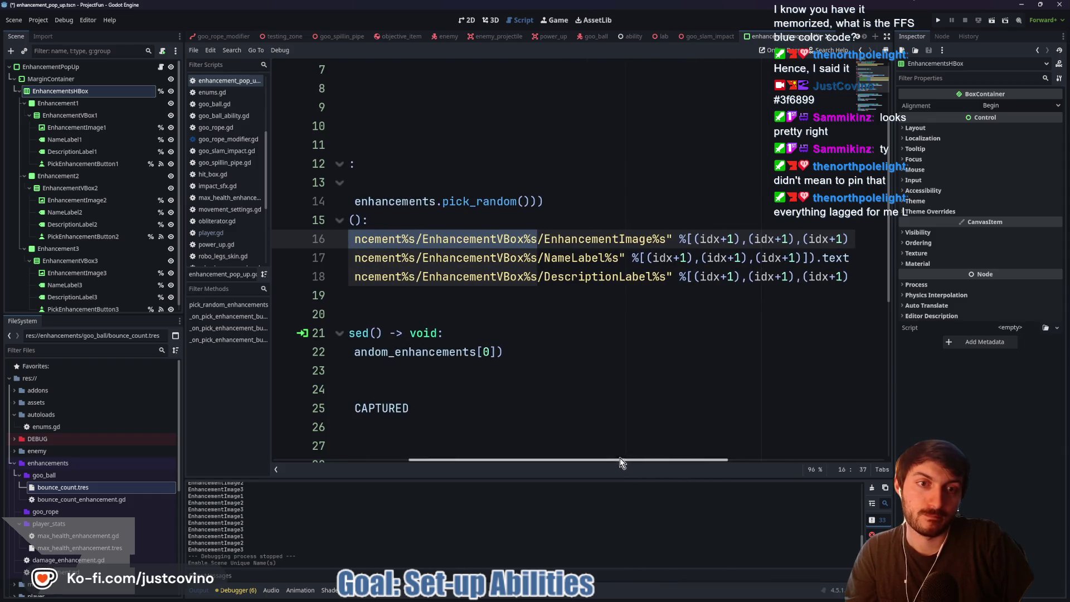
{"action": "left_click", "coordinate": [639, 260]}
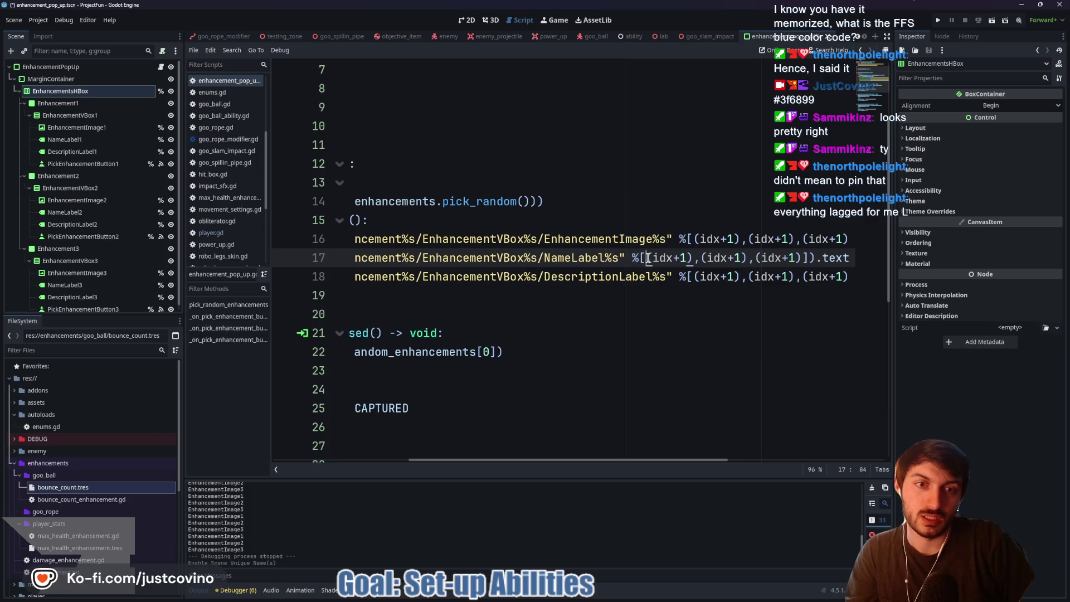
{"action": "left_click_drag", "start_coordinate": [647, 258], "coordinate": [695, 260]}
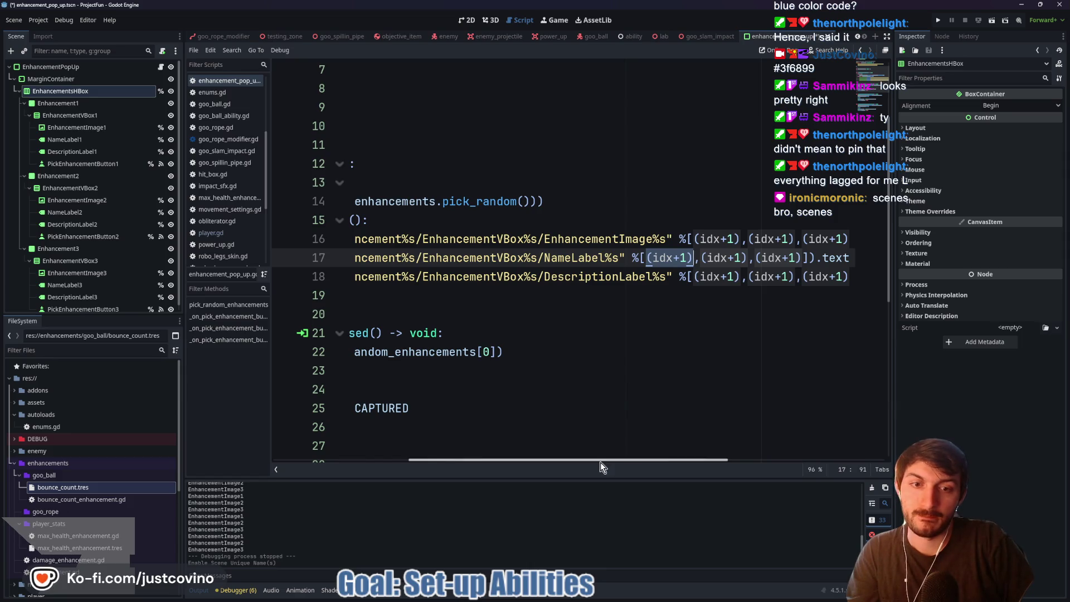
{"action": "left_click_drag", "start_coordinate": [597, 460], "coordinate": [426, 464]}
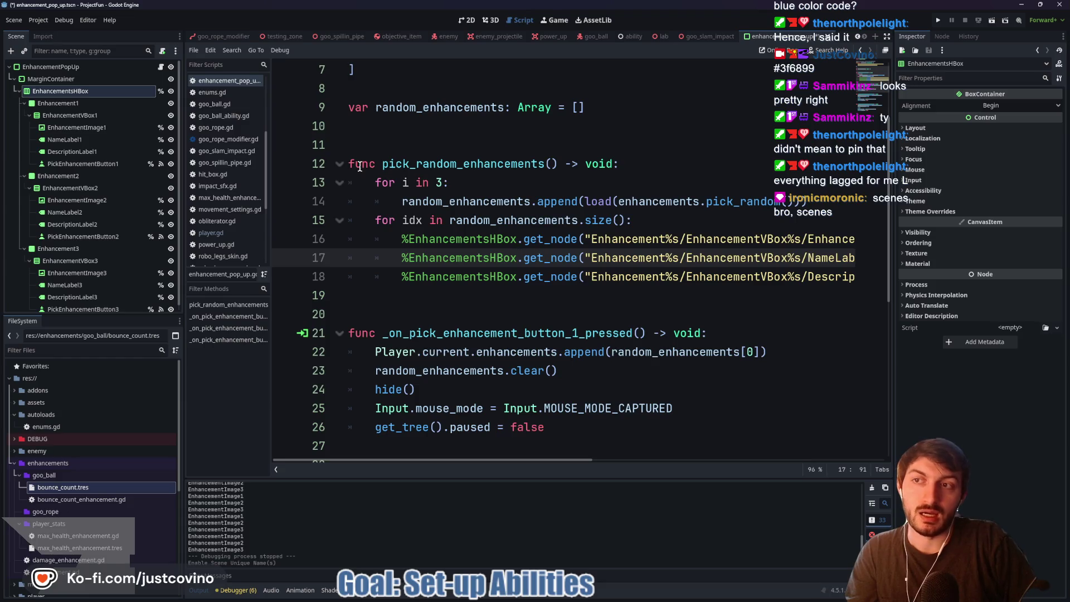
- Fold Enhancement1, Enhancement2 and Enhancement3 in the Scene dock, ending with Enhancement1 selected
{"action": "left_click", "coordinate": [49, 106]}
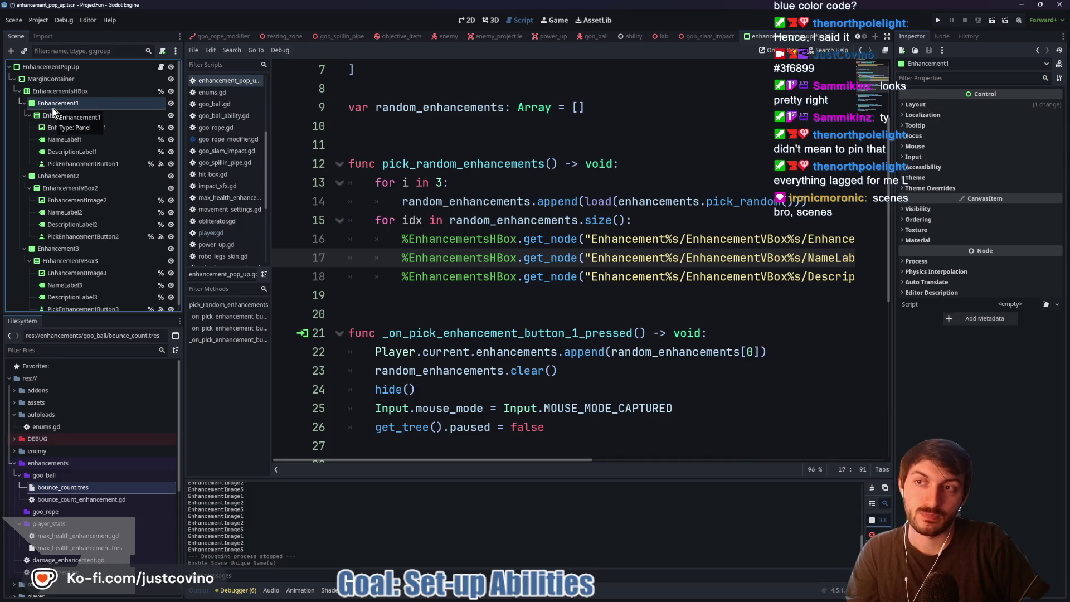
{"action": "left_click", "coordinate": [22, 103]}
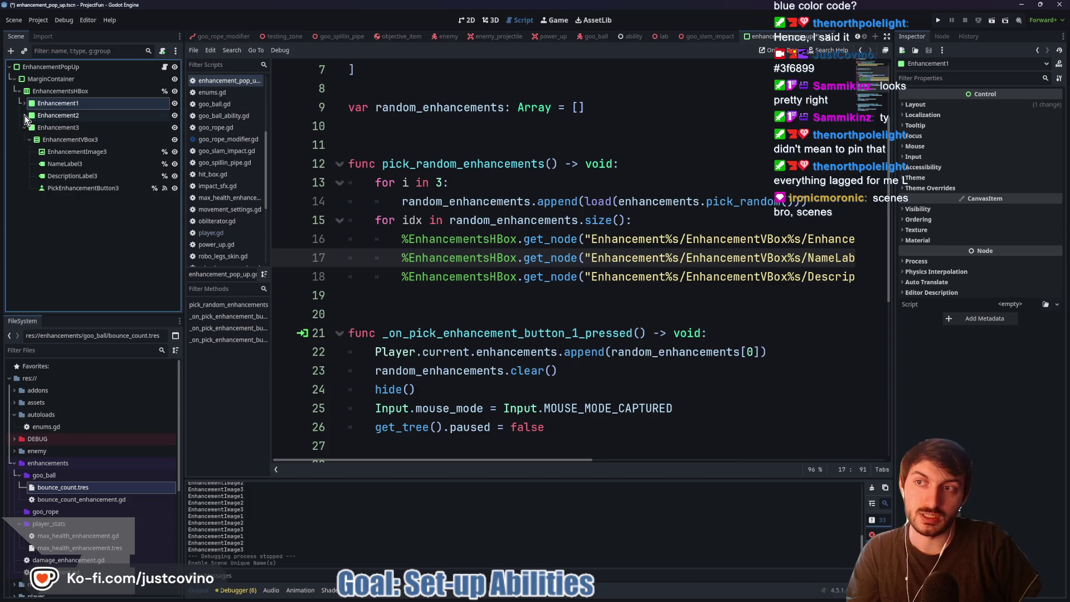
{"action": "left_click", "coordinate": [24, 115]}
{"action": "left_click", "coordinate": [24, 127]}
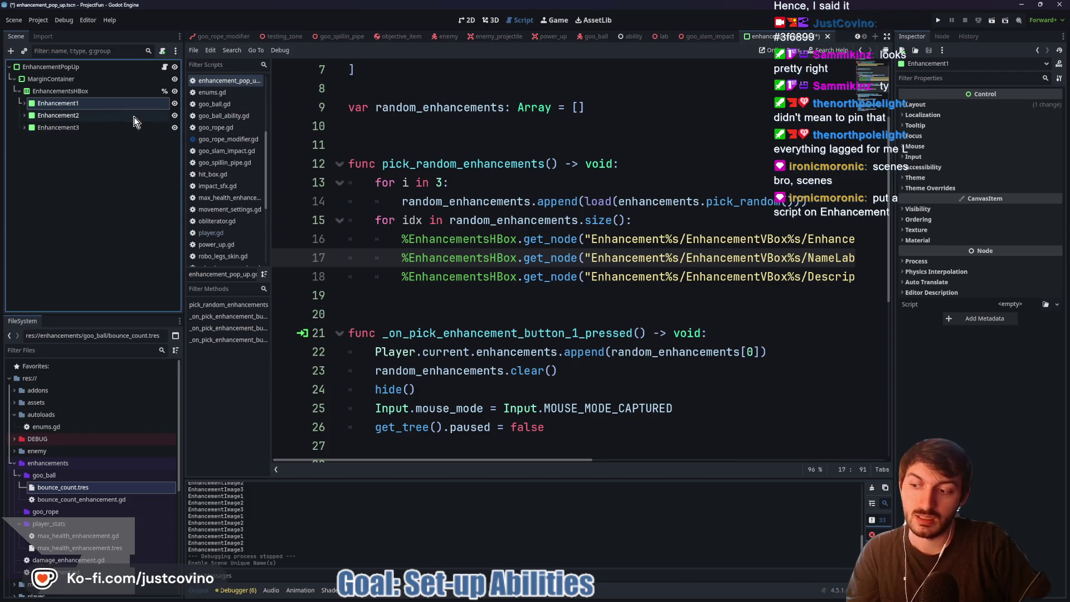
{"action": "left_click", "coordinate": [88, 112]}
{"action": "left_click", "coordinate": [82, 127]}
{"action": "key", "text": "Up"}
{"action": "key", "text": "Up"}
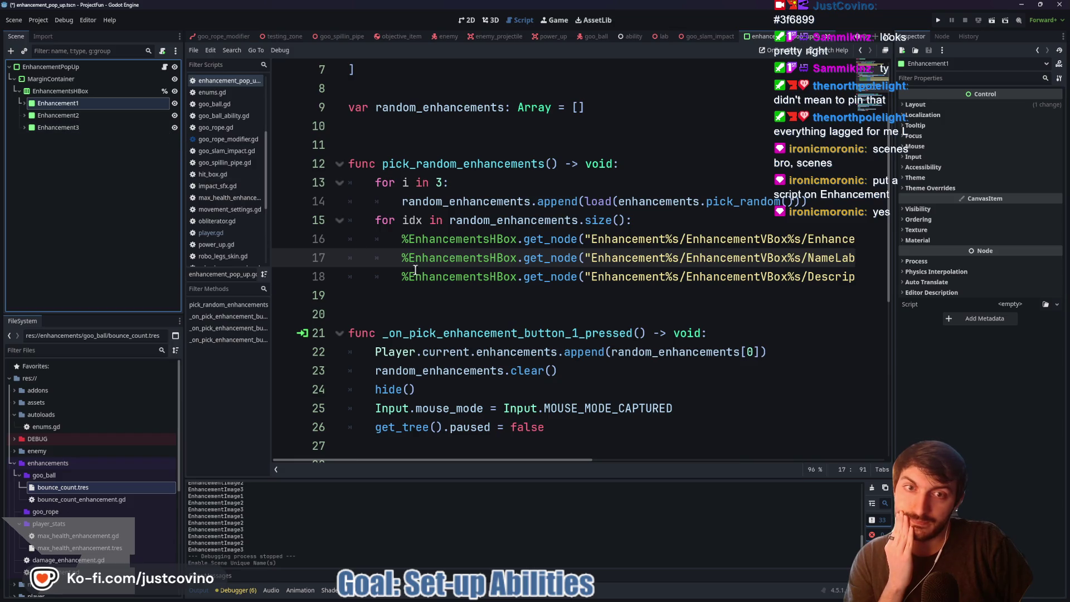
{"action": "mouse_move", "coordinate": [471, 460]}
{"action": "left_mouse_down"}
{"action": "mouse_move", "coordinate": [764, 460]}
{"action": "mouse_move", "coordinate": [456, 455]}
{"action": "left_mouse_up"}
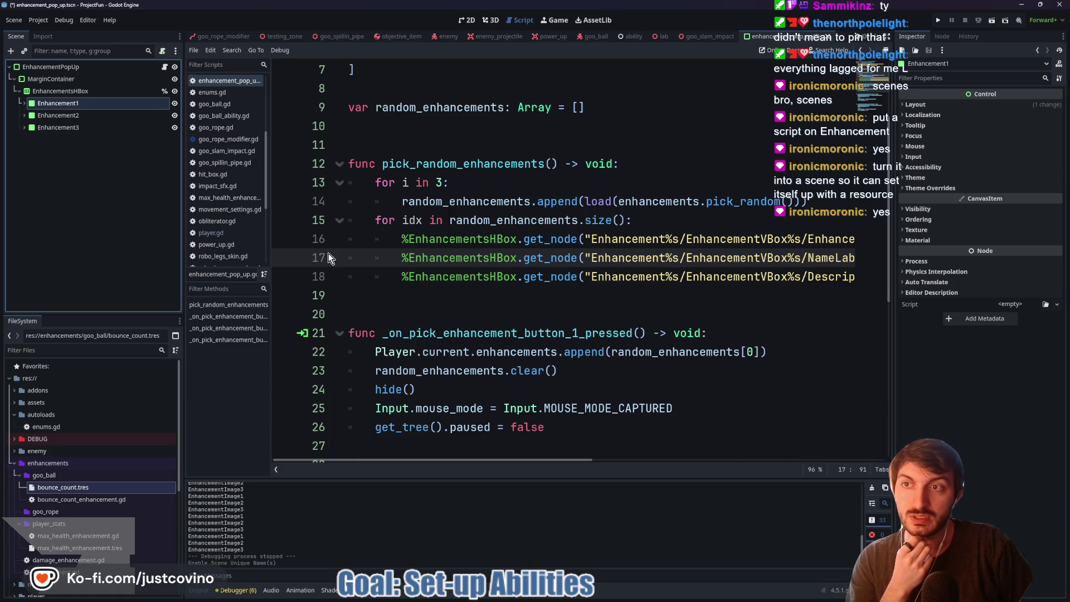
- Attach a new script to Enhancement1 at res://player/ui/enhancement_panel.gd
{"action": "left_click", "coordinate": [162, 51]}
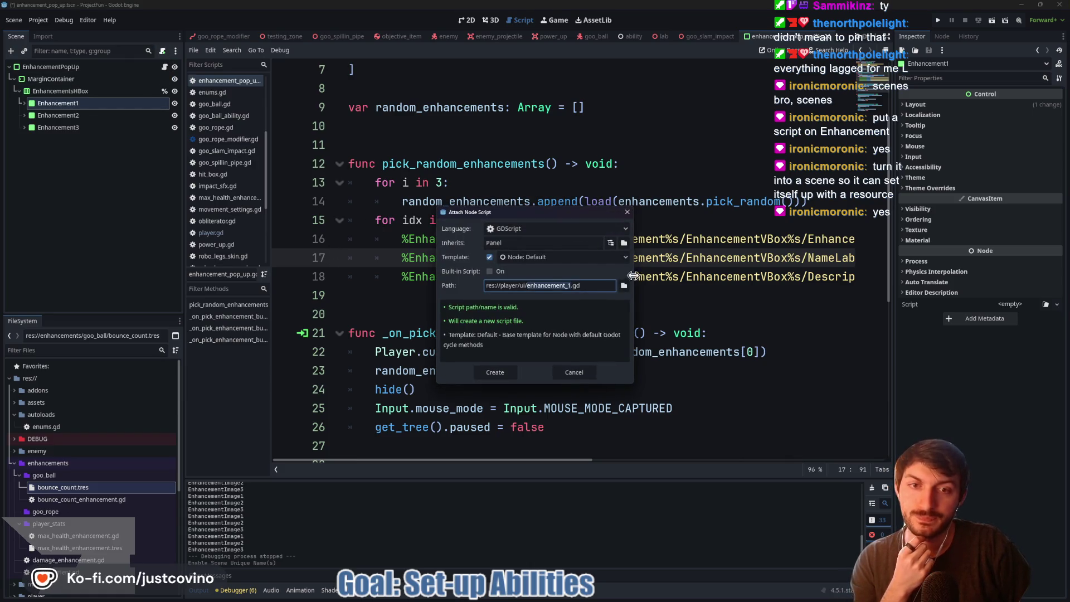
{"action": "key", "text": "Right"}
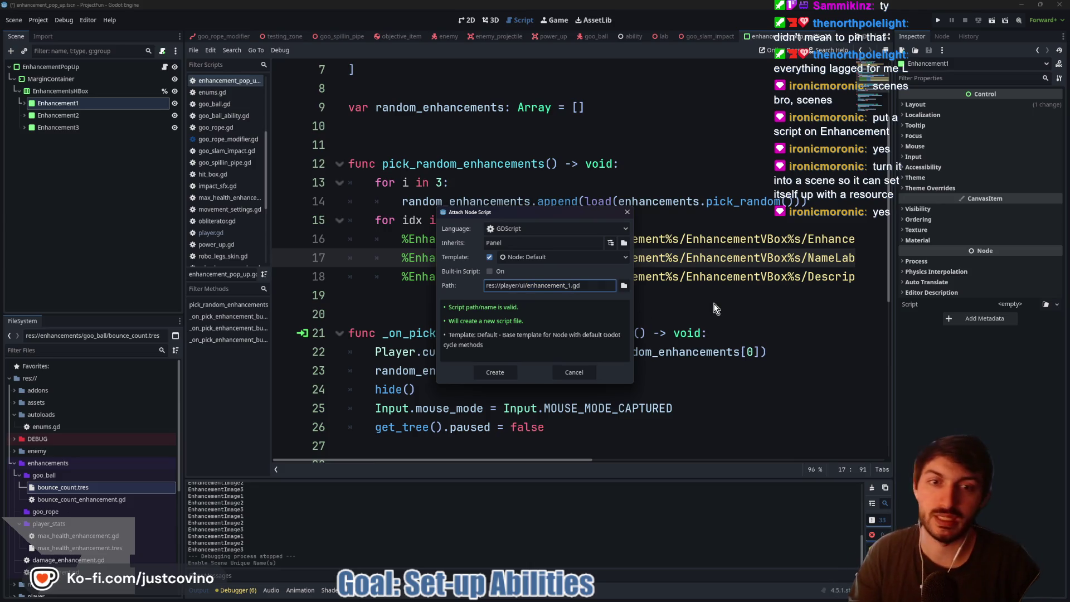
{"action": "key", "text": "BackSpace"}
{"action": "type", "text": "panel"}
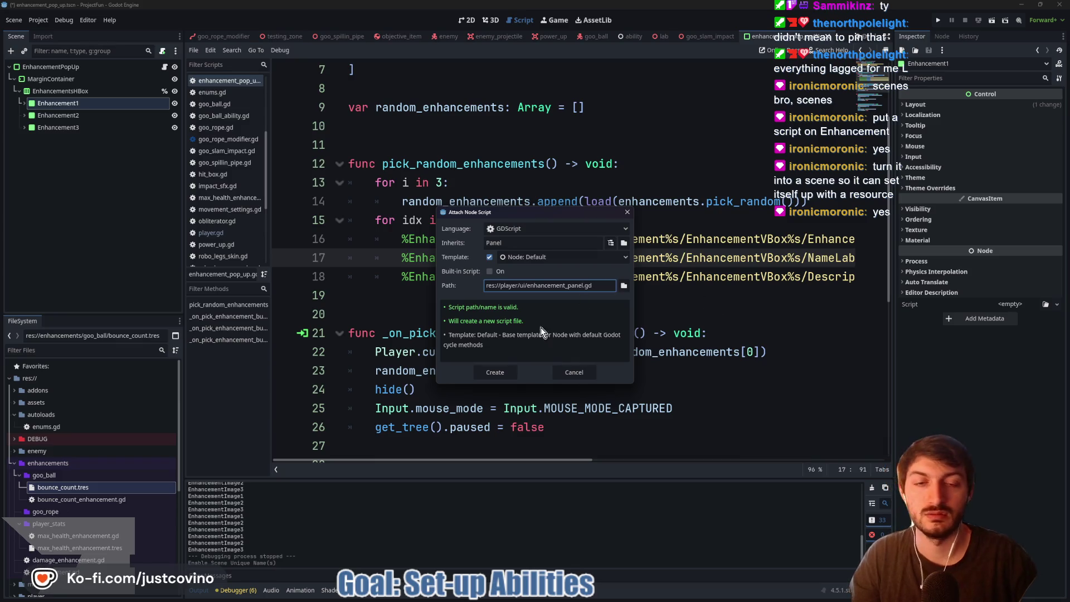
{"action": "left_click", "coordinate": [508, 372]}
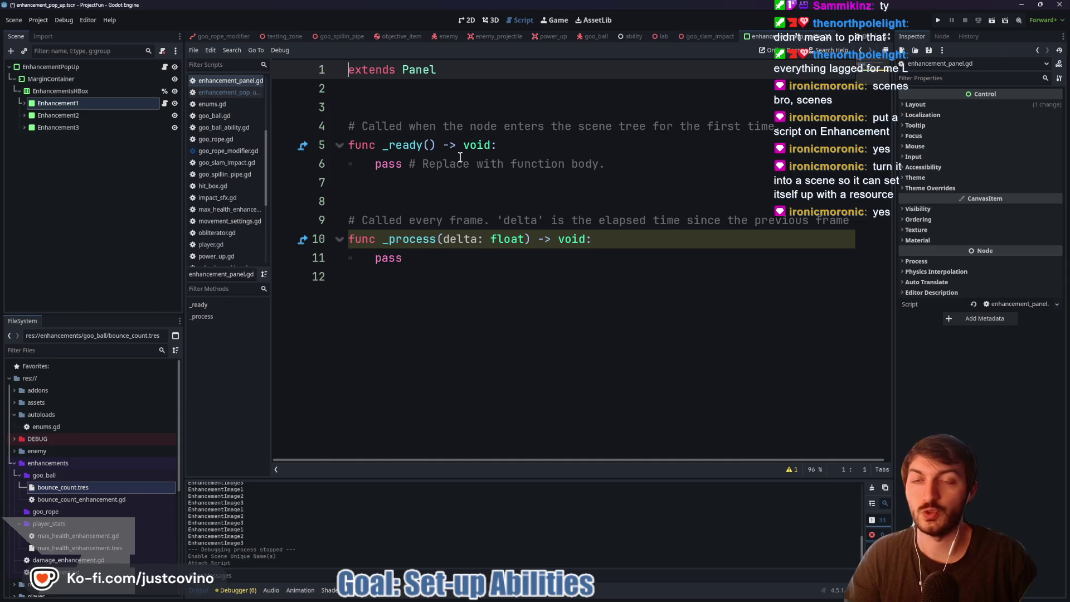
- Replace the template code with class_name EnhancementPanel before extends Panel and save
{"action": "mouse_move", "coordinate": [442, 301]}
{"action": "left_mouse_down"}
{"action": "mouse_move", "coordinate": [312, 109]}
{"action": "mouse_move", "coordinate": [327, 127]}
{"action": "left_mouse_up"}
{"action": "key", "text": "BackSpace"}
{"action": "key", "text": "BackSpace"}
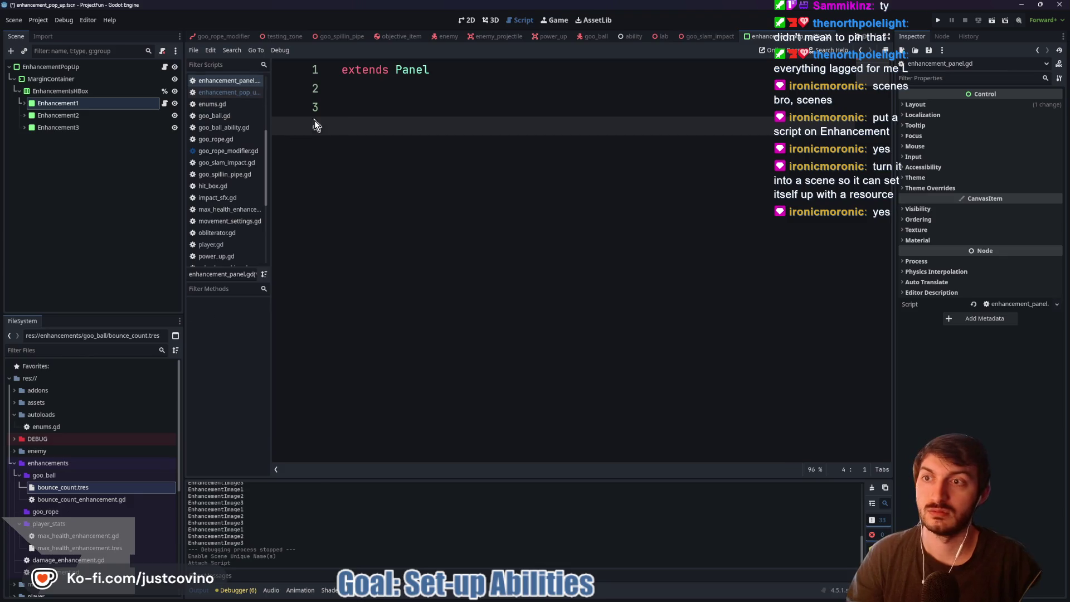
{"action": "left_click", "coordinate": [342, 73]}
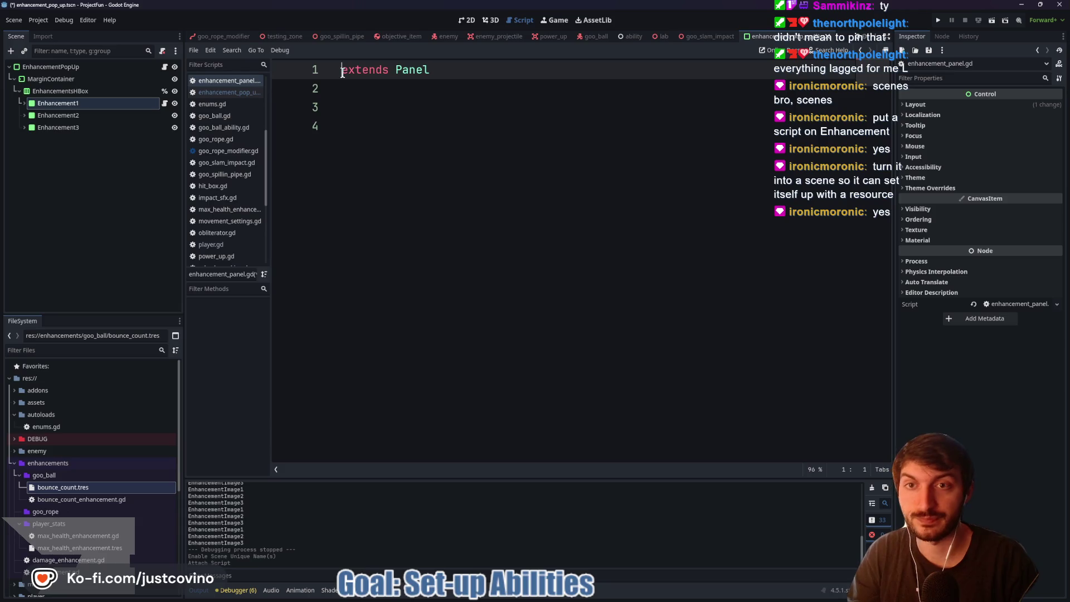
{"action": "type", "text": "class_nam"}
{"action": "type", "text": "e EnhancementPan"}
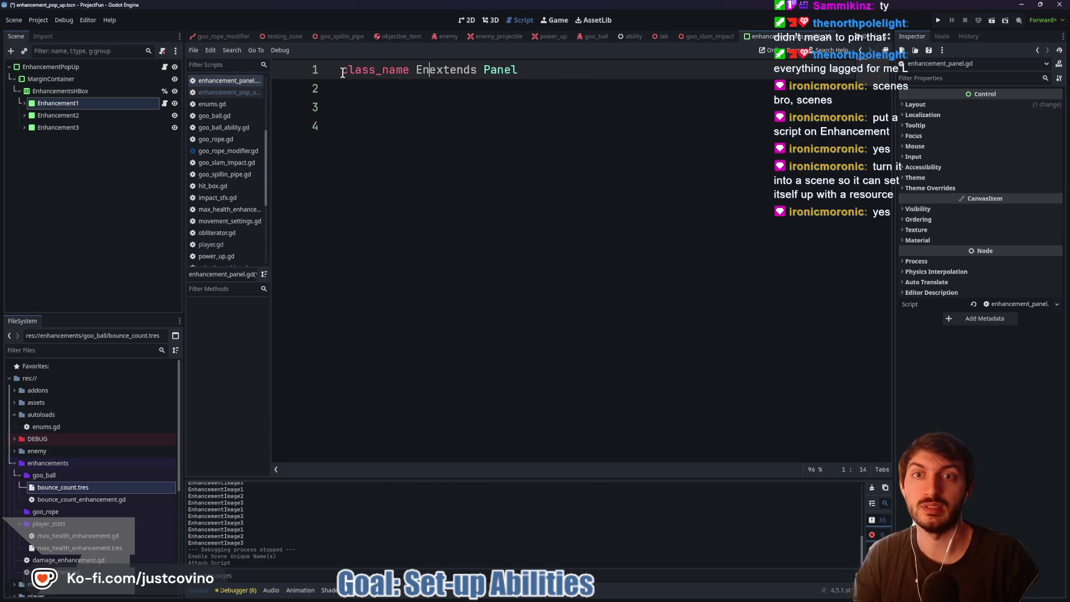
{"action": "type", "text": "el"}
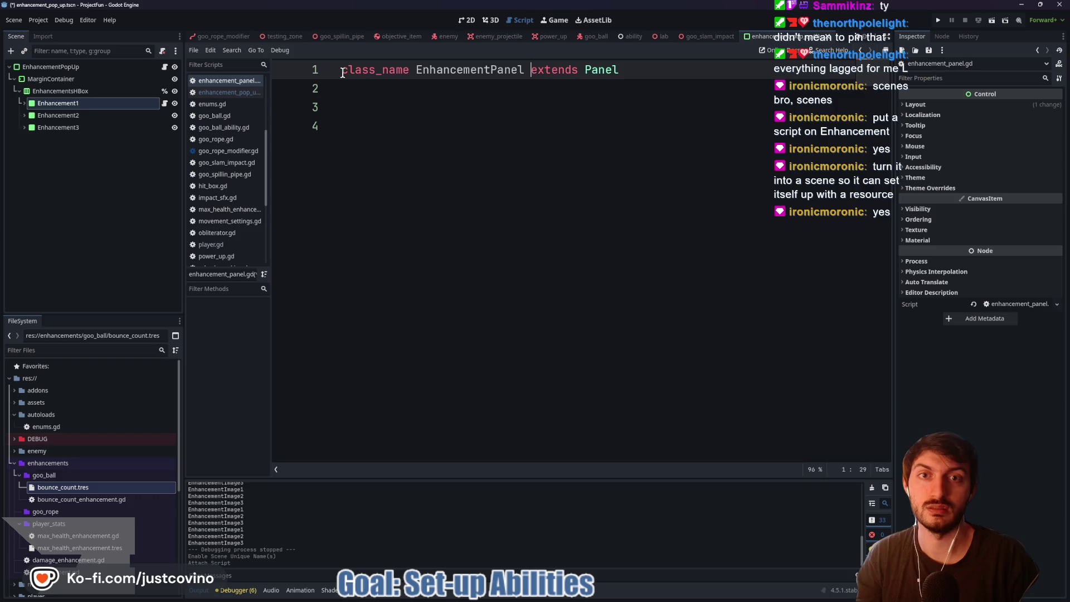
{"action": "left_click", "coordinate": [436, 99]}
{"action": "key", "text": "ctrl+s"}
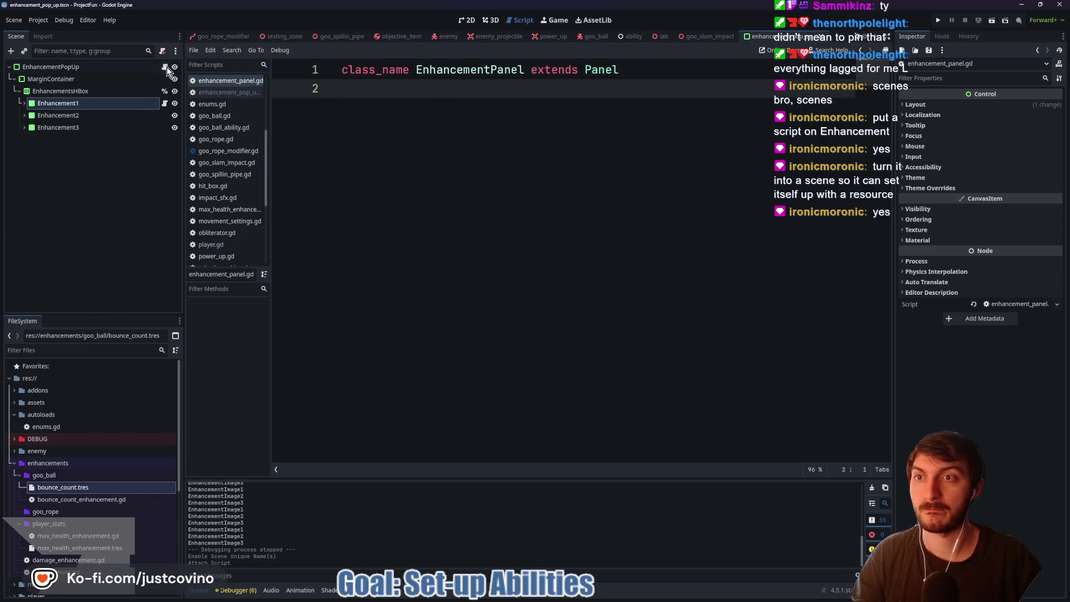
- Expand Enhancement1 in the Scene dock and add a blank line below the declaration
{"action": "left_click", "coordinate": [25, 104]}
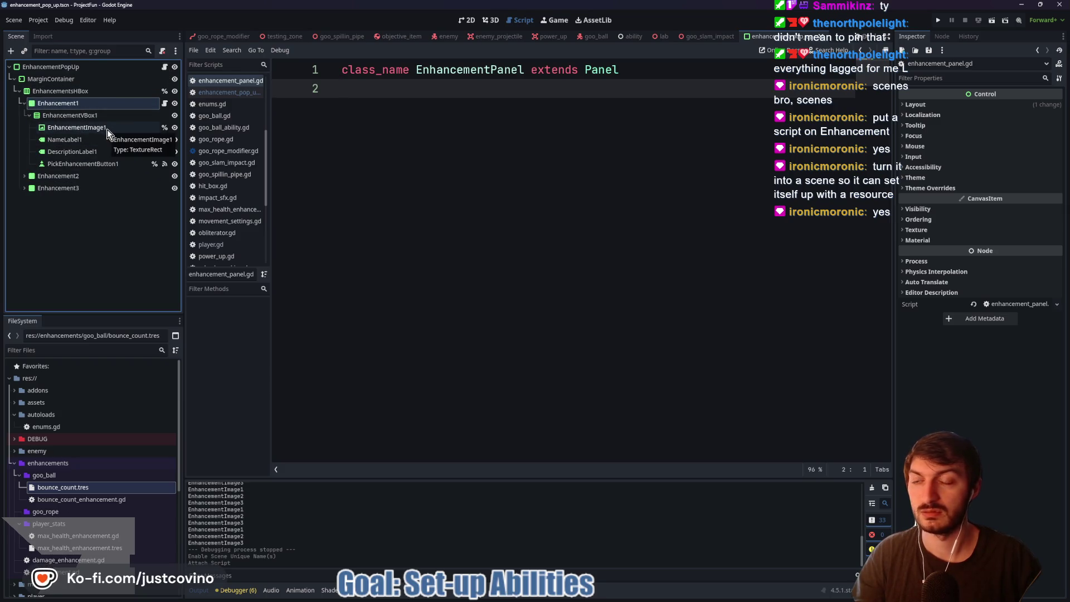
{"action": "left_click", "coordinate": [399, 93]}
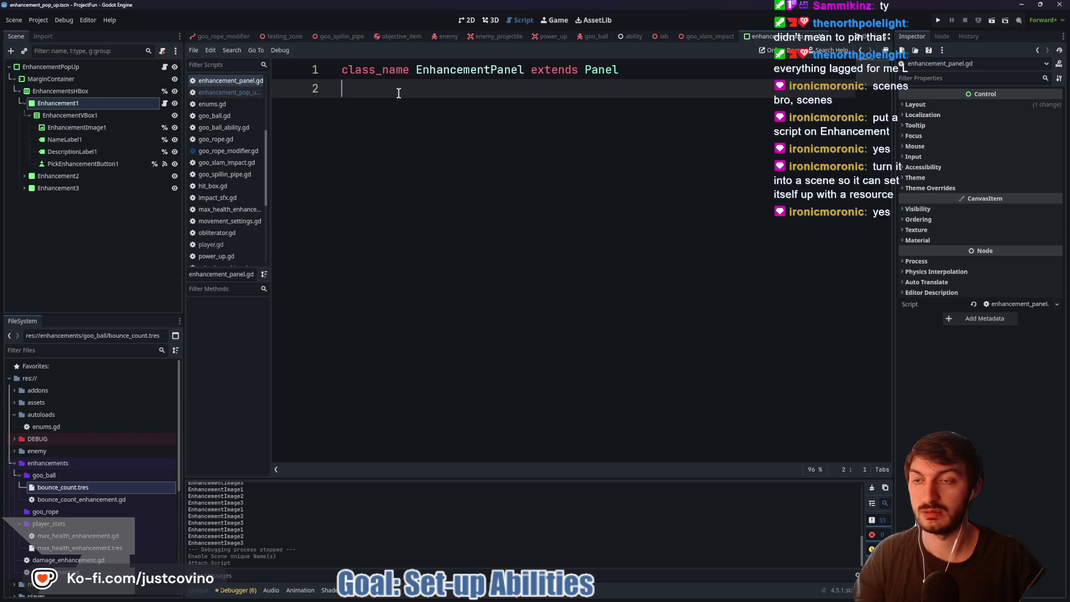
{"action": "key", "text": "Return"}
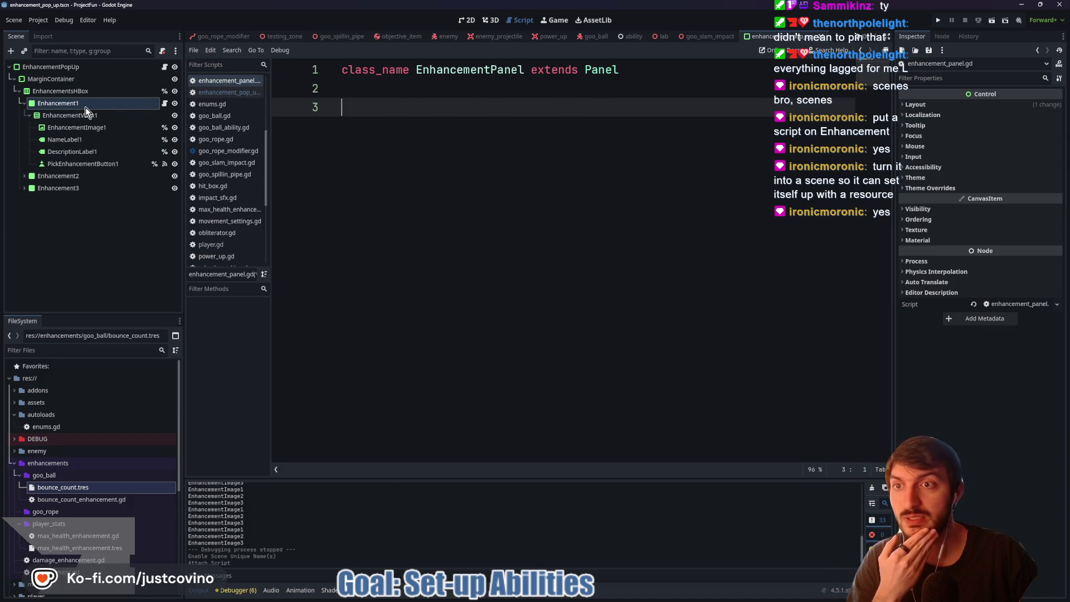
{"action": "right_click", "coordinate": [61, 104]}
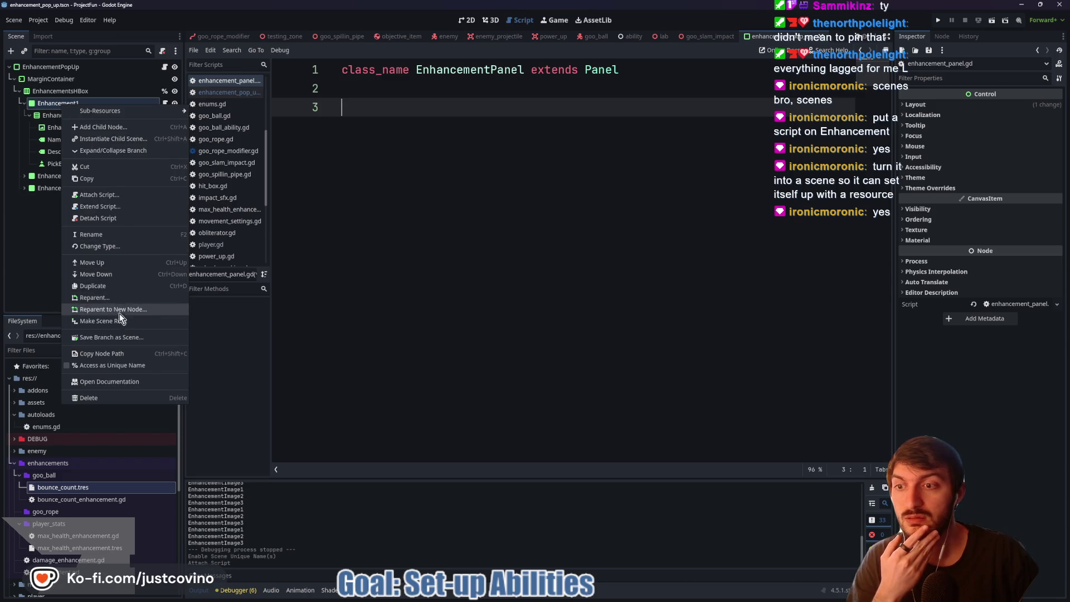
- Save the Enhancement1 branch as enhancement_panel.tscn and open that new scene
{"action": "left_click", "coordinate": [119, 338]}
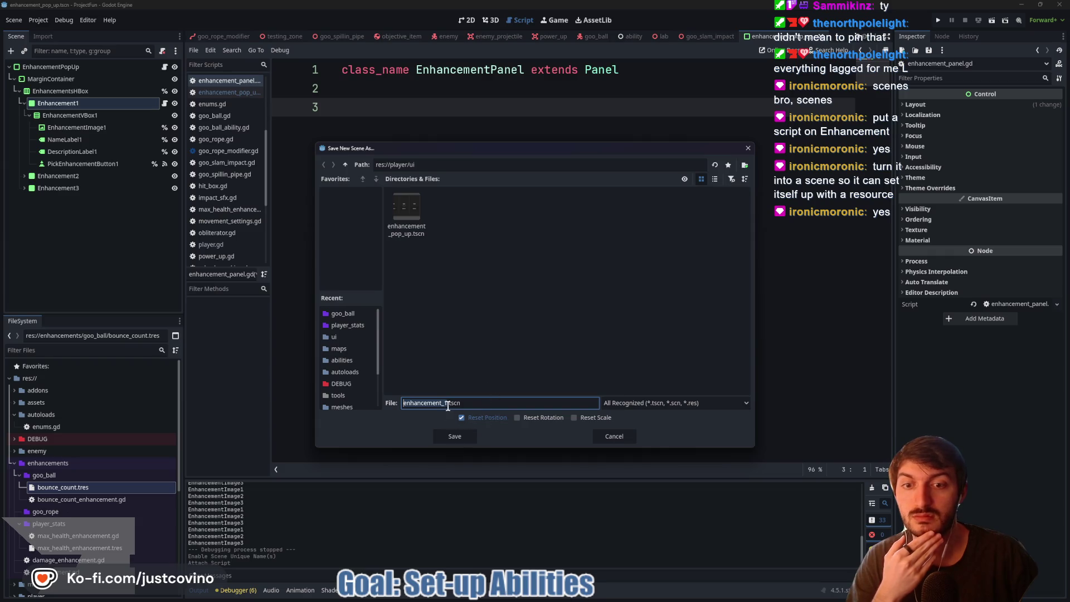
{"action": "type", "text": "panel"}
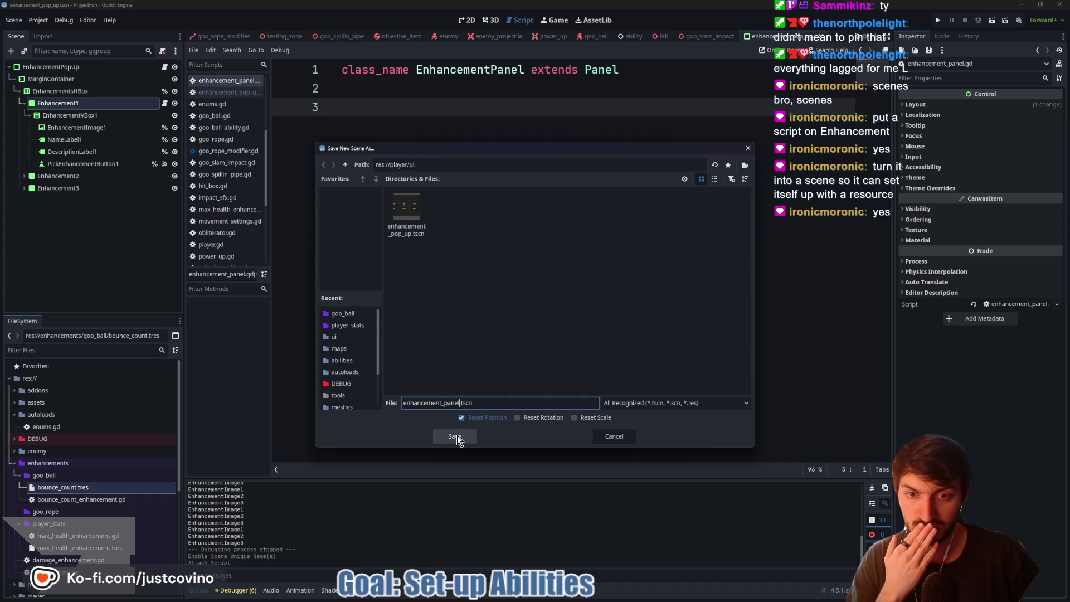
{"action": "left_click", "coordinate": [456, 436]}
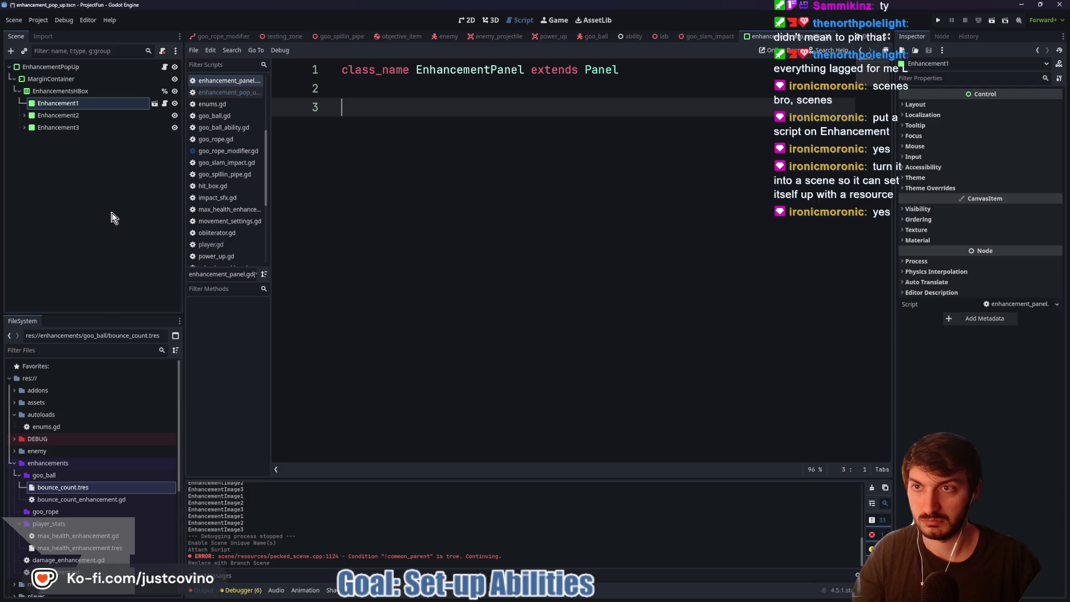
{"action": "left_click", "coordinate": [154, 104]}
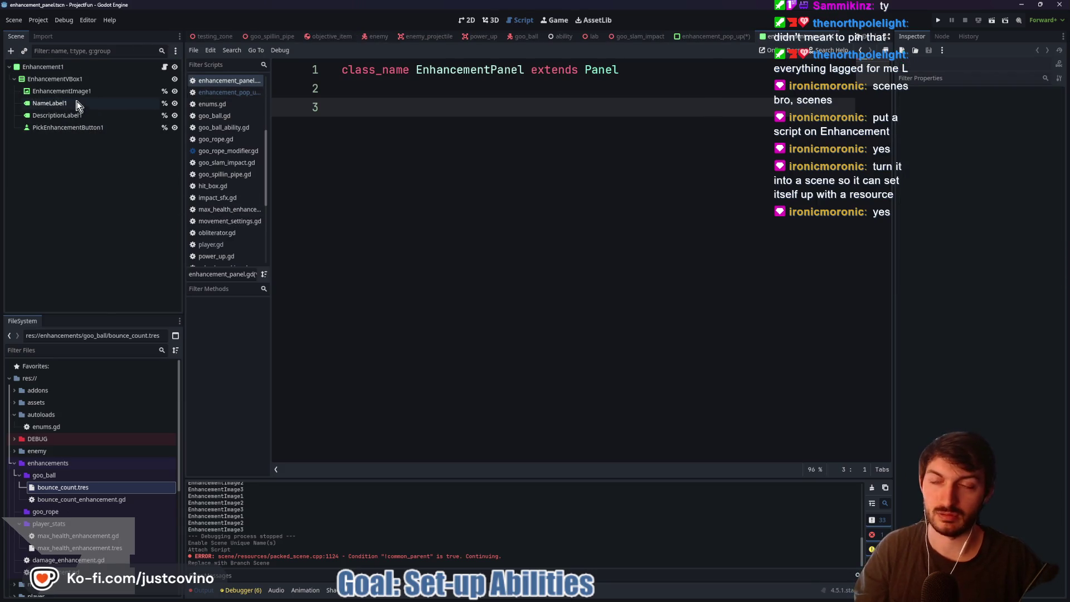
- Rename the root to EnhancementPanel and drop the 1 from EnhancementVBox and EnhancementImage
{"action": "double_click", "coordinate": [81, 65]}
{"action": "key", "text": "BackSpace"}
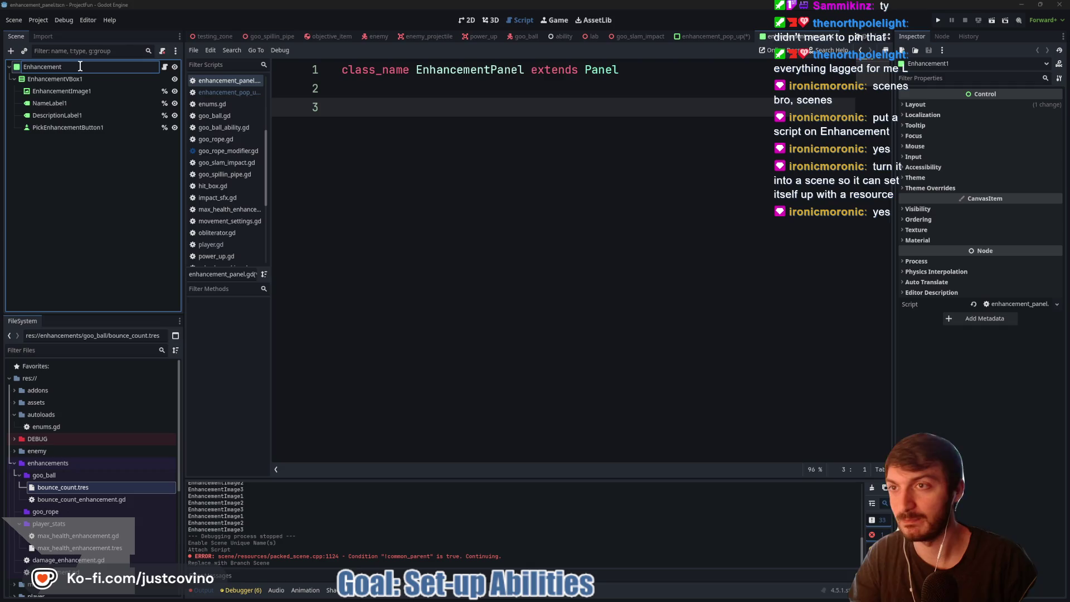
{"action": "type", "text": "l"}
{"action": "key", "text": "Return"}
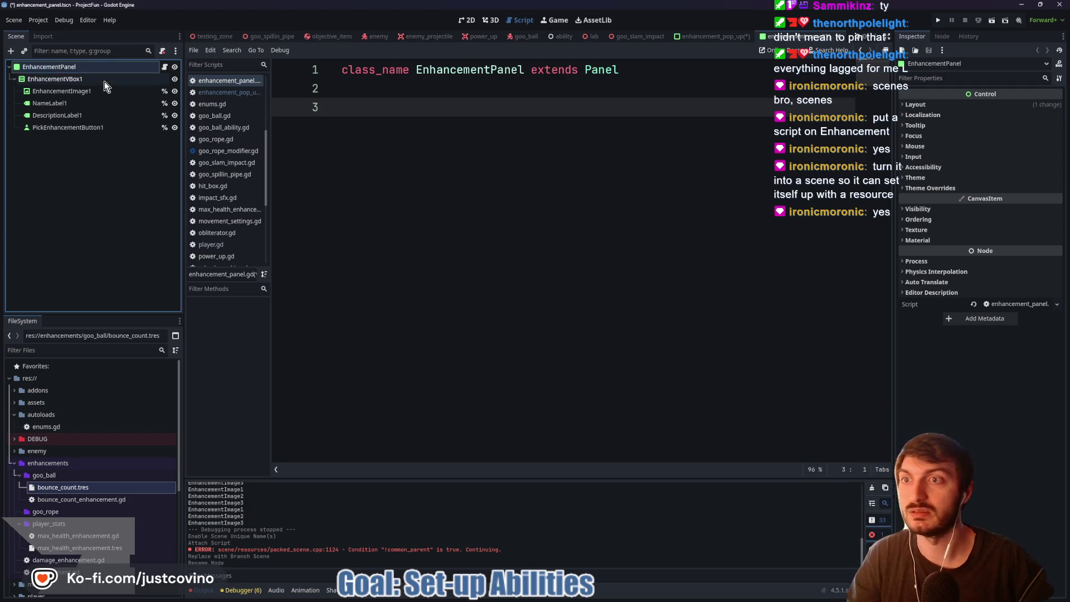
{"action": "double_click", "coordinate": [89, 78]}
{"action": "key", "text": "BackSpace"}
{"action": "key", "text": "Return"}
{"action": "left_click", "coordinate": [100, 91]}
{"action": "double_click", "coordinate": [99, 91]}
{"action": "left_click", "coordinate": [98, 90]}
{"action": "key", "text": "Return"}
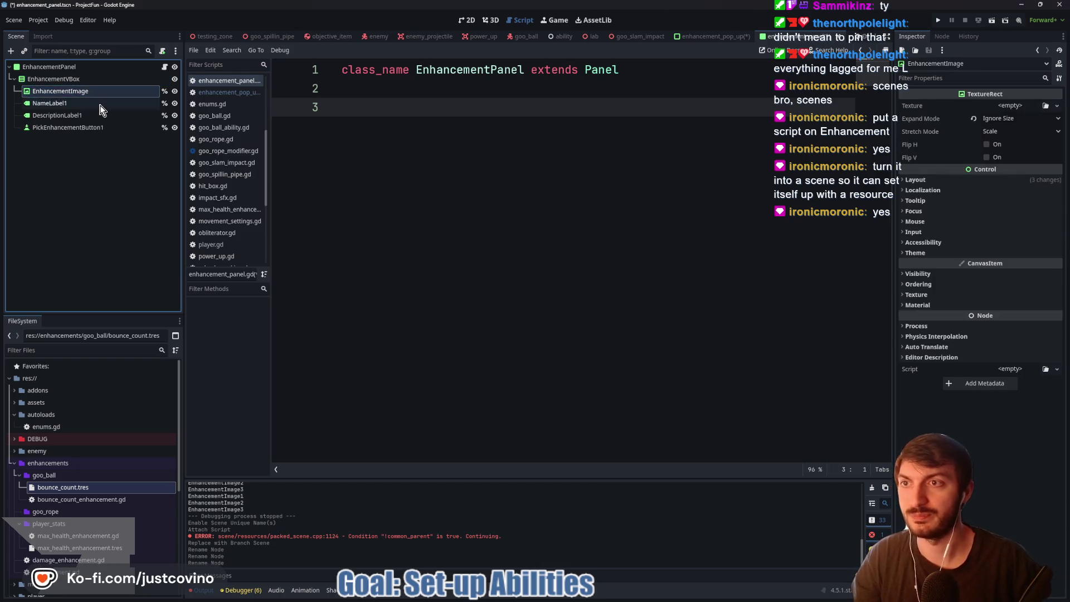
- Rename NameLabel, DescriptionLabel and PickEnhancementButton without the trailing 1, then save
{"action": "left_click", "coordinate": [101, 104]}
{"action": "double_click", "coordinate": [101, 103]}
{"action": "left_click", "coordinate": [102, 105]}
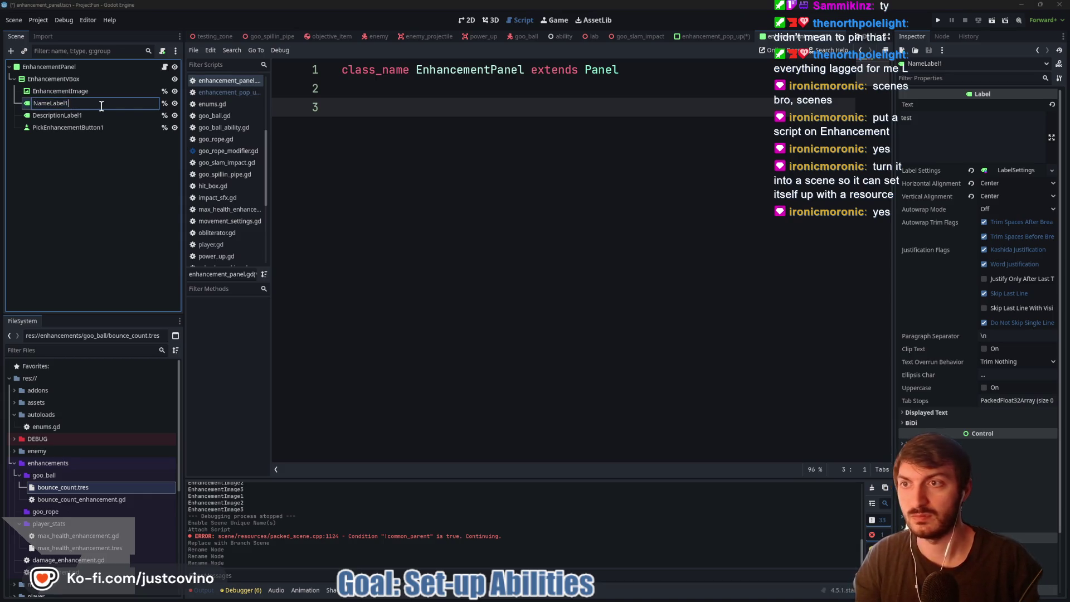
{"action": "key", "text": "BackSpace"}
{"action": "key", "text": "Return"}
{"action": "double_click", "coordinate": [102, 116]}
{"action": "left_click", "coordinate": [101, 115]}
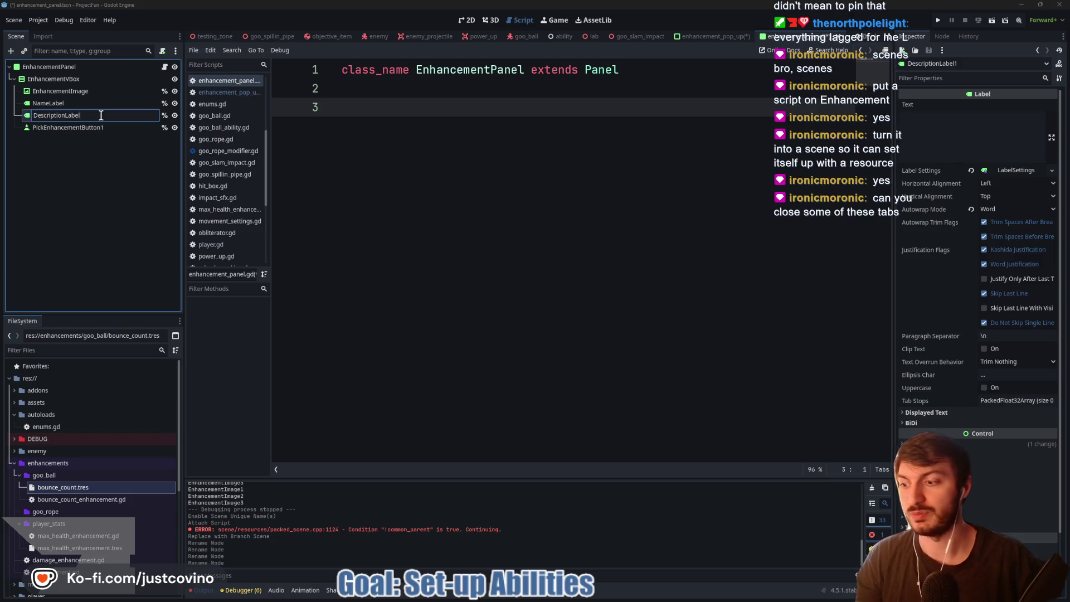
{"action": "key", "text": "Return"}
{"action": "double_click", "coordinate": [110, 128]}
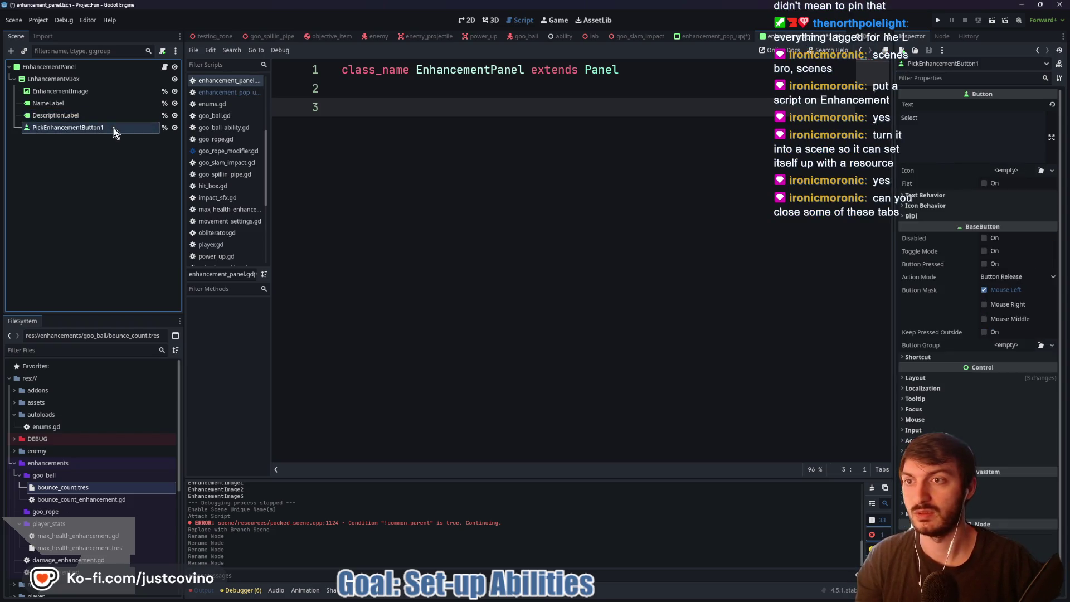
{"action": "left_click", "coordinate": [113, 128]}
{"action": "key", "text": "BackSpace"}
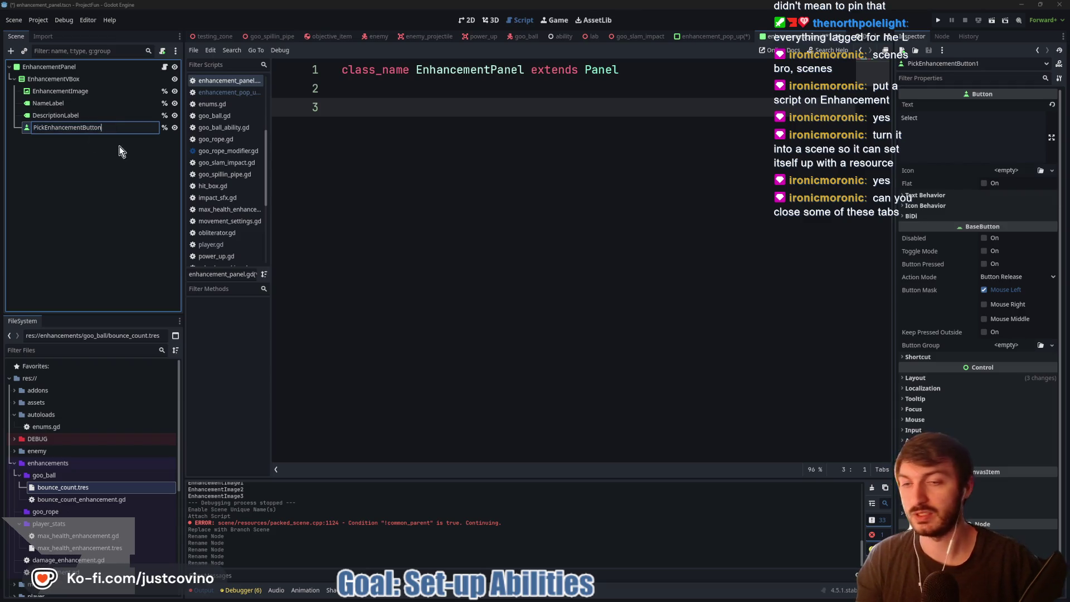
{"action": "key", "text": "Return"}
{"action": "key", "text": "ctrl+s"}
{"action": "left_click", "coordinate": [279, 39]}
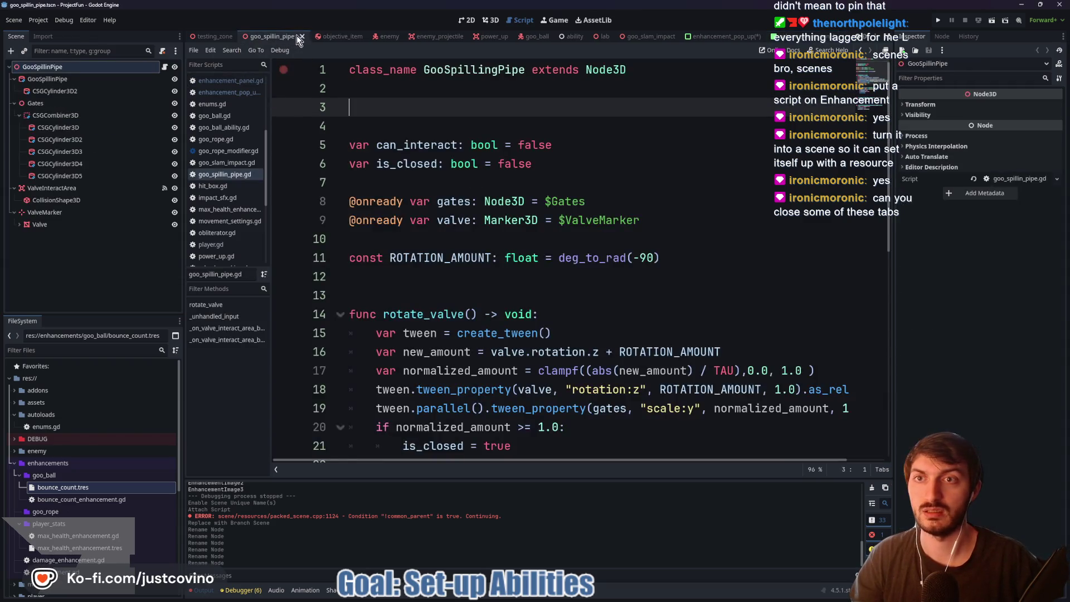
- Close the goo_spillin_pipe, testing_zone, objective_item, goo_rope_modifier, enemy, enemy_projectile, goo_ball and lab tabs
{"action": "left_click", "coordinate": [297, 36]}
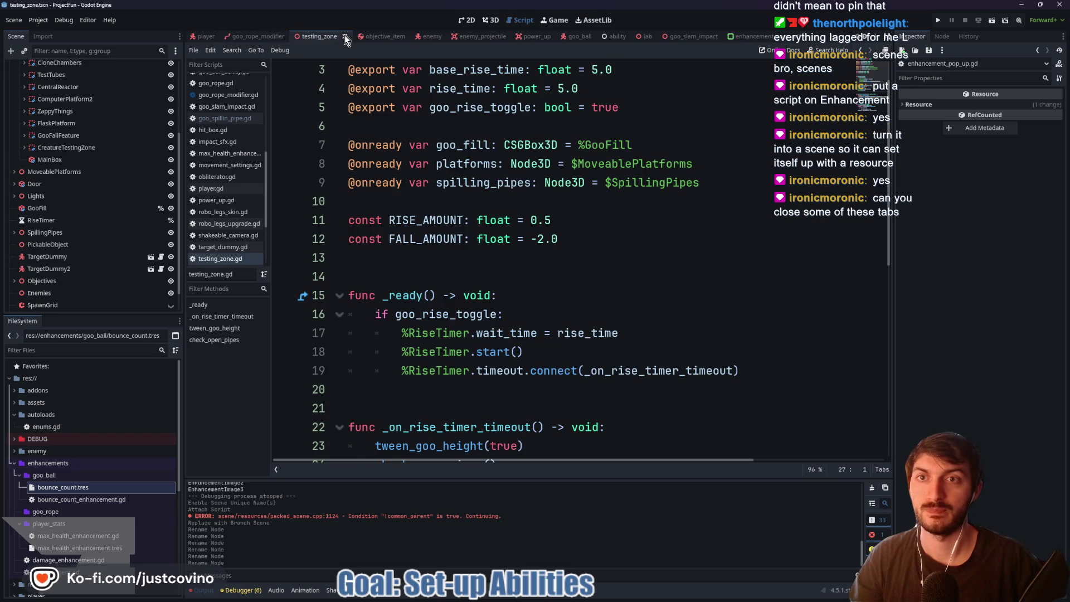
{"action": "left_click", "coordinate": [345, 37]}
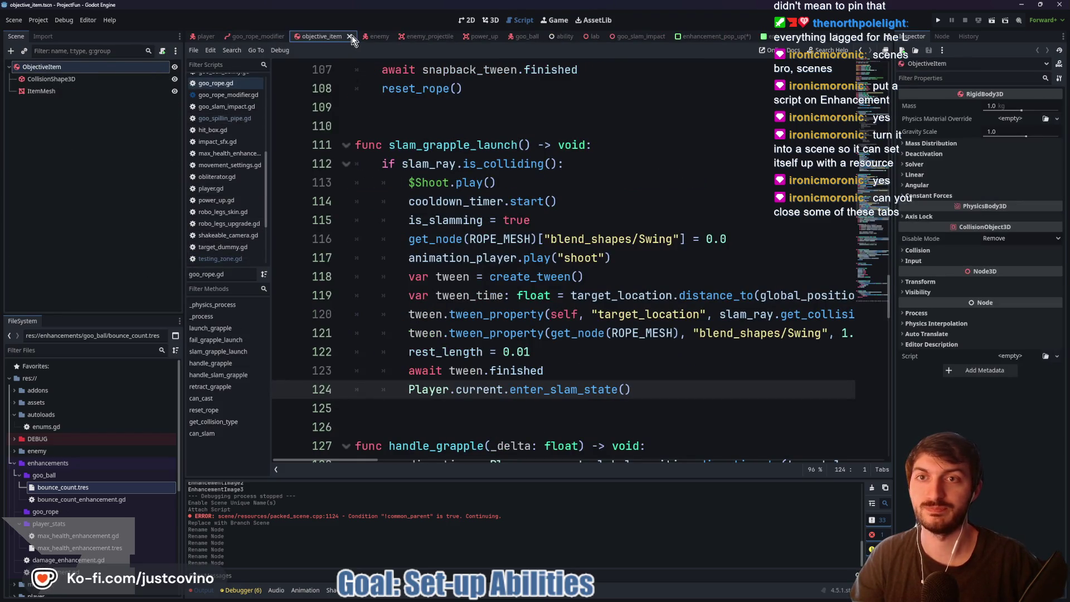
{"action": "left_click", "coordinate": [347, 36]}
{"action": "left_click", "coordinate": [293, 37]}
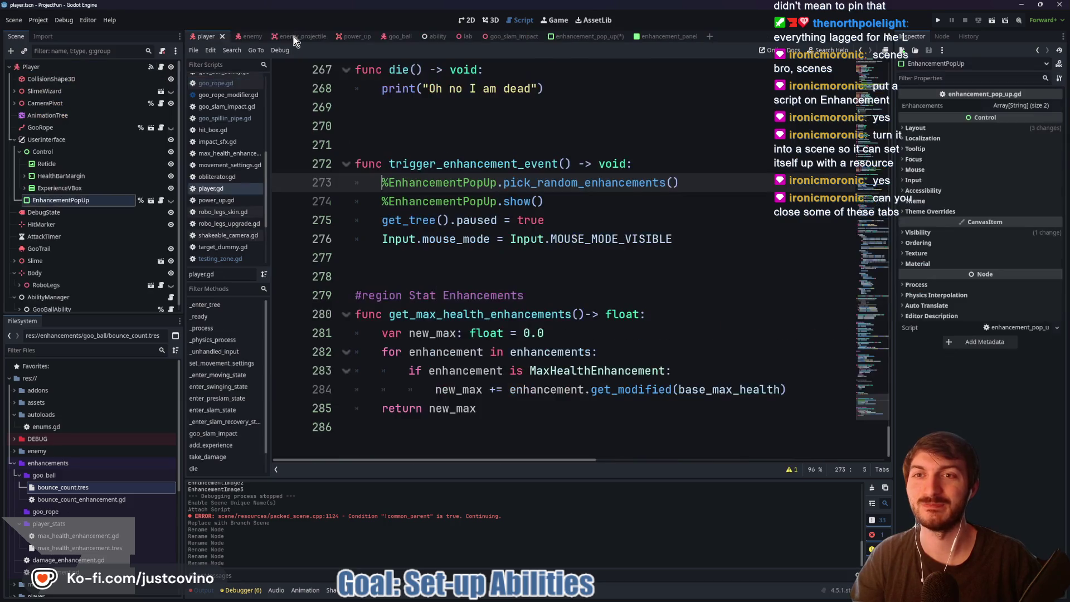
{"action": "left_click", "coordinate": [252, 36]}
{"action": "left_click", "coordinate": [262, 37]}
{"action": "left_click", "coordinate": [261, 35]}
{"action": "left_click", "coordinate": [283, 35]}
{"action": "left_click", "coordinate": [300, 36]}
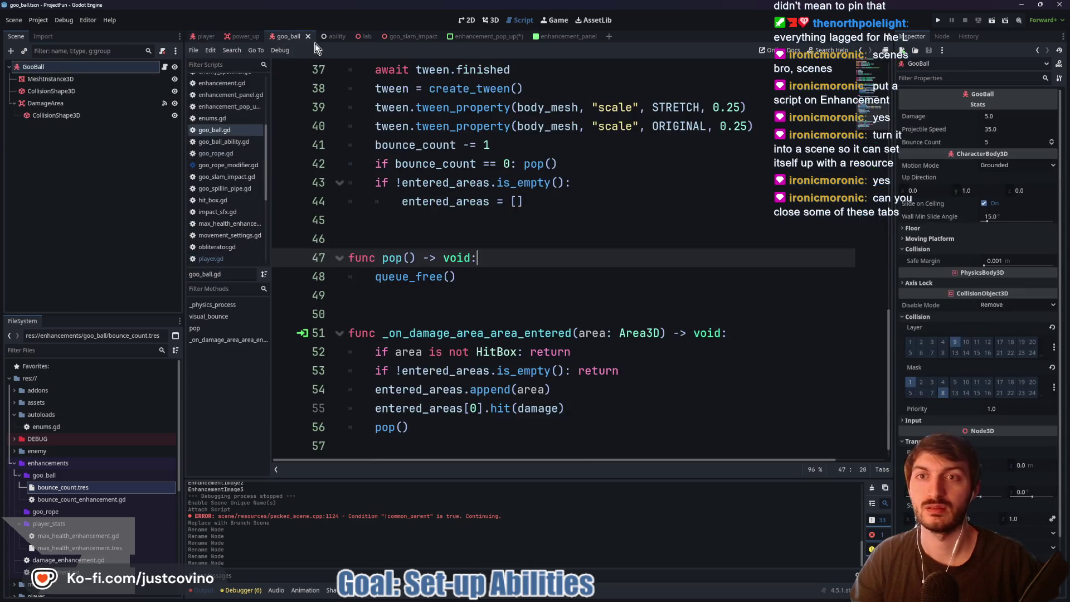
{"action": "left_click", "coordinate": [319, 36]}
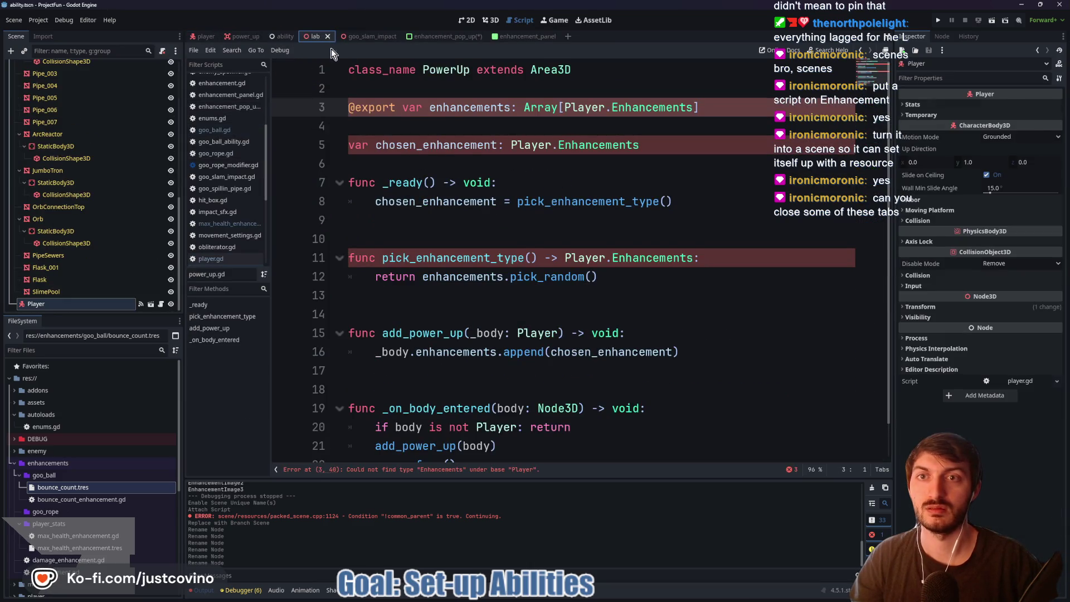
{"action": "left_click", "coordinate": [327, 36]}
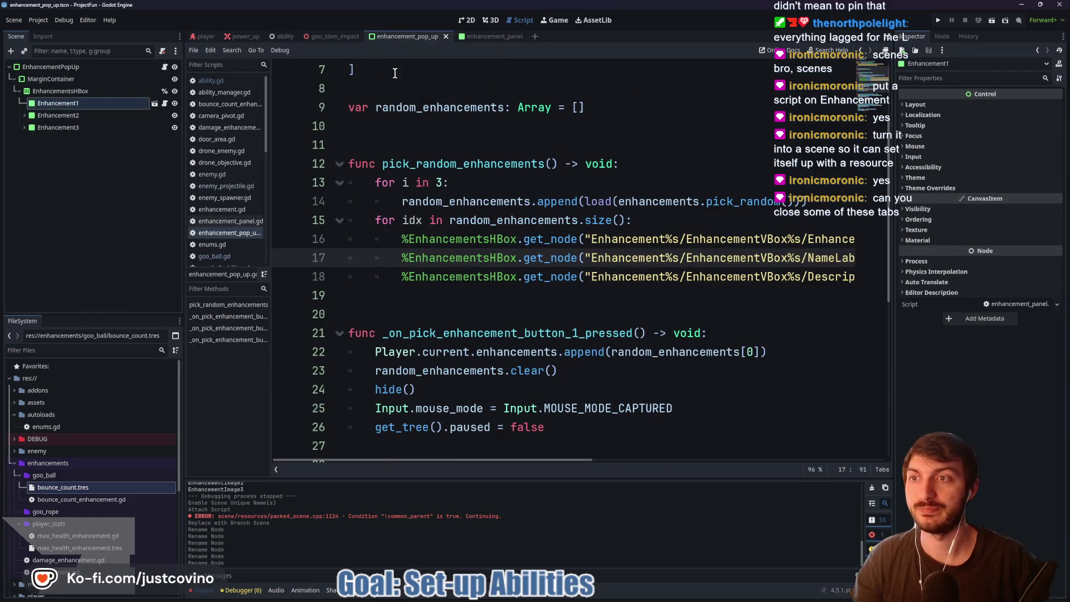
- Return to the enhancement_panel scene and save it
{"action": "left_click", "coordinate": [485, 37]}
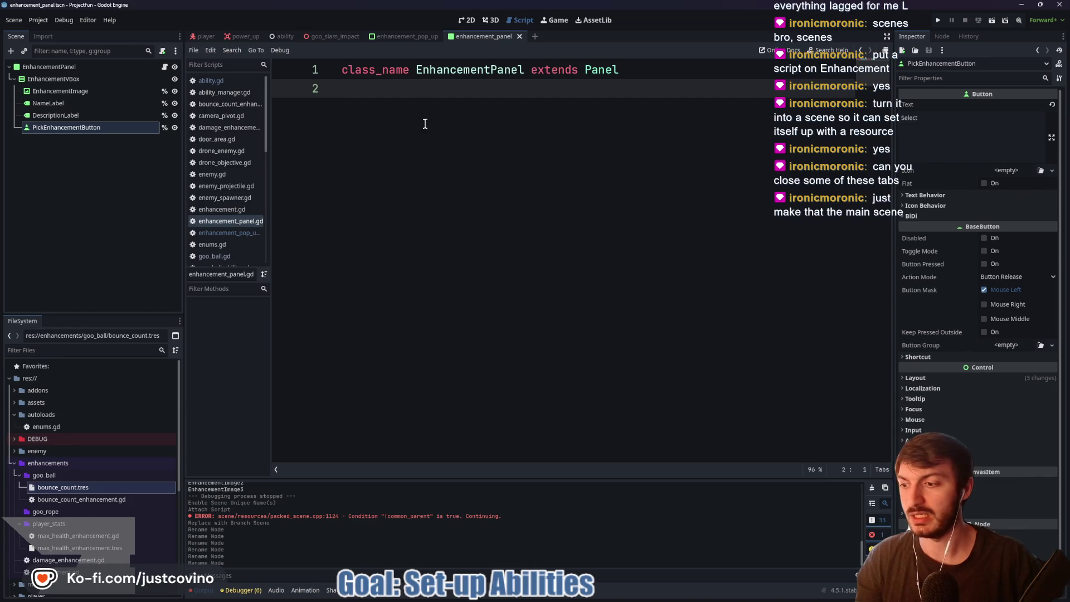
{"action": "key", "text": "ctrl+s"}
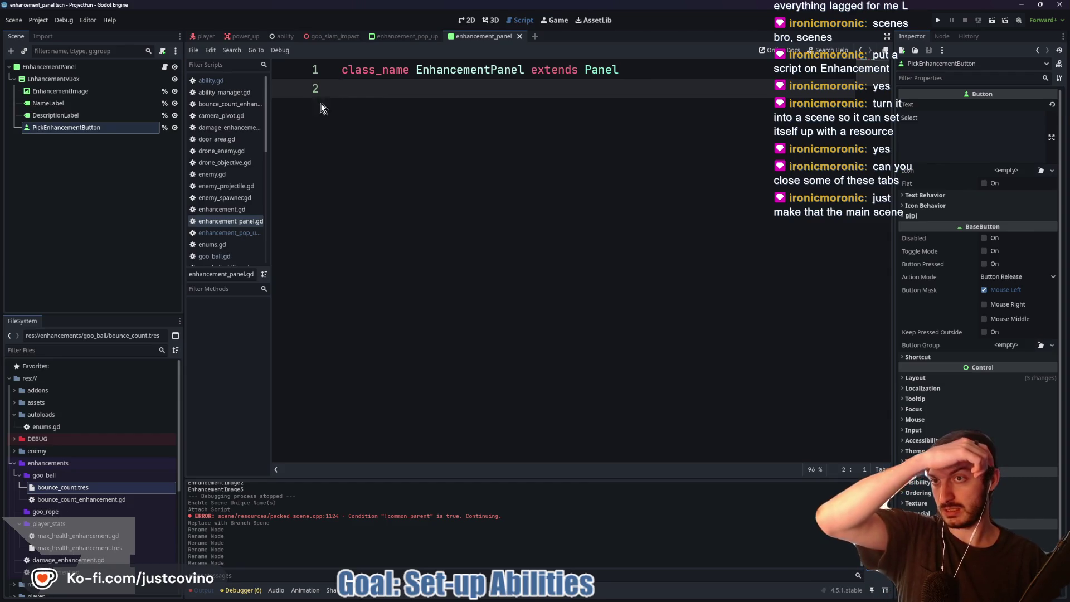
{"action": "left_click", "coordinate": [39, 21]}
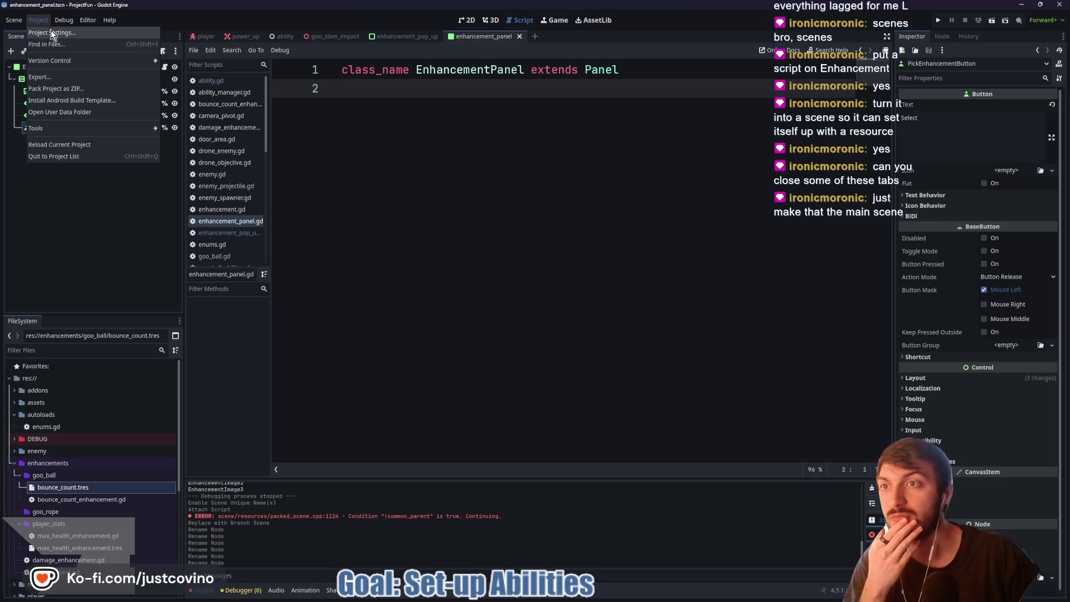
{"action": "left_click", "coordinate": [52, 31]}
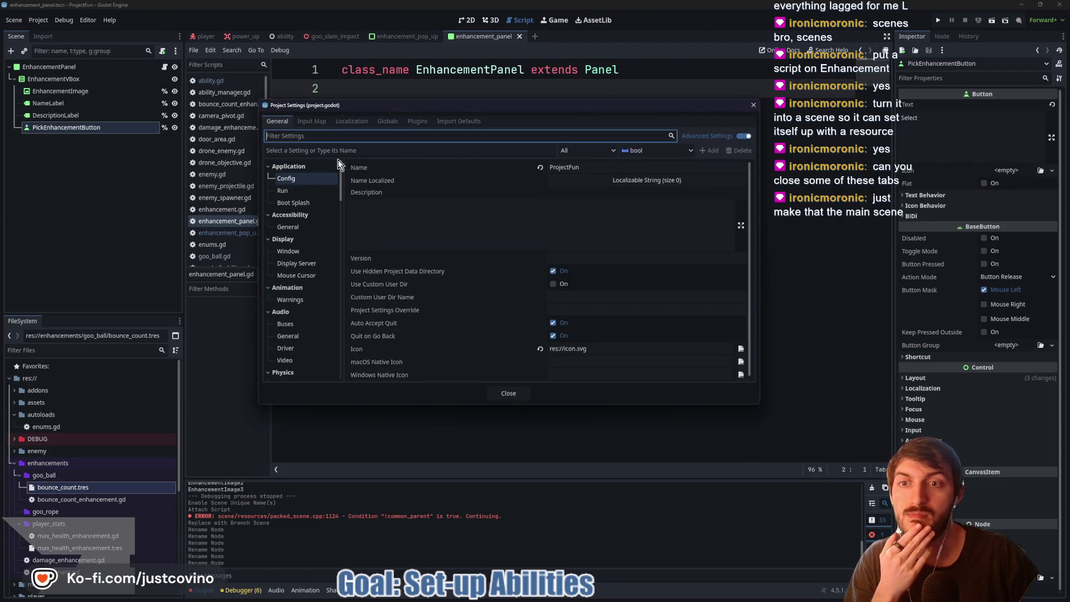
{"action": "left_click", "coordinate": [314, 233]}
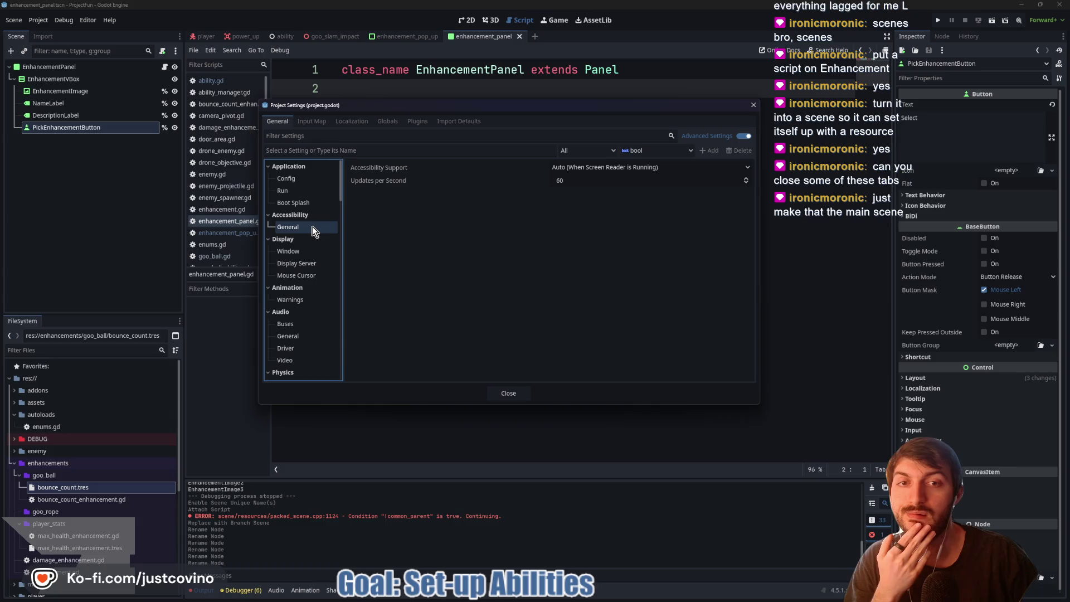
{"action": "left_click", "coordinate": [301, 190]}
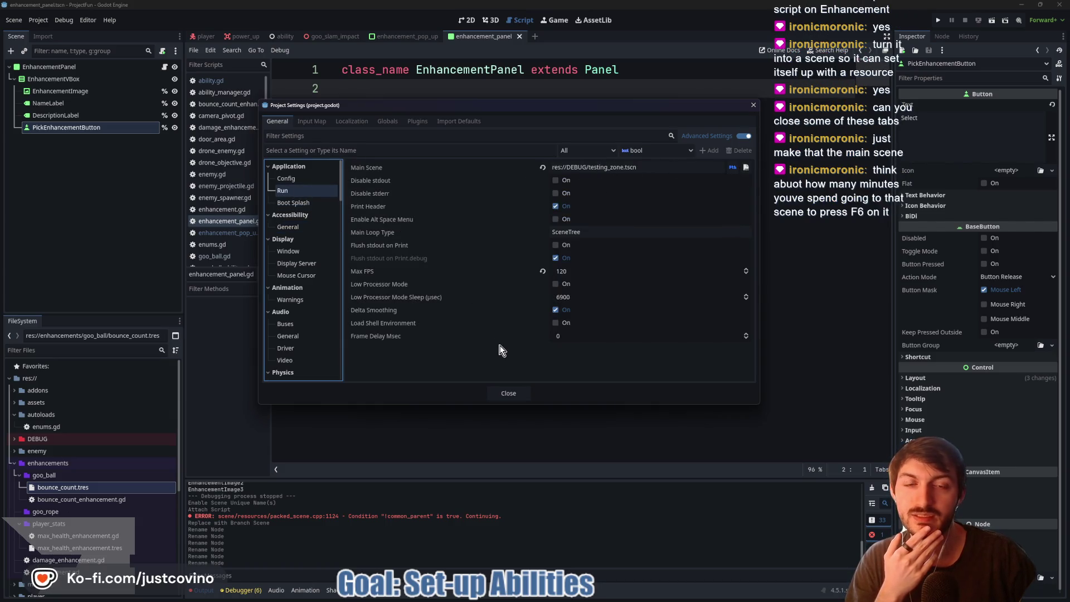
{"action": "left_click", "coordinate": [508, 393]}
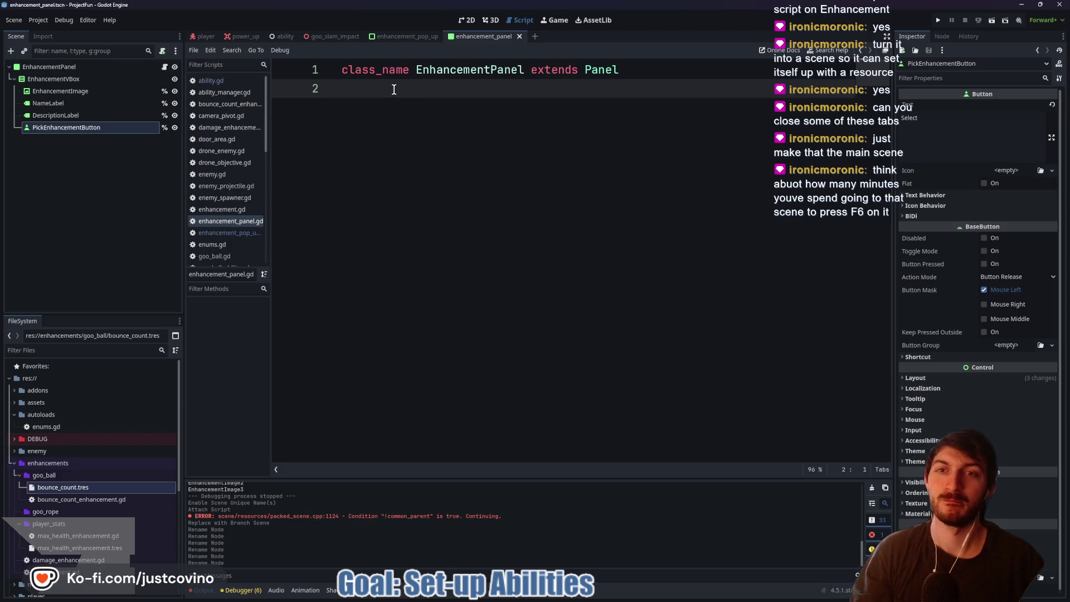
{"action": "key", "text": "Return"}
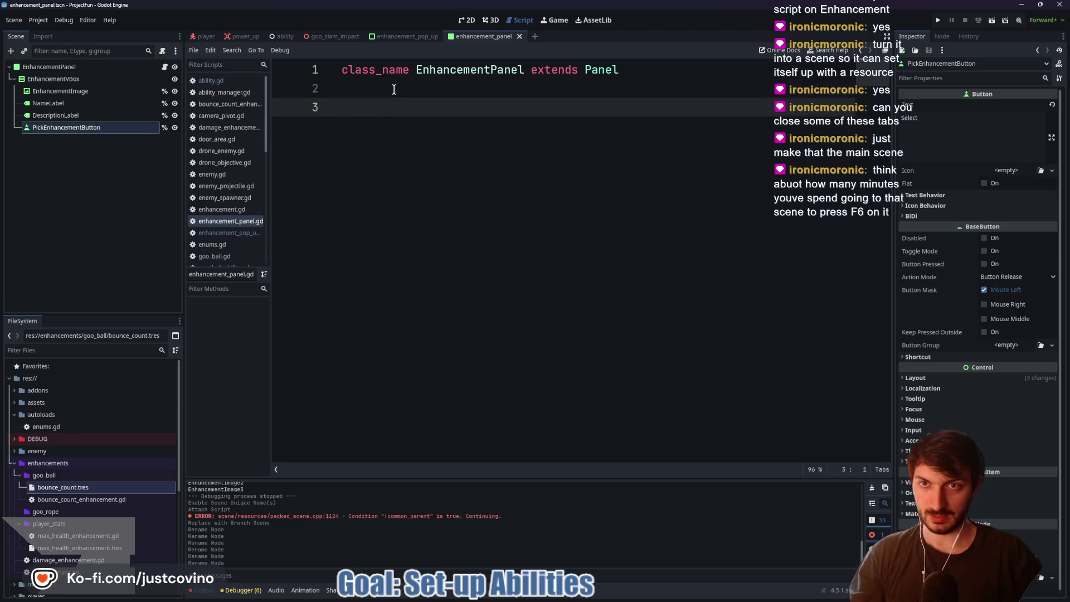
{"action": "type", "text": "chose"}
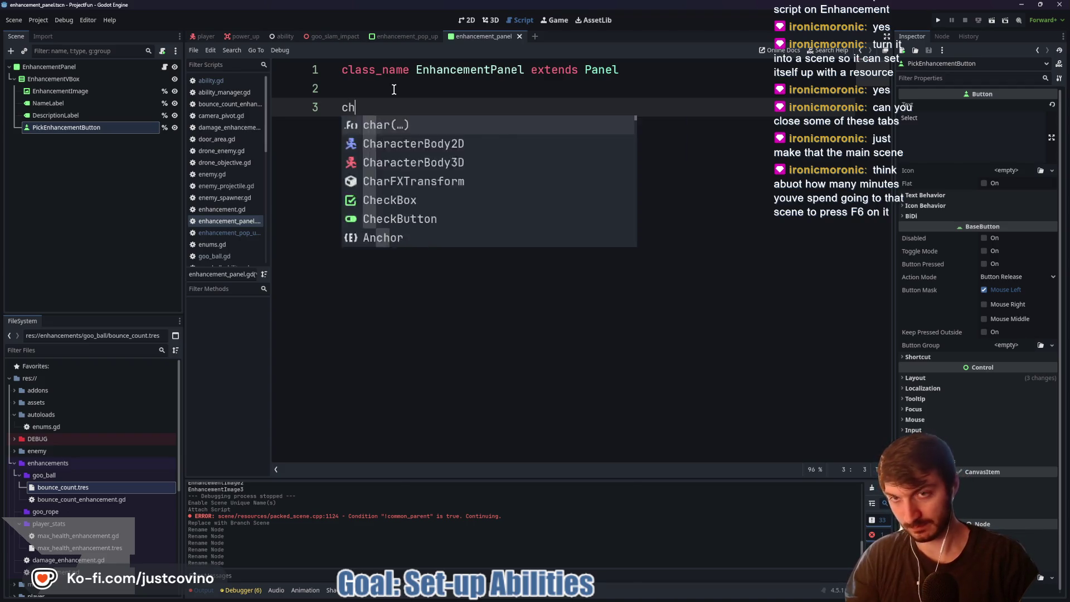
{"action": "key", "text": "BackSpace"}
{"action": "key", "text": "BackSpace"}
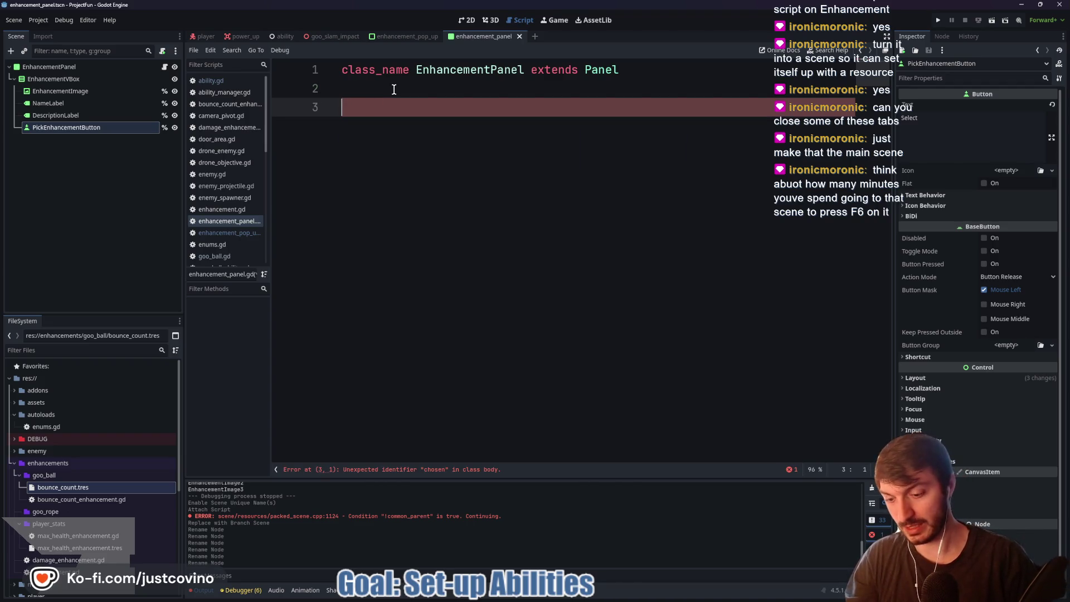
{"action": "type", "text": "@export var chosen_enhancement"}
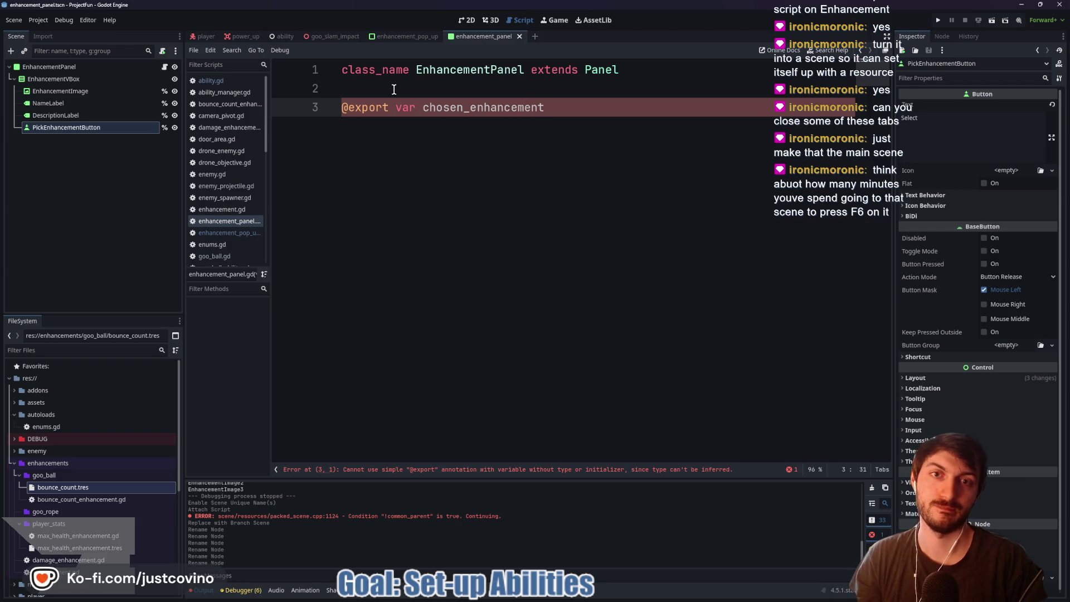
{"action": "type", "text": ": "}
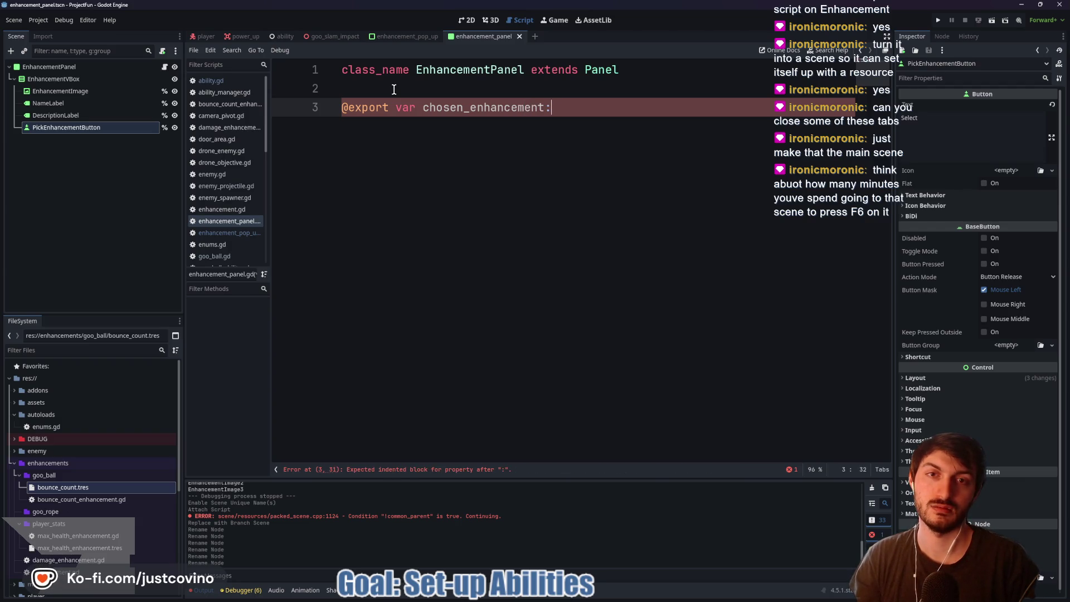
{"action": "type", "text": "Enha"}
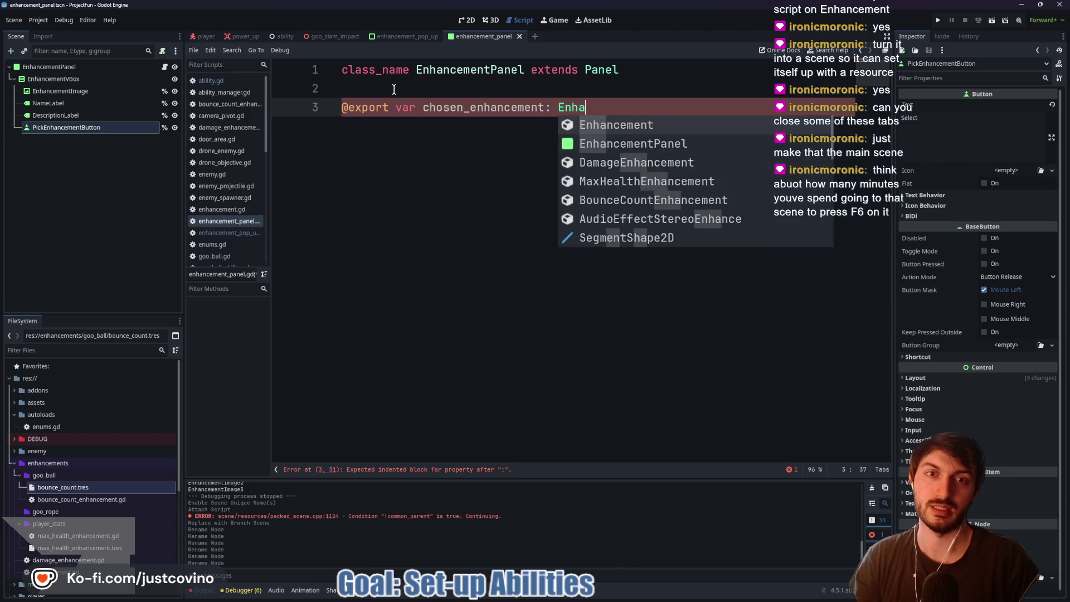
{"action": "key", "text": "Return"}
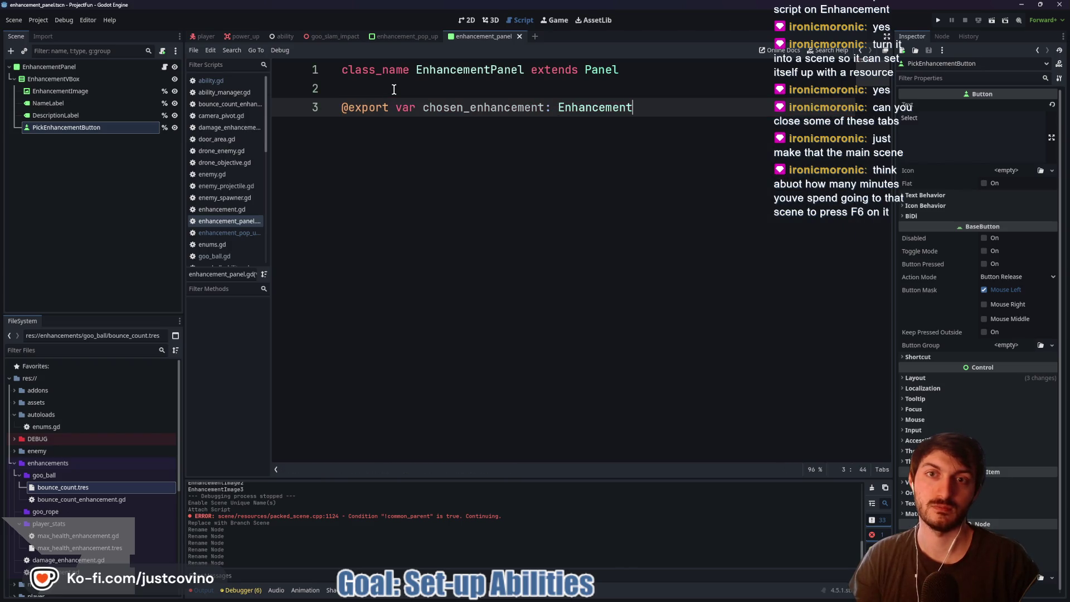
- Add a set_panel() -> void function assigning chosen_enhancement.image to %EnhancementImage.texture
{"action": "key", "text": "Return"}
{"action": "key", "text": "Return"}
{"action": "type", "text": "fun"}
{"action": "key", "text": "Return"}
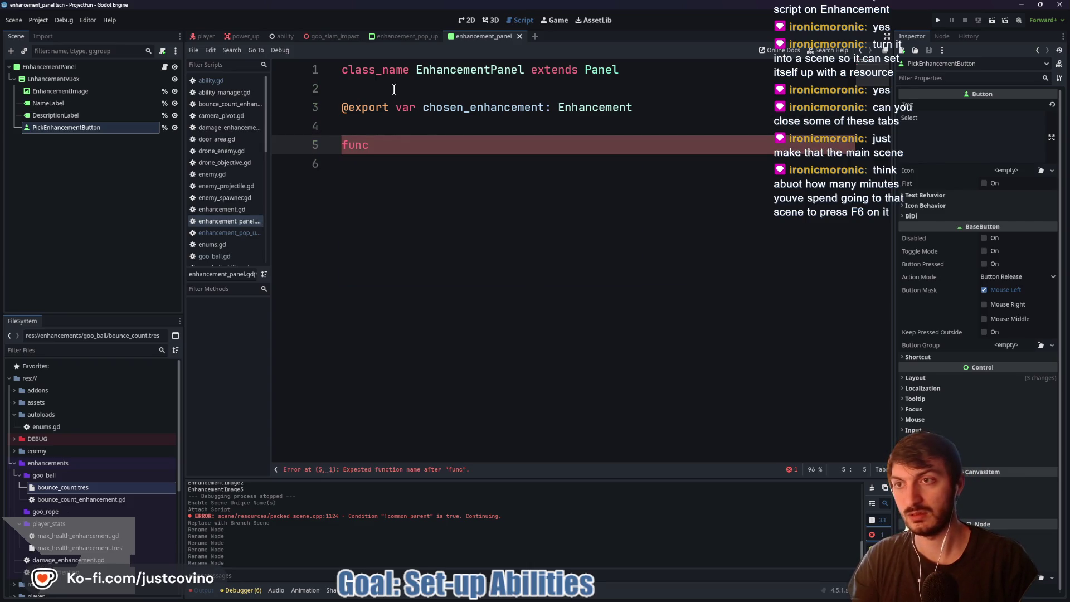
{"action": "type", "text": "set_panel() ->"}
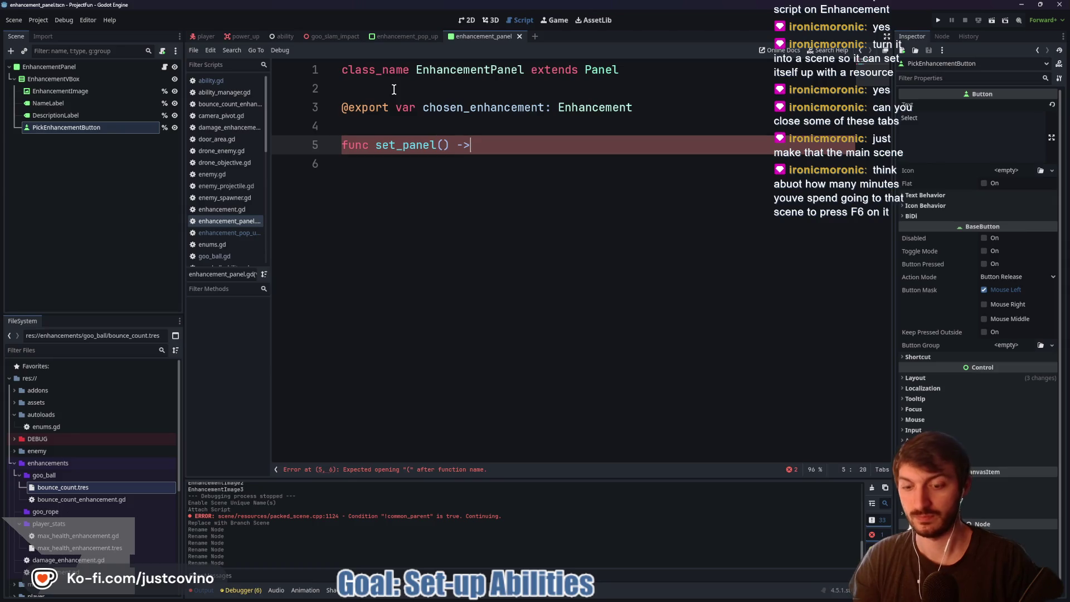
{"action": "type", "text": " void:"}
{"action": "key", "text": "Return"}
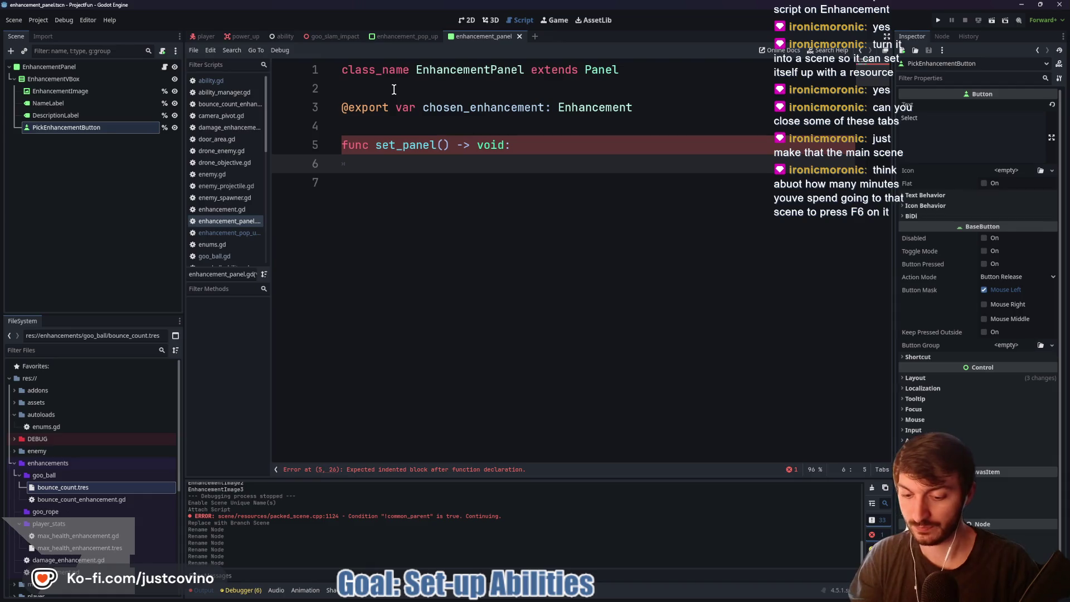
{"action": "type", "text": "Enhancement"}
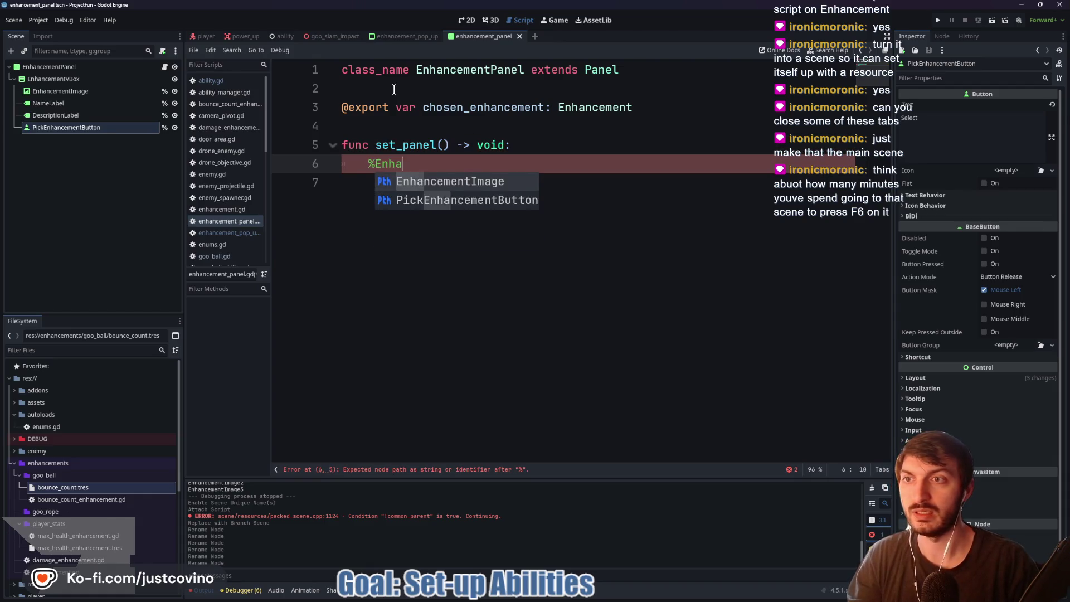
{"action": "key", "text": "Return"}
{"action": "type", "text": ".text"}
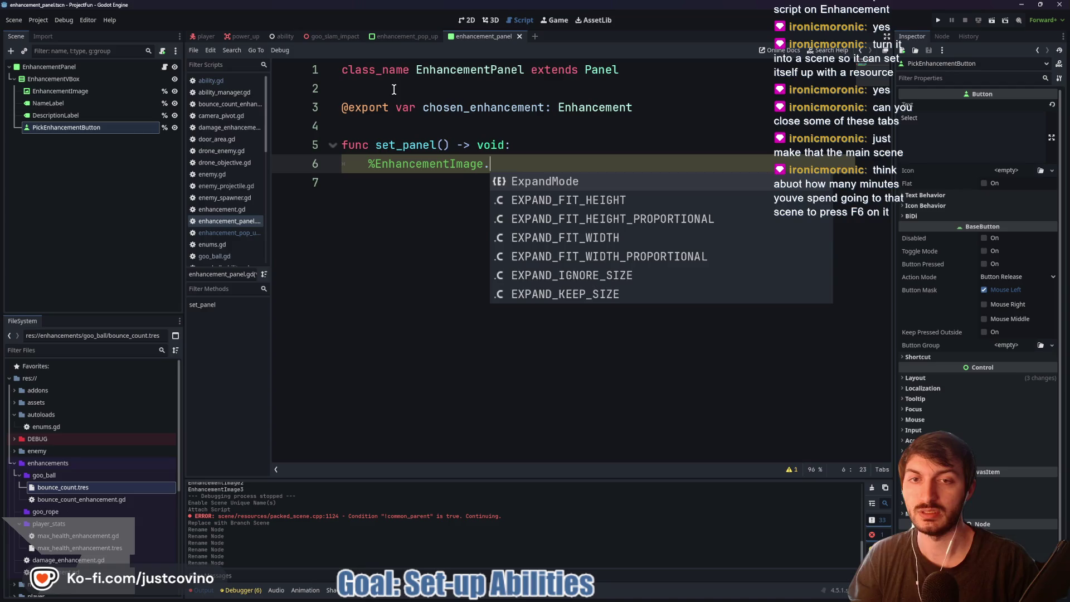
{"action": "key", "text": "Return"}
{"action": "type", "text": "= "}
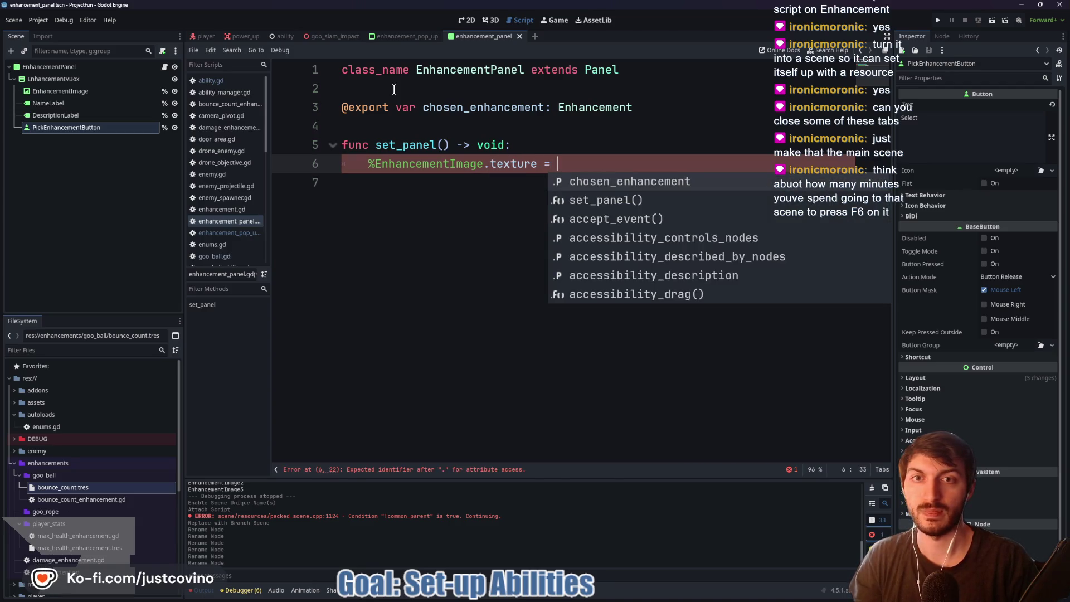
{"action": "type", "text": "chose"}
{"action": "key", "text": "Return"}
{"action": "type", "text": ".im"}
{"action": "key", "text": "Return"}
{"action": "key", "text": "Return"}
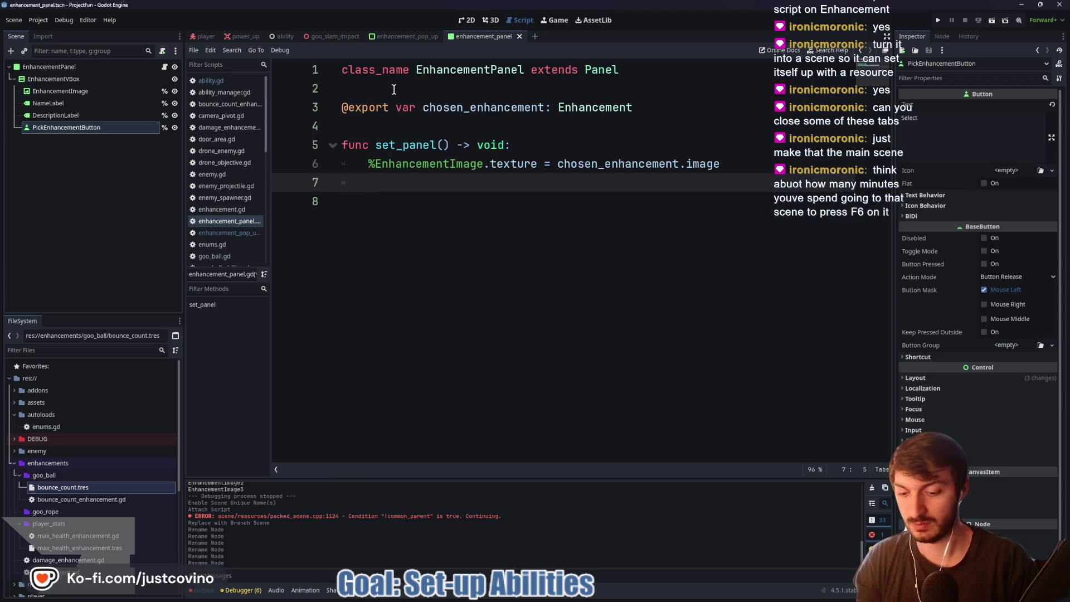
- Set %NameLabel.text and %DescriptionLabel.text from chosen_enhancement's name and description
{"action": "type", "text": "%"}
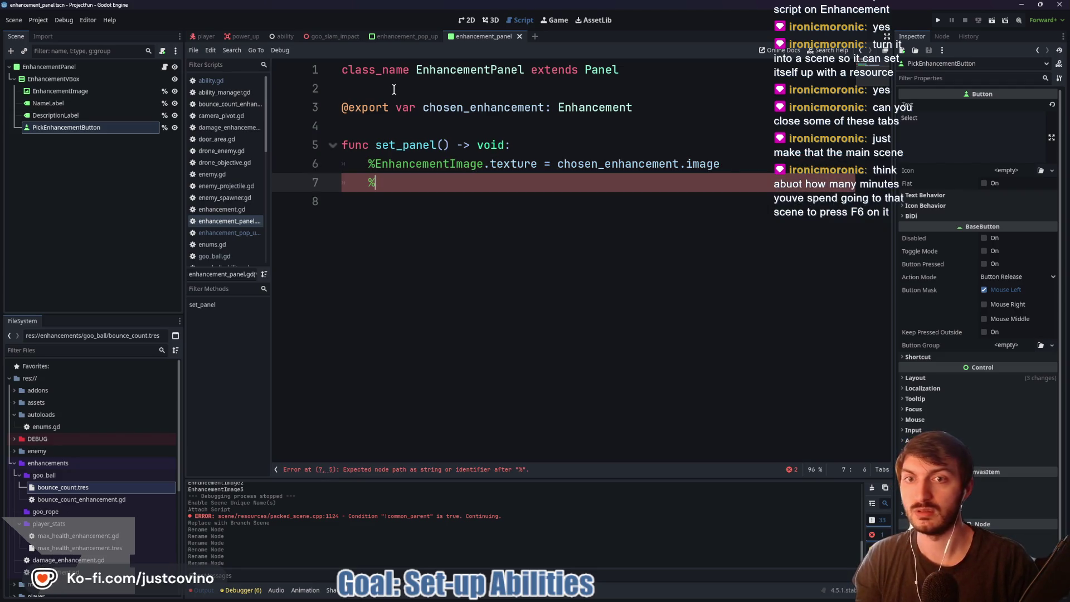
{"action": "type", "text": "Nam"}
{"action": "key", "text": "Return"}
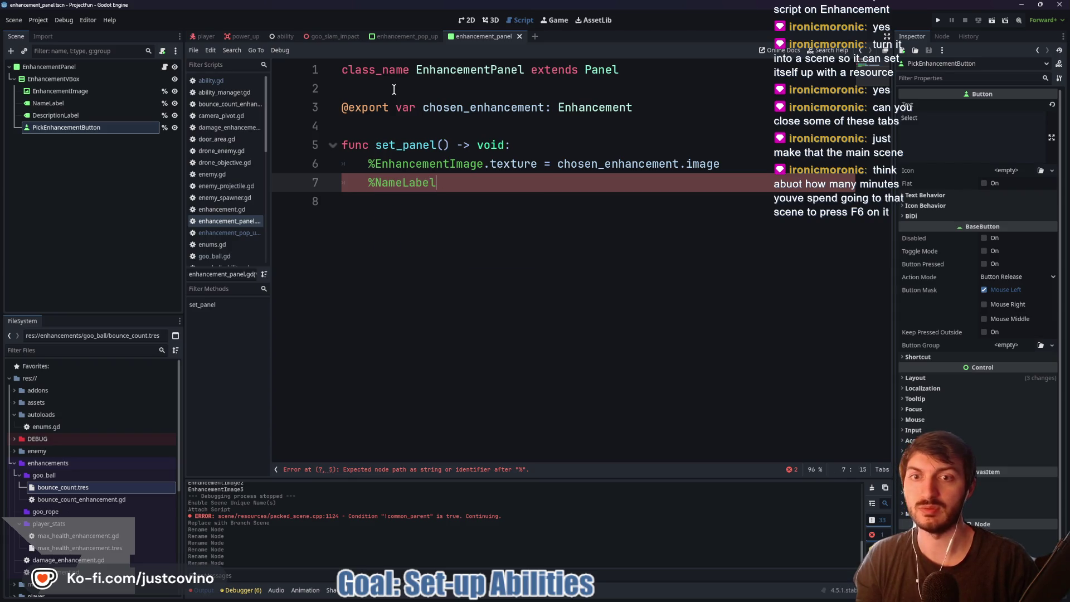
{"action": "type", "text": ".text = chosen_enhancement."}
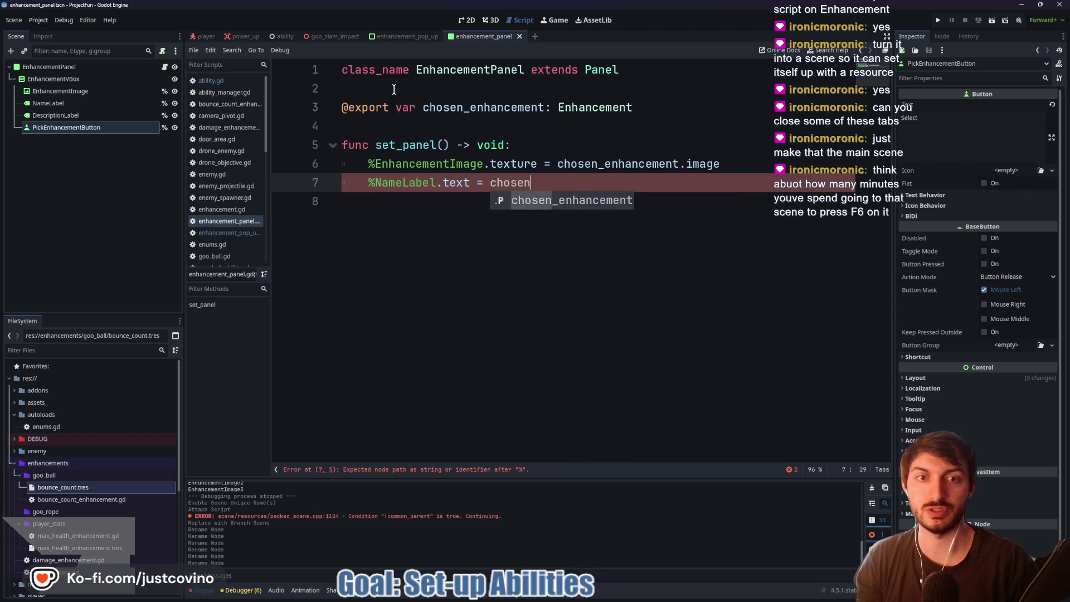
{"action": "key", "text": "Return"}
{"action": "type", "text": "."}
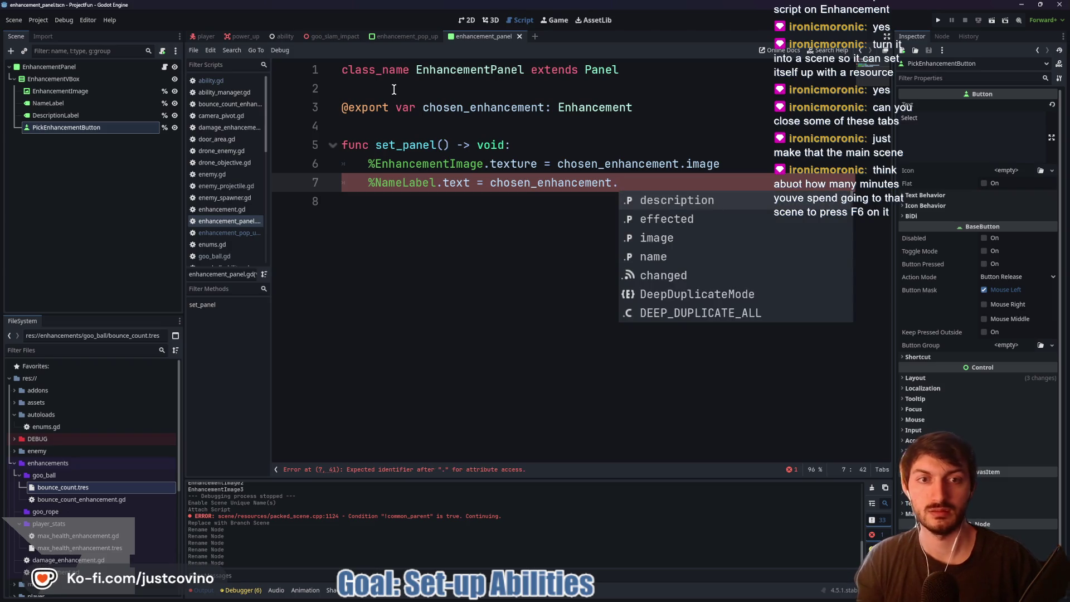
{"action": "key", "text": "Down"}
{"action": "key", "text": "Down"}
{"action": "key", "text": "Down"}
{"action": "key", "text": "Return"}
{"action": "key", "text": "Return"}
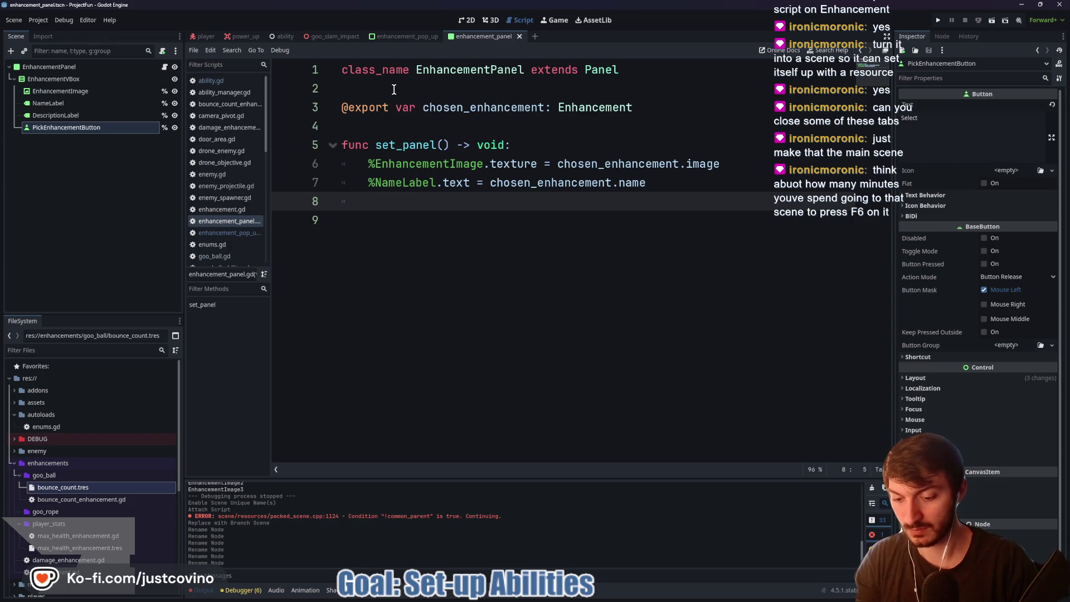
{"action": "type", "text": "Desc"}
{"action": "key", "text": "Return"}
{"action": "type", "text": ".text"}
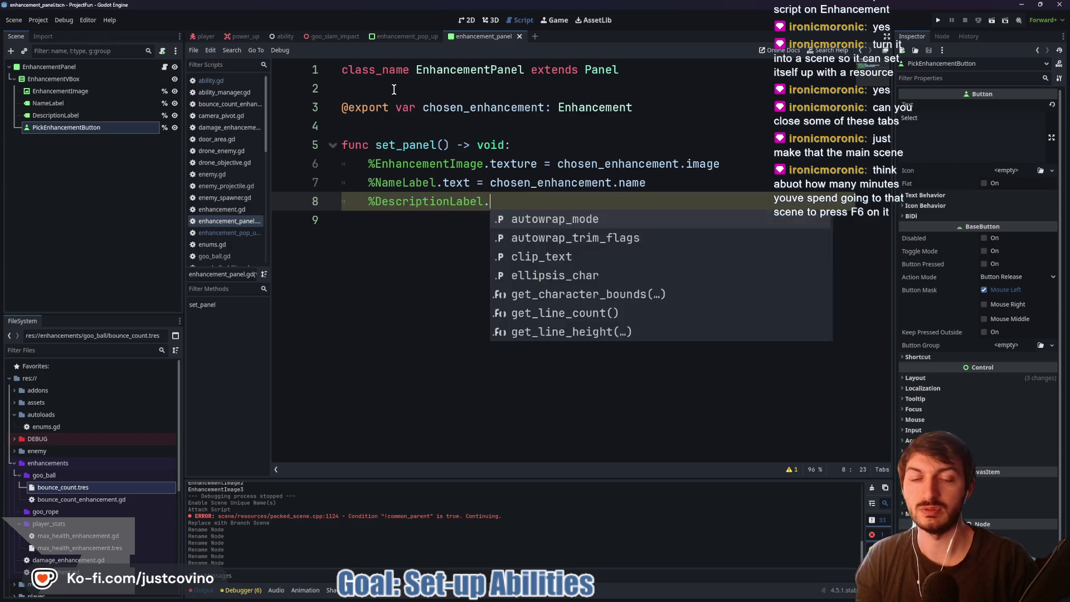
{"action": "type", "text": " = cho"}
{"action": "key", "text": "Return"}
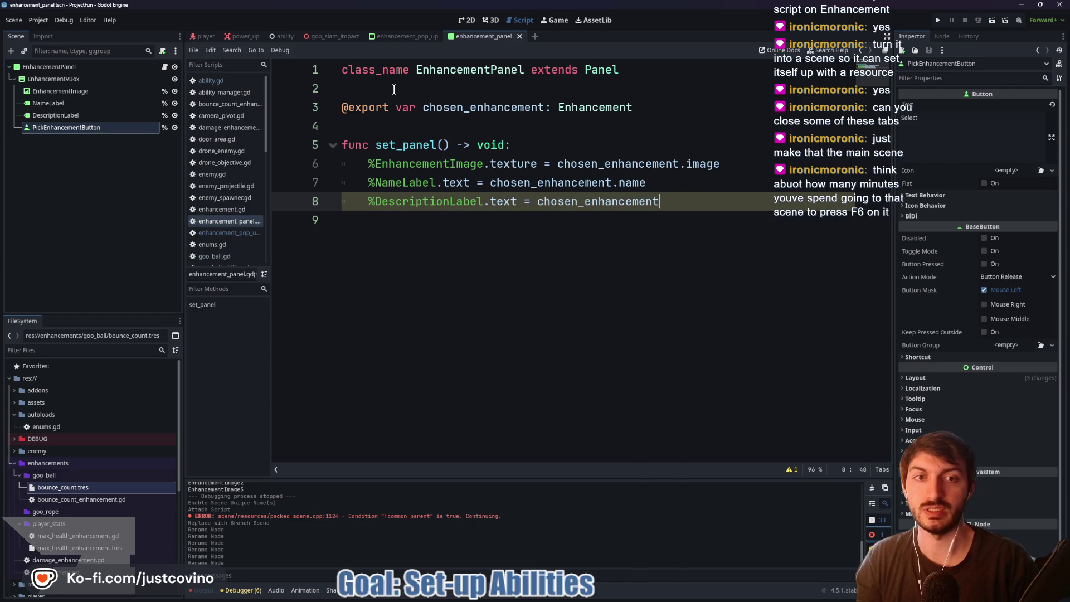
{"action": "type", "text": "."}
{"action": "key", "text": "Return"}
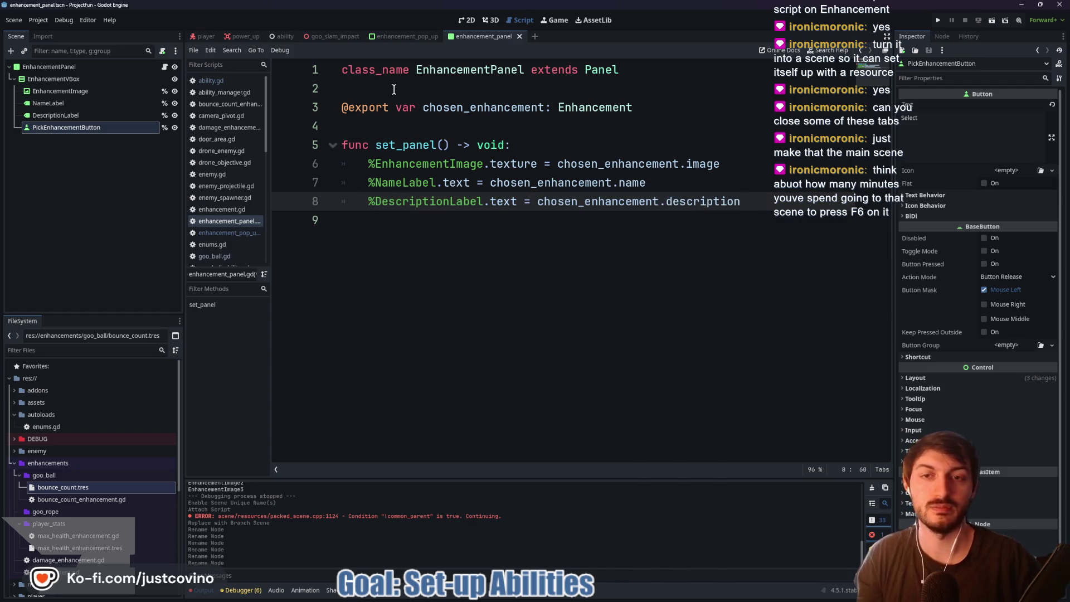
- Connect PickEnhancementButton's pressed() signal to a new _on_pick_enhancement_button_pressed handler
{"action": "left_click", "coordinate": [132, 127]}
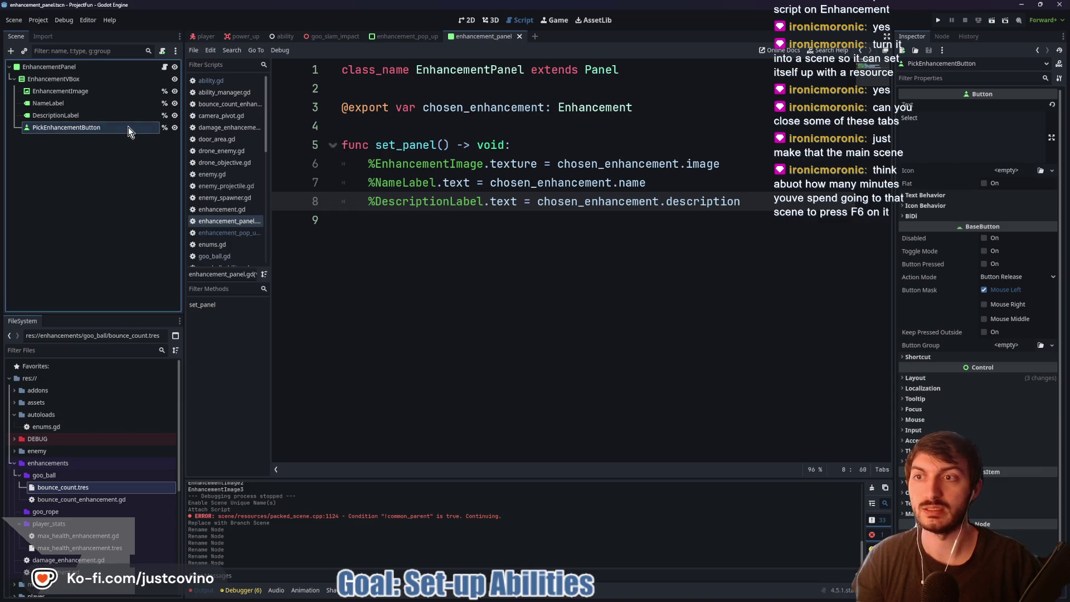
{"action": "left_click", "coordinate": [942, 36]}
{"action": "double_click", "coordinate": [931, 117]}
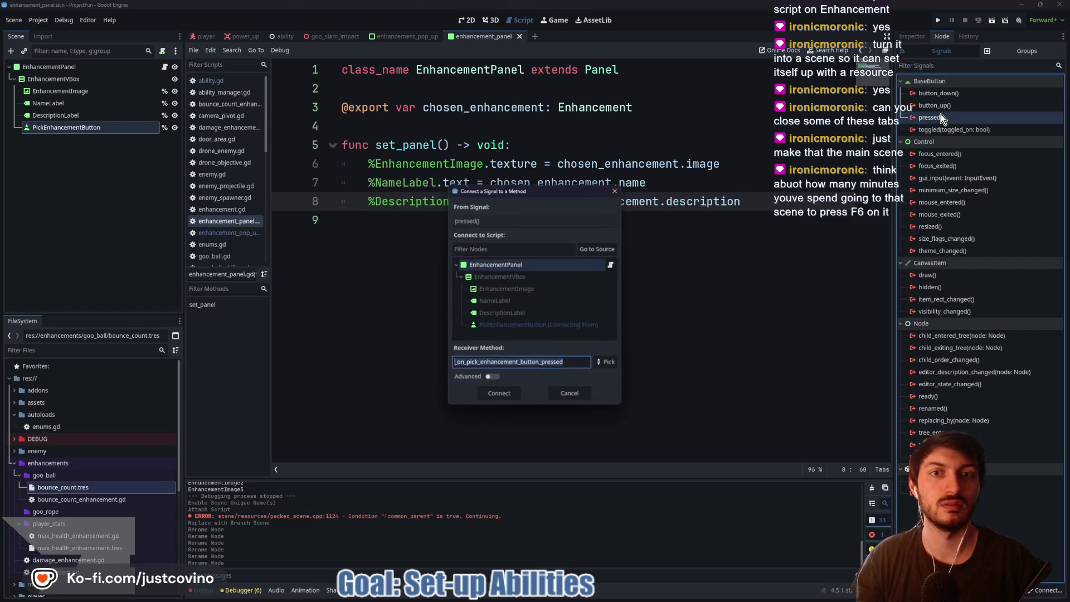
{"action": "left_click", "coordinate": [500, 395]}
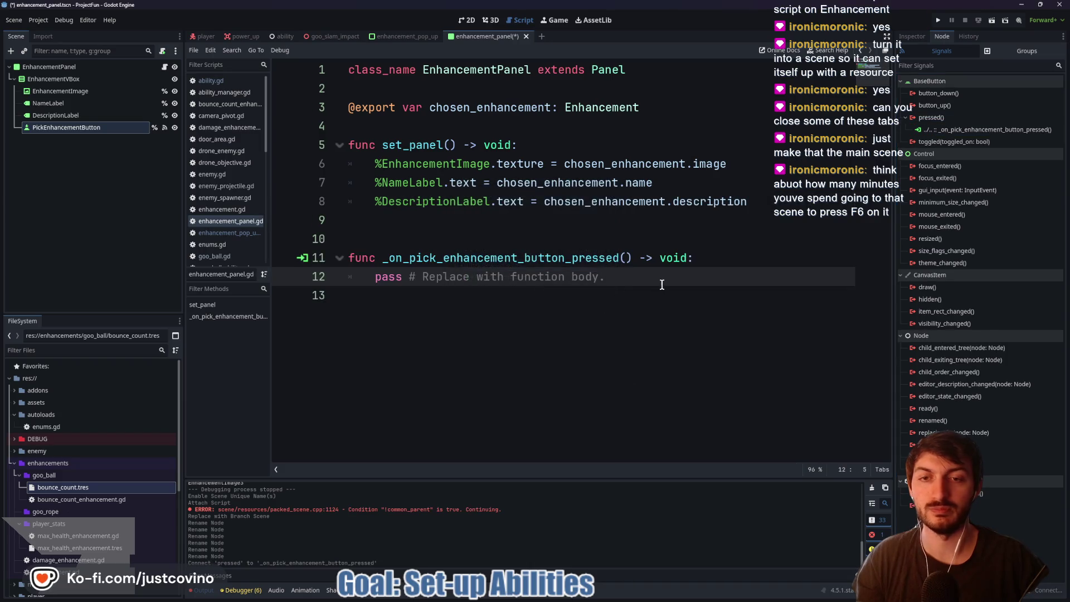
{"action": "left_click", "coordinate": [406, 39]}
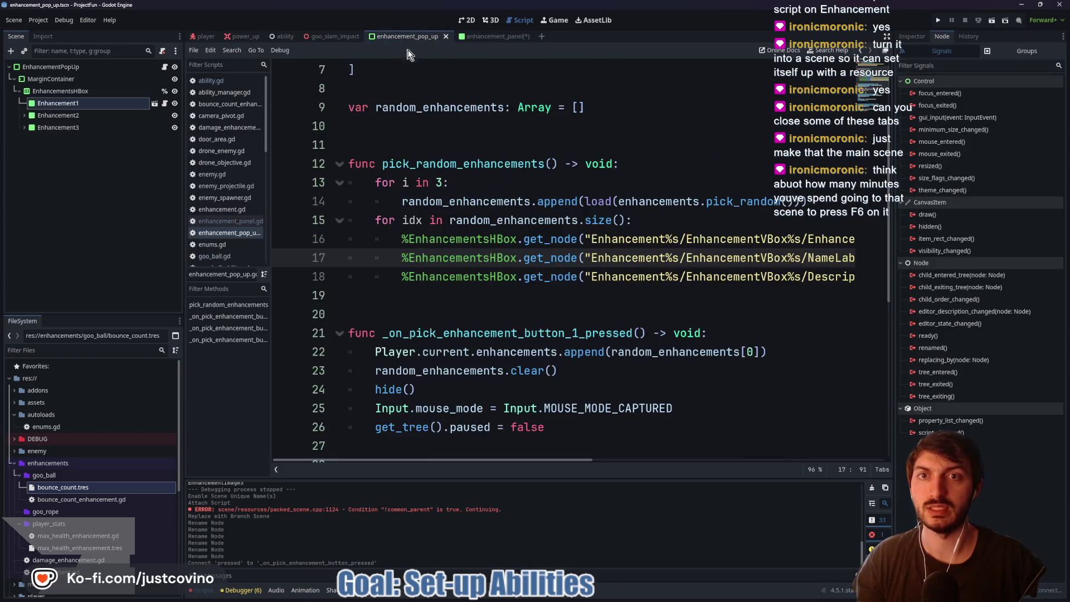
- Paste the pop-up's pick handler body into the panel handler, appending chosen_enhancement instead
{"action": "scroll", "coordinate": [651, 253], "scroll_direction": "down", "scroll_amount": 3}
{"action": "left_click_drag", "start_coordinate": [574, 259], "coordinate": [366, 186]}
{"action": "key", "text": "ctrl+c"}
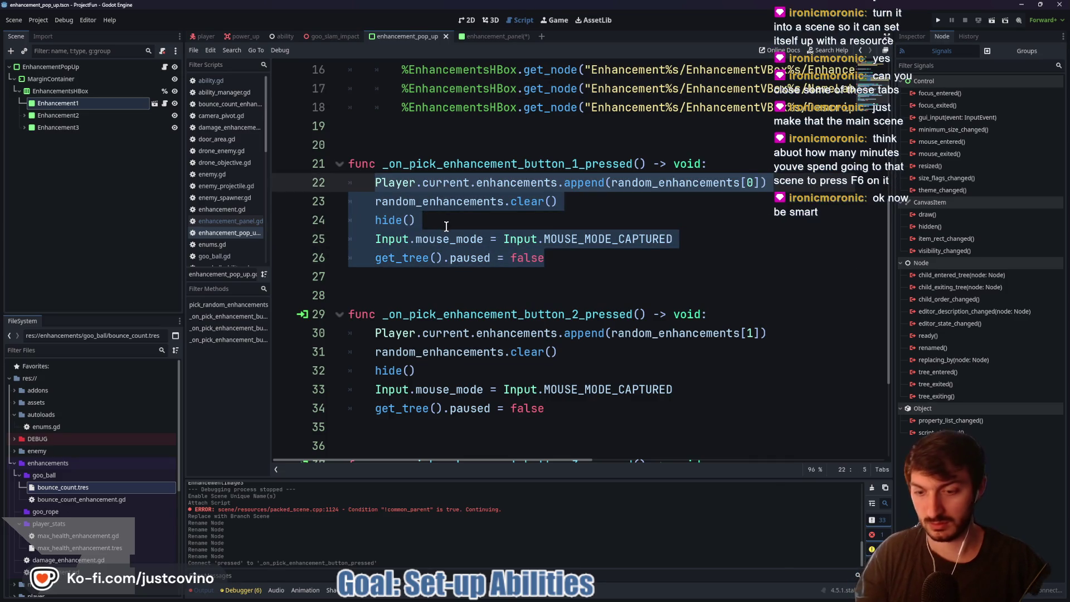
{"action": "left_click", "coordinate": [504, 36]}
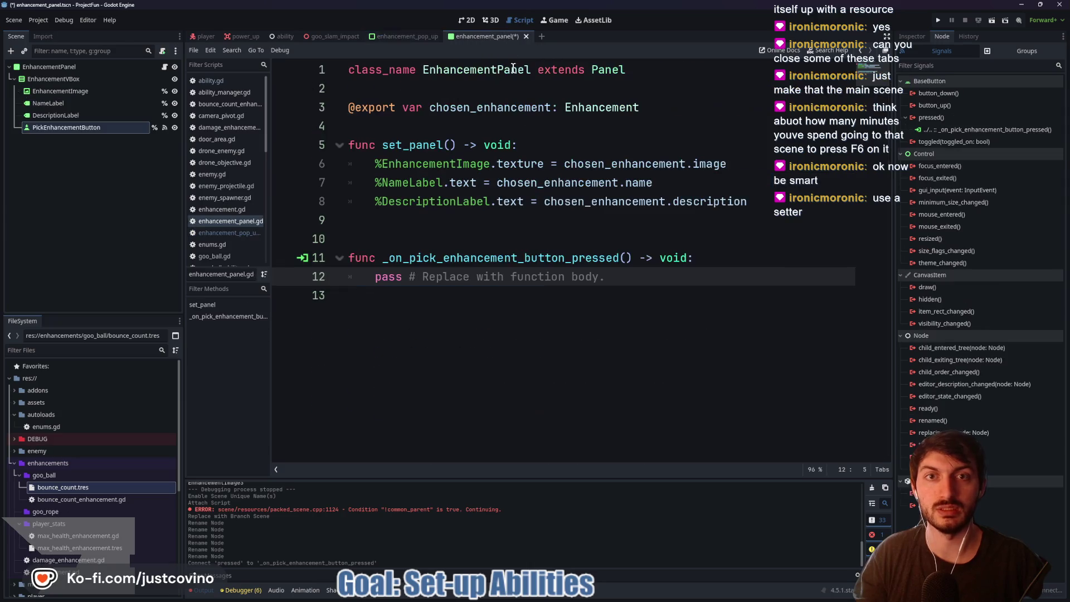
{"action": "left_click_drag", "start_coordinate": [630, 277], "coordinate": [363, 280]}
{"action": "key", "text": "ctrl+v"}
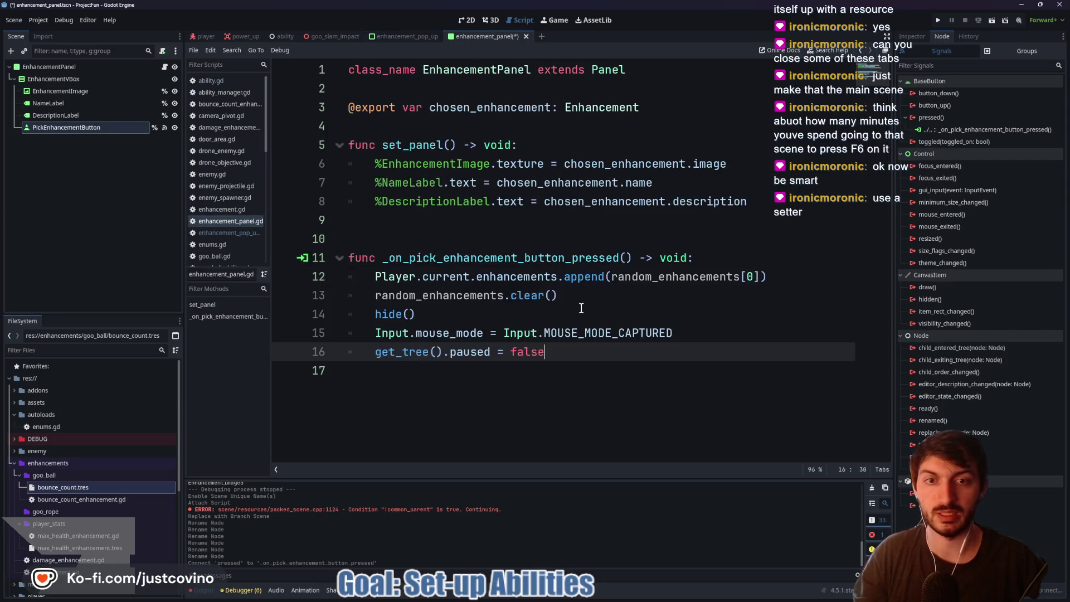
{"action": "left_click_drag", "start_coordinate": [758, 277], "coordinate": [613, 276]}
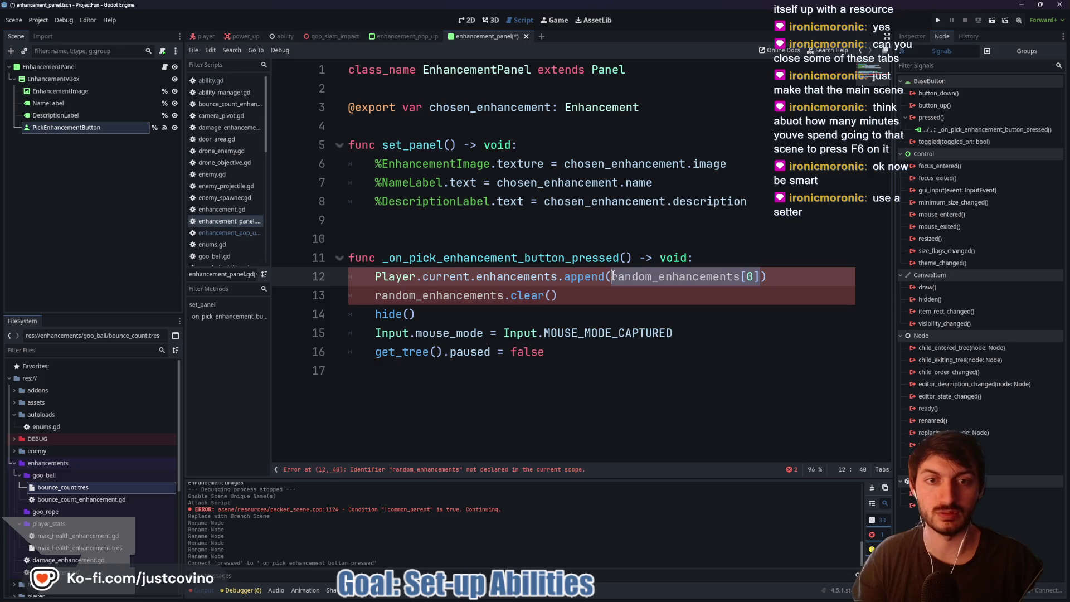
{"action": "type", "text": "chos"}
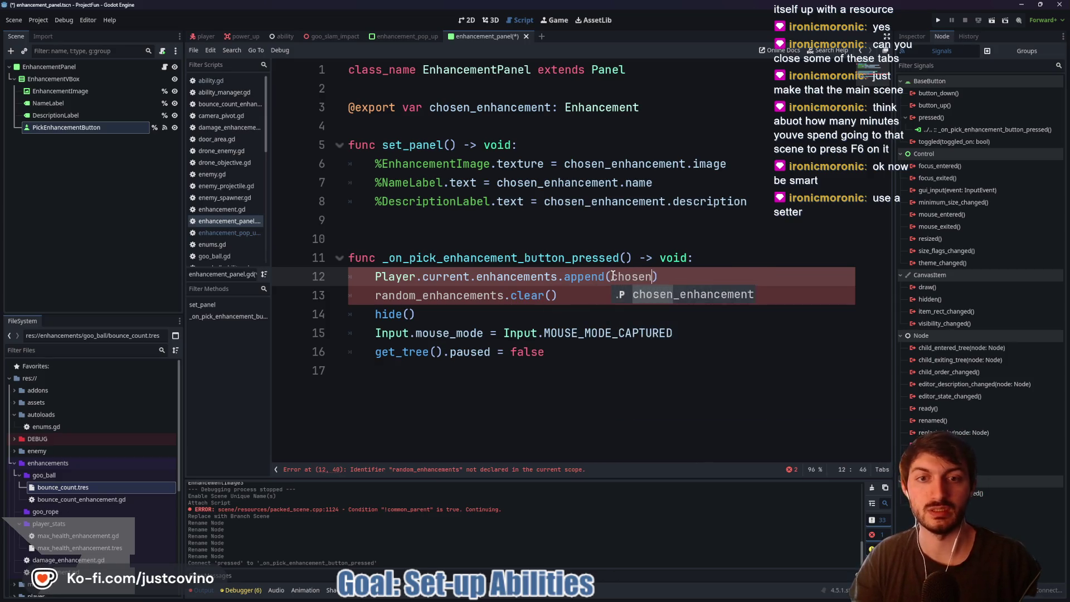
{"action": "key", "text": "Return"}
- Replace the random_enhancements.clear() line with 'chosen_enhancement = null' and save
{"action": "left_click_drag", "start_coordinate": [558, 295], "coordinate": [328, 300]}
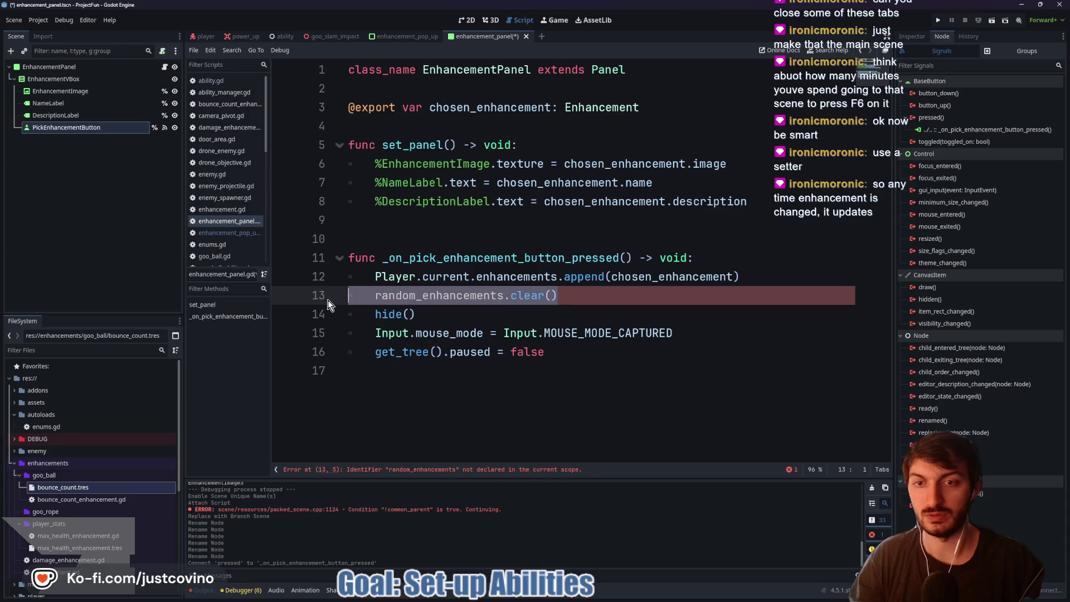
{"action": "key", "text": "BackSpace"}
{"action": "key", "text": "BackSpace"}
{"action": "key", "text": "Return"}
{"action": "type", "text": "cho"}
{"action": "key", "text": "Return"}
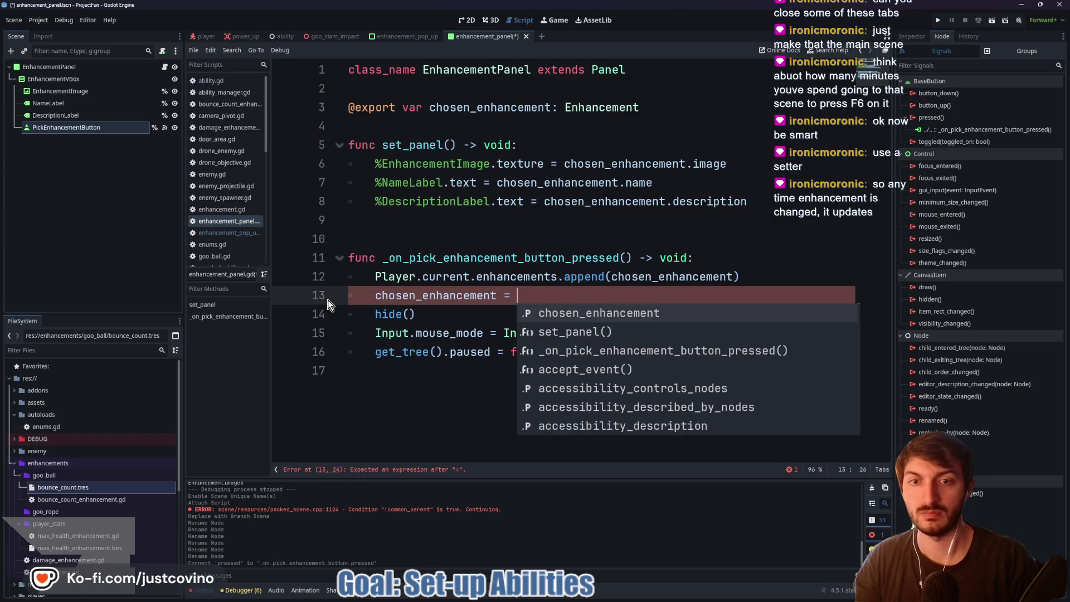
{"action": "key", "text": "BackSpace"}
{"action": "key", "text": "BackSpace"}
{"action": "key", "text": "BackSpace"}
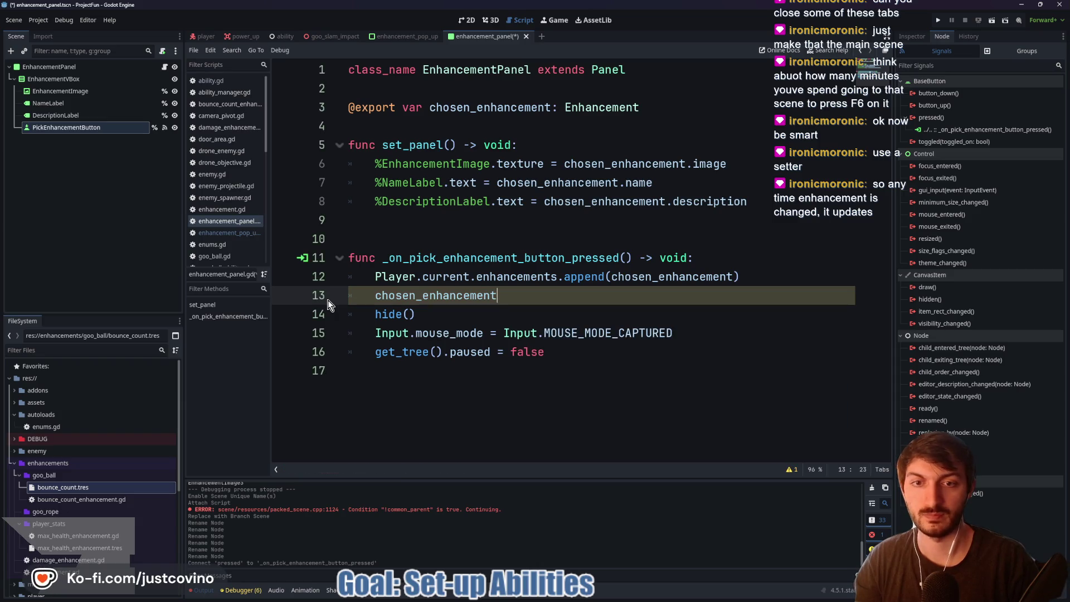
{"action": "type", "text": "null"}
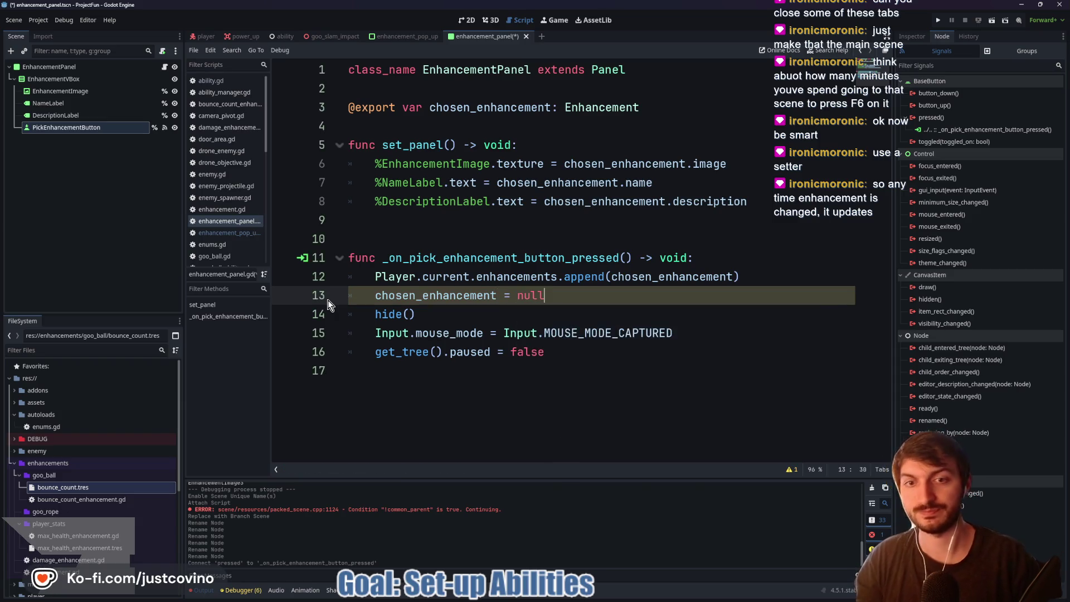
{"action": "key", "text": "ctrl+s"}
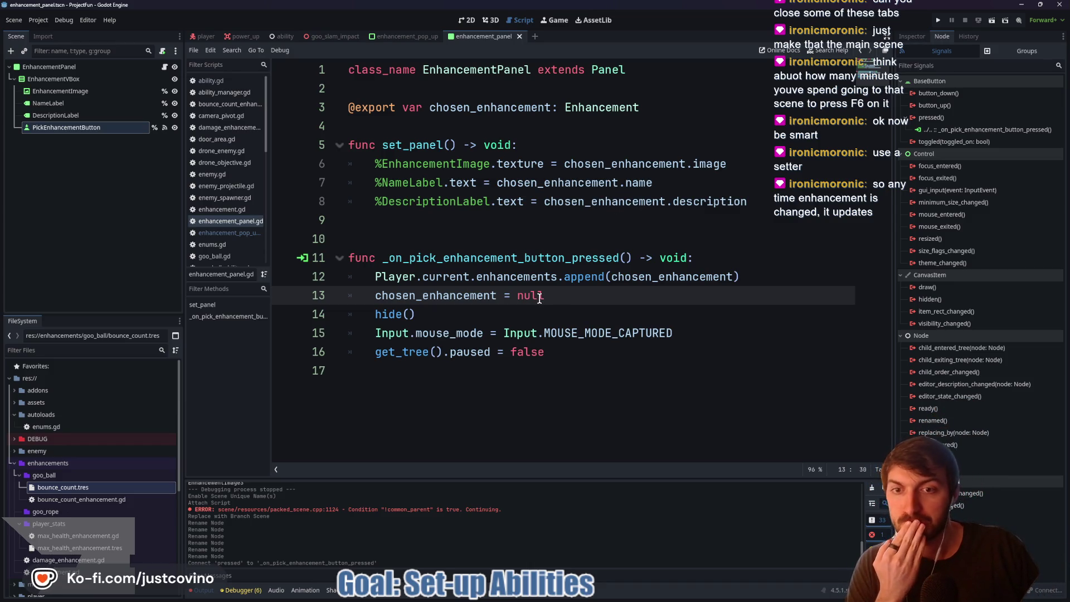
{"action": "left_click", "coordinate": [477, 309]}
{"action": "left_click_drag", "start_coordinate": [477, 309], "coordinate": [351, 314]}
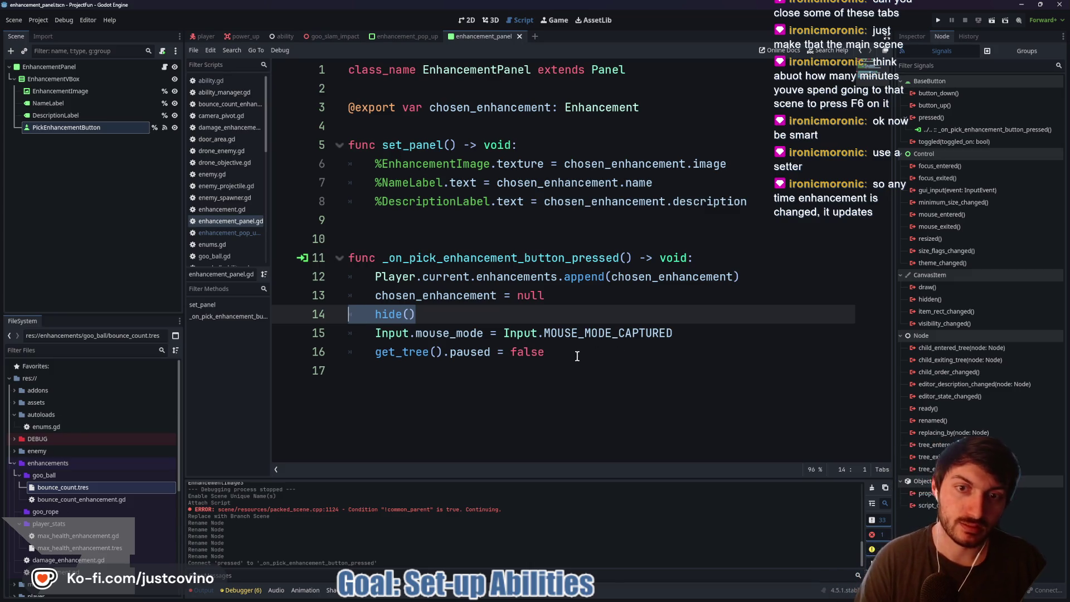
{"action": "left_click", "coordinate": [449, 314]}
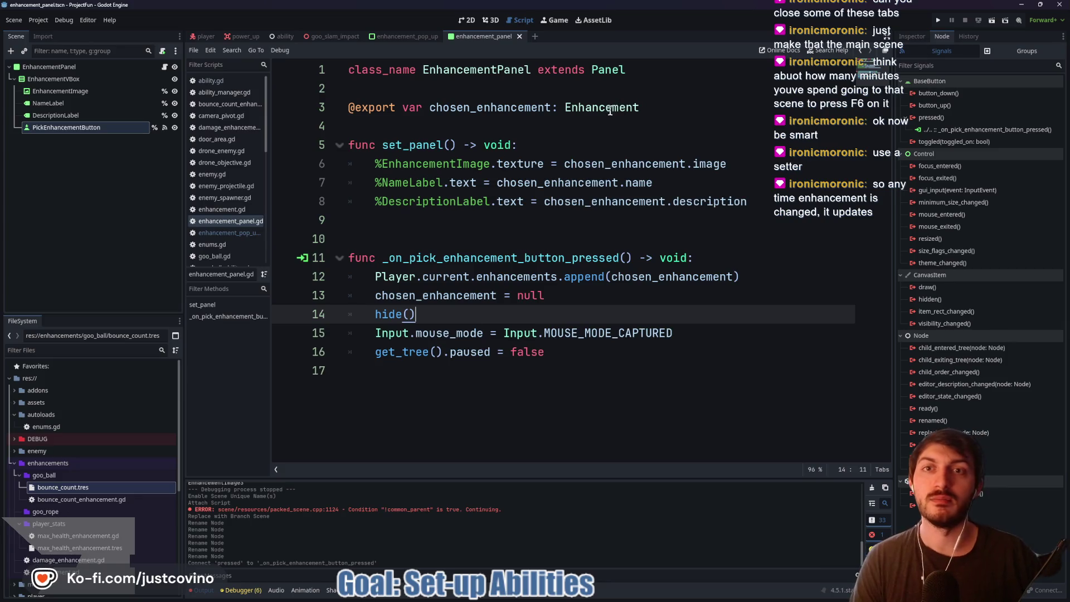
{"action": "left_click", "coordinate": [554, 89]}
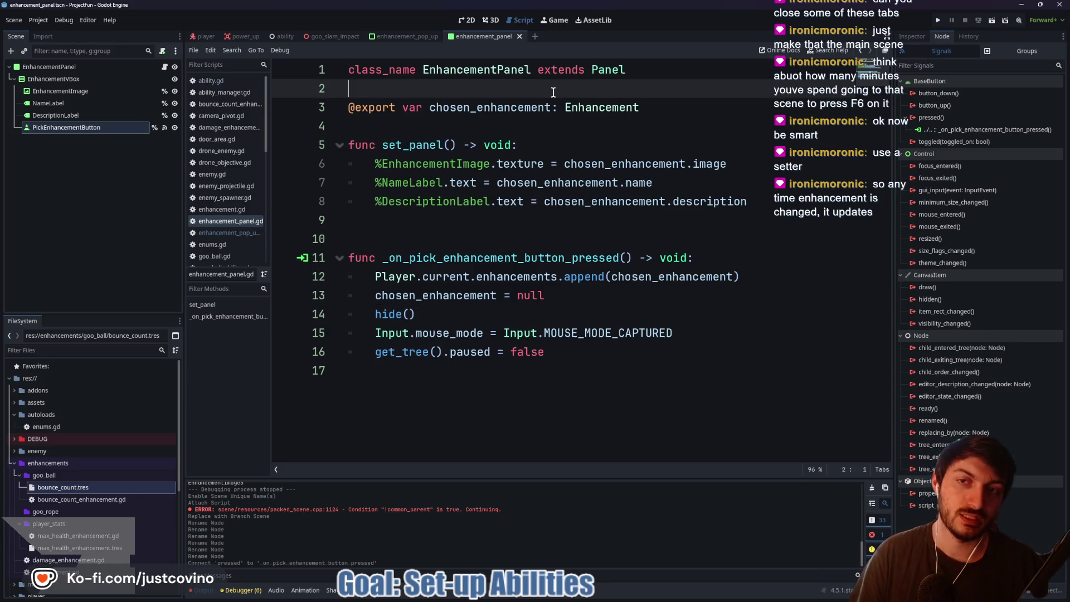
{"action": "left_click", "coordinate": [663, 103]}
{"action": "key", "text": "Return"}
{"action": "key", "text": "Return"}
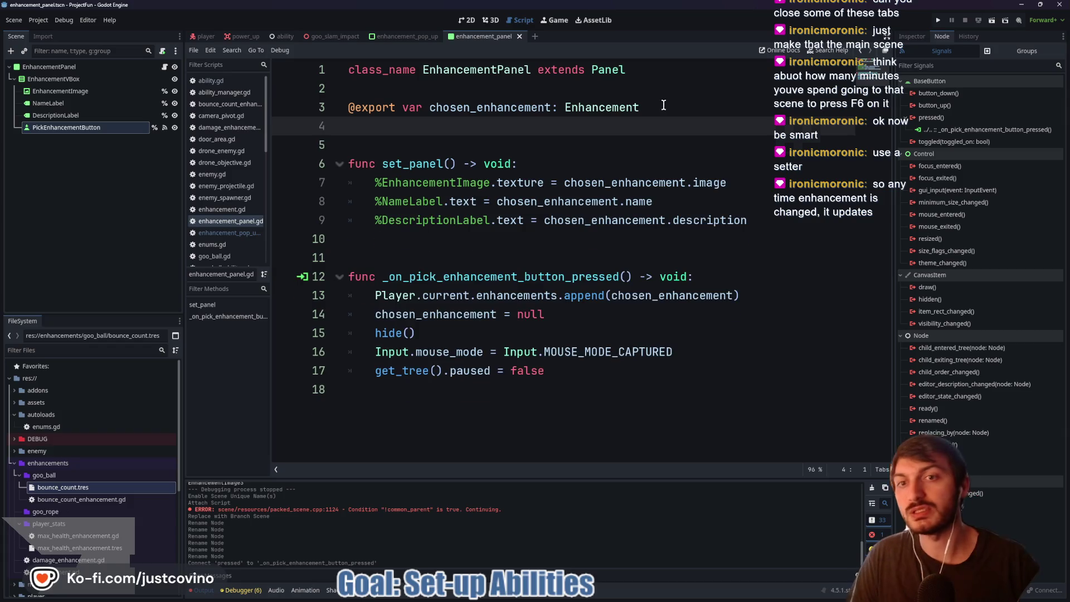
{"action": "key", "text": "Up"}
{"action": "type", "text": "@export var "}
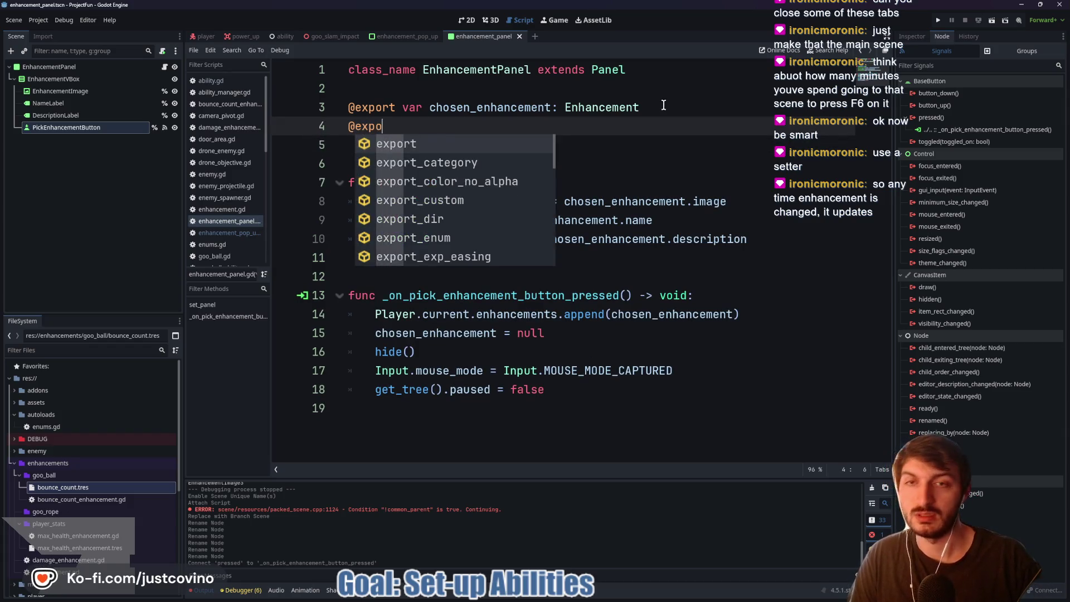
{"action": "type", "text": "enhancement_pop_up"}
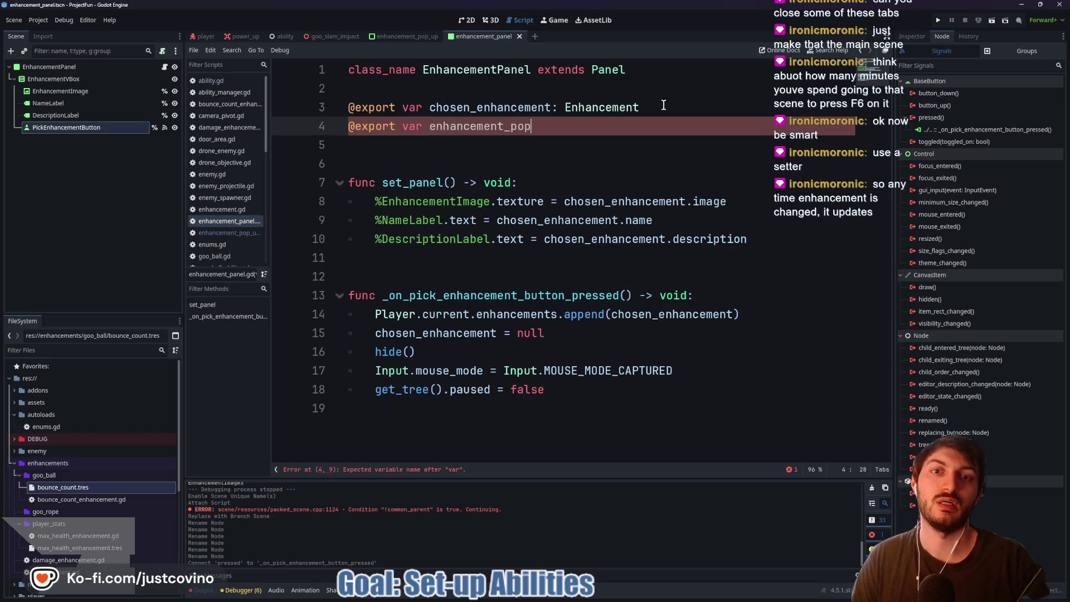
{"action": "key", "text": "BackSpace"}
{"action": "key", "text": "BackSpace"}
{"action": "key", "text": "BackSpace"}
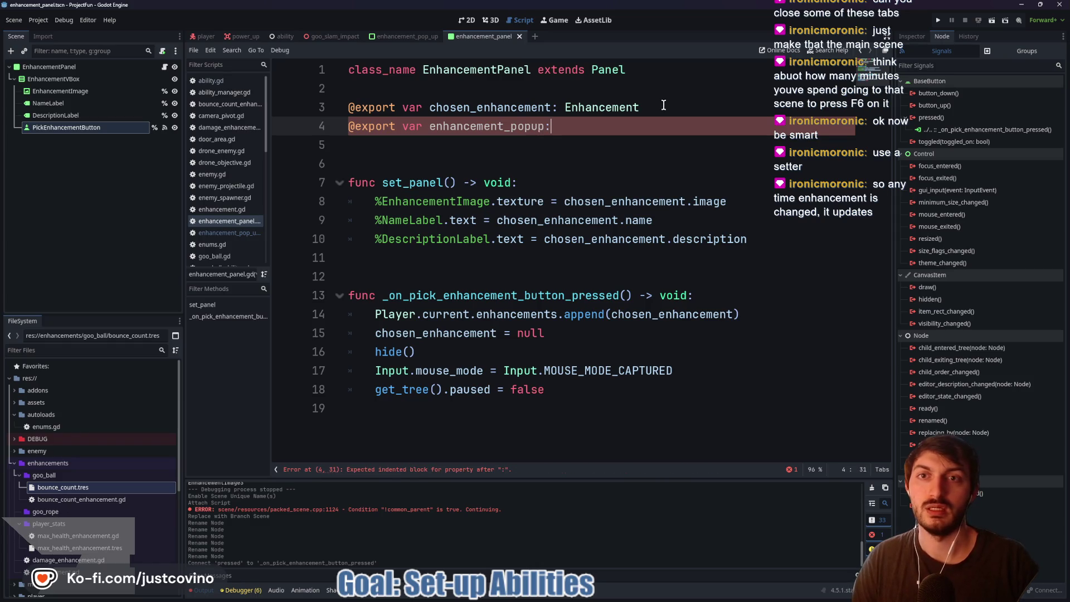
{"action": "type", "text": "nhancement"}
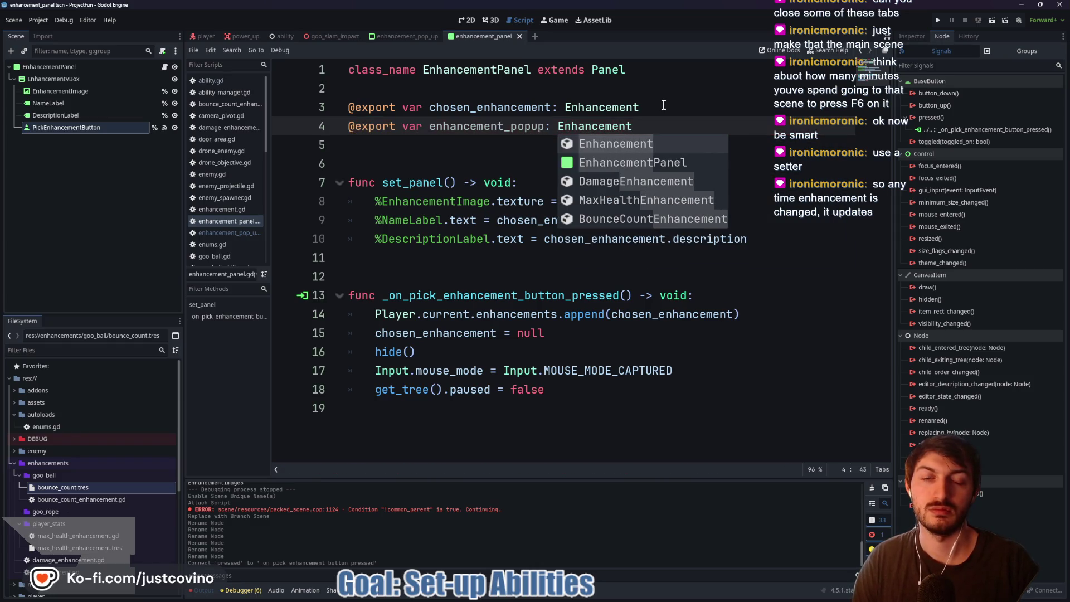
{"action": "type", "text": "Pop"}
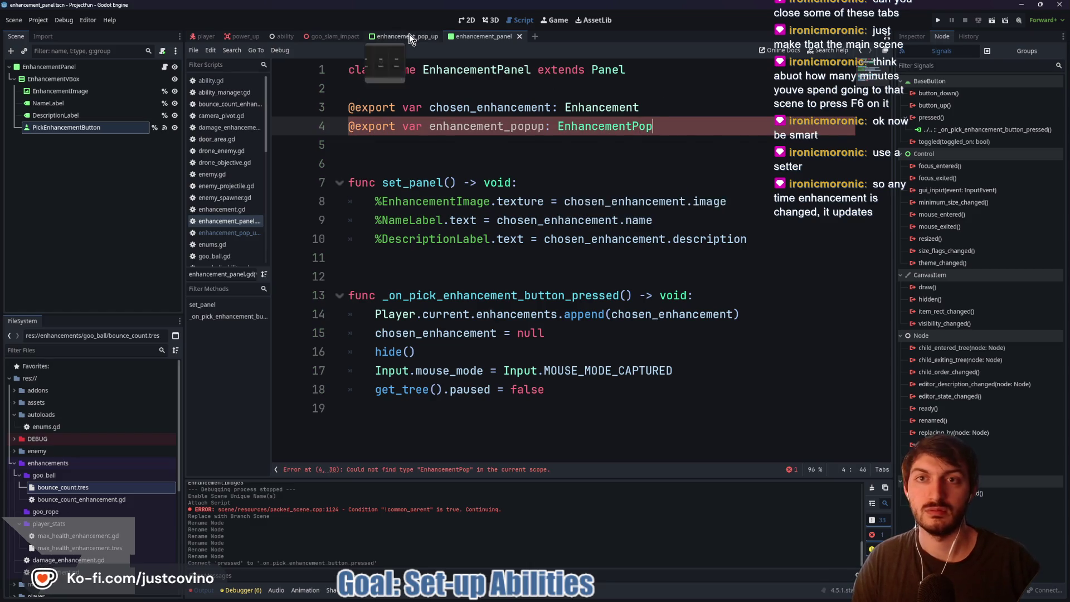
- Check the pop-up script's type and type enhancement_popup as PanelContainer
{"action": "left_click", "coordinate": [407, 36]}
{"action": "scroll", "coordinate": [447, 167], "scroll_direction": "up", "scroll_amount": 5}
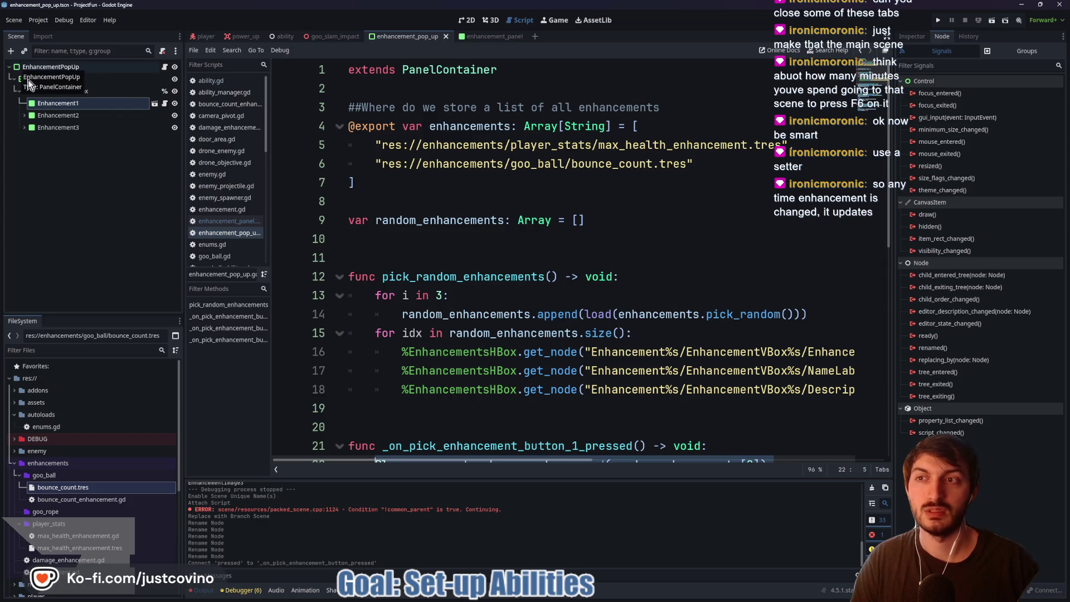
{"action": "left_click", "coordinate": [485, 36]}
{"action": "left_click_drag", "start_coordinate": [664, 129], "coordinate": [554, 128]}
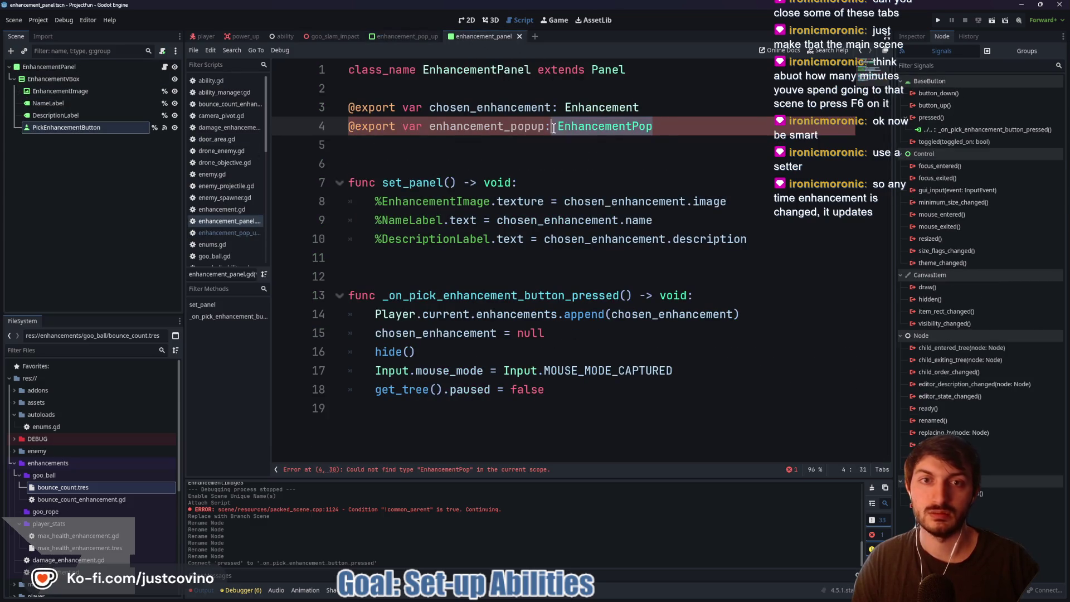
{"action": "key", "text": "BackSpace"}
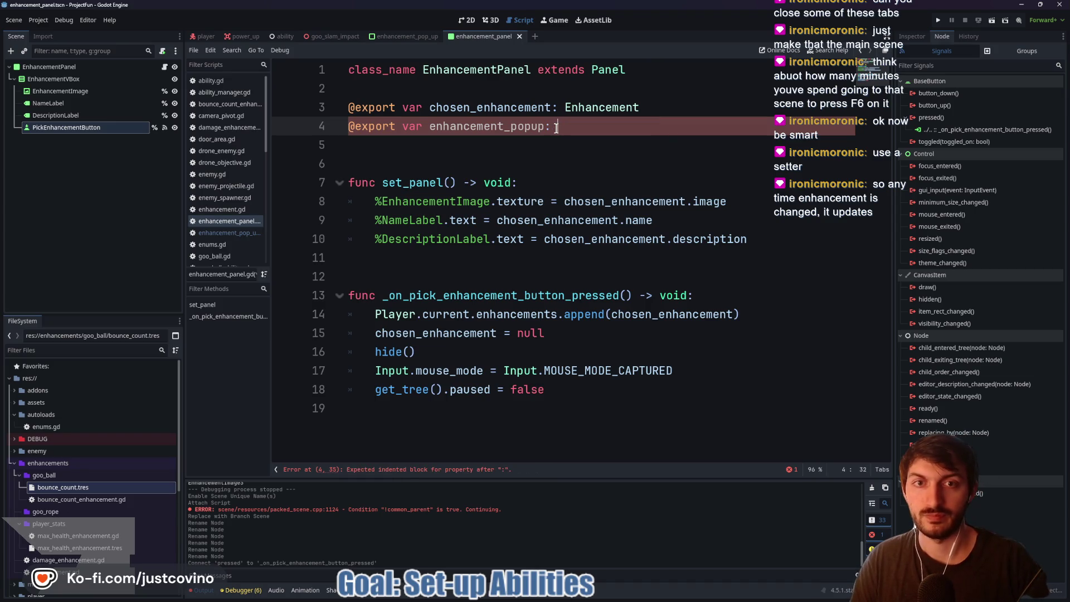
{"action": "type", "text": "PanelC"}
{"action": "key", "text": "Return"}
- Change the handler's hide() call on line 16 to enhancement_popup.hide()
{"action": "left_click", "coordinate": [609, 143]}
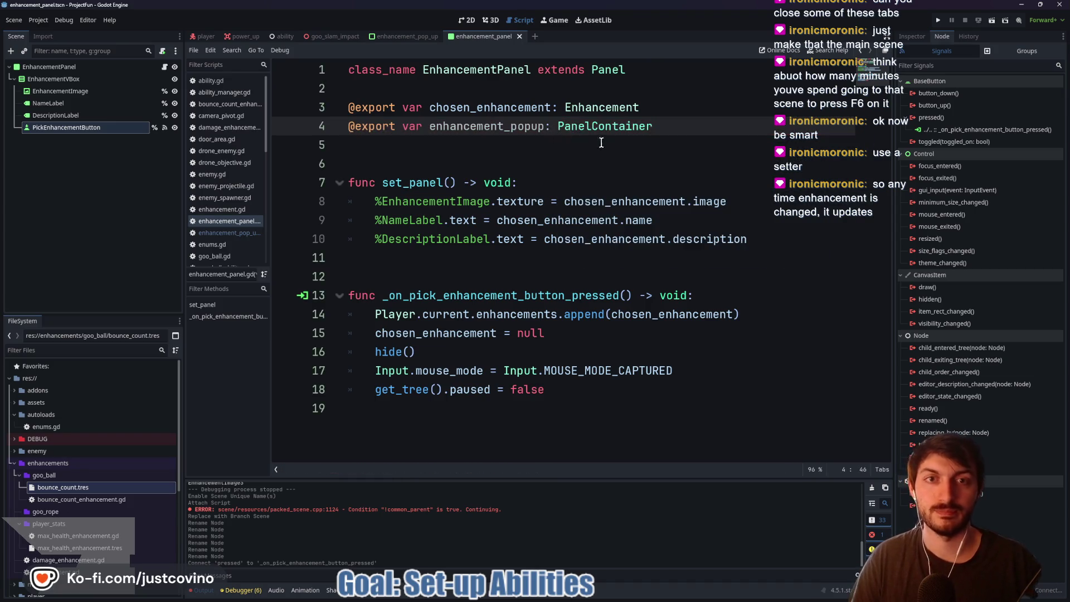
{"action": "left_click", "coordinate": [376, 351]}
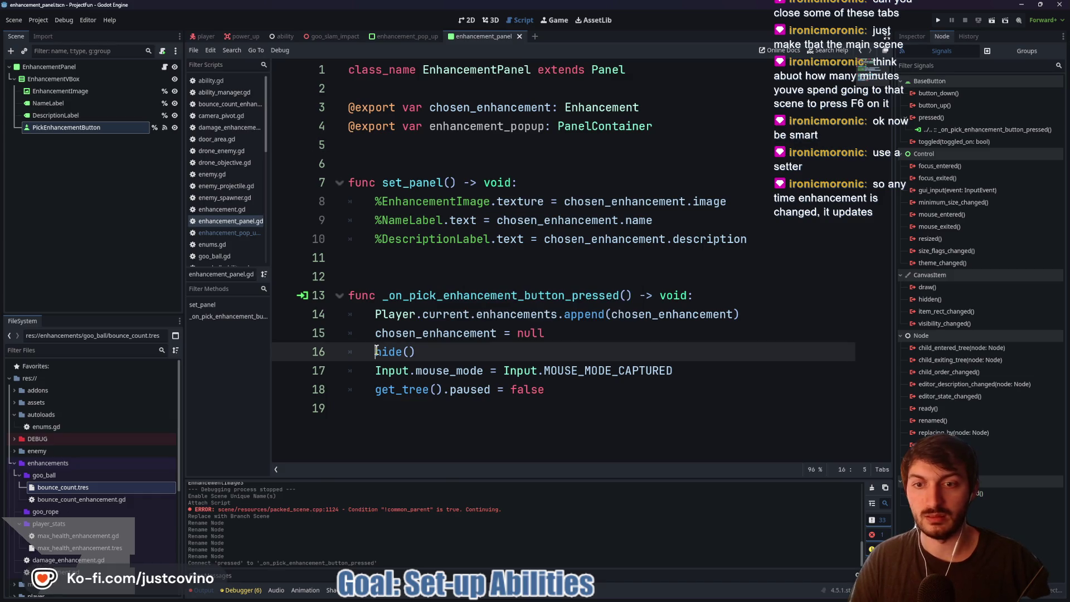
{"action": "type", "text": "enhancement"}
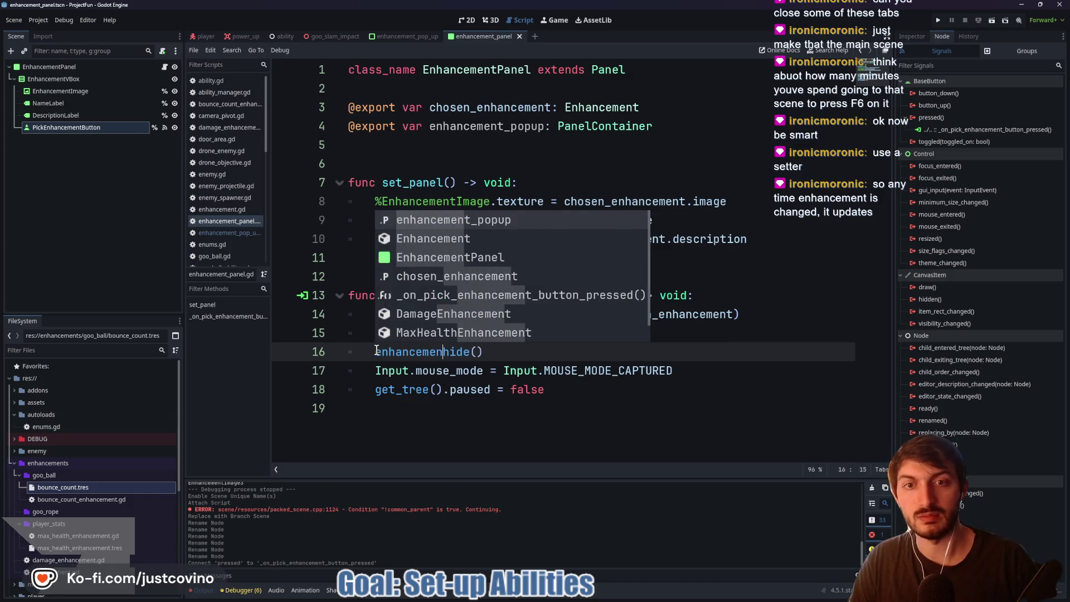
{"action": "key", "text": "Tab"}
{"action": "type", "text": ".hide"}
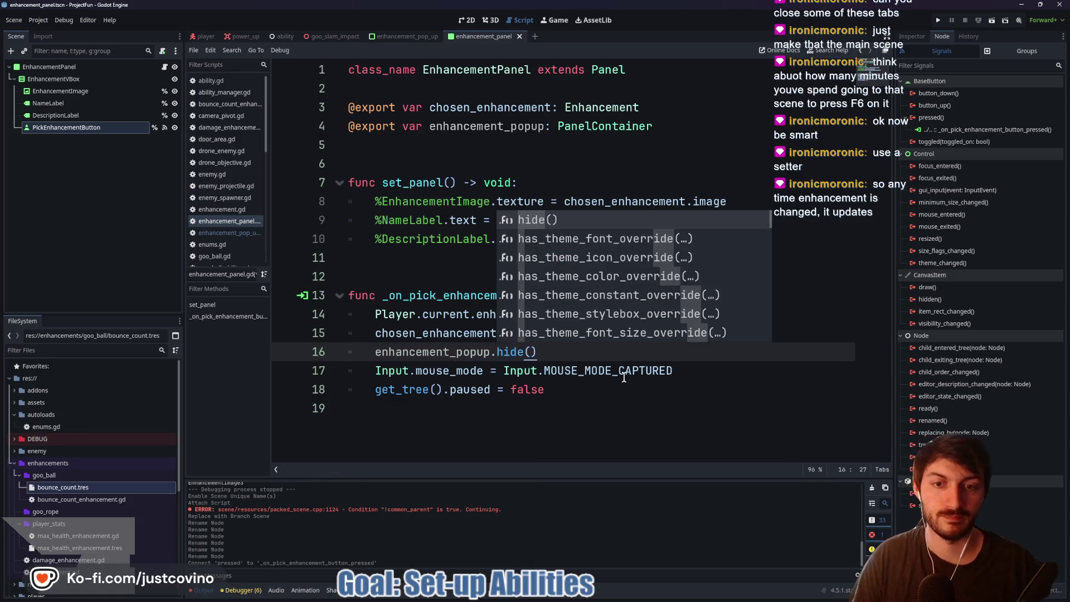
{"action": "left_click", "coordinate": [609, 364]}
{"action": "left_click", "coordinate": [558, 351]}
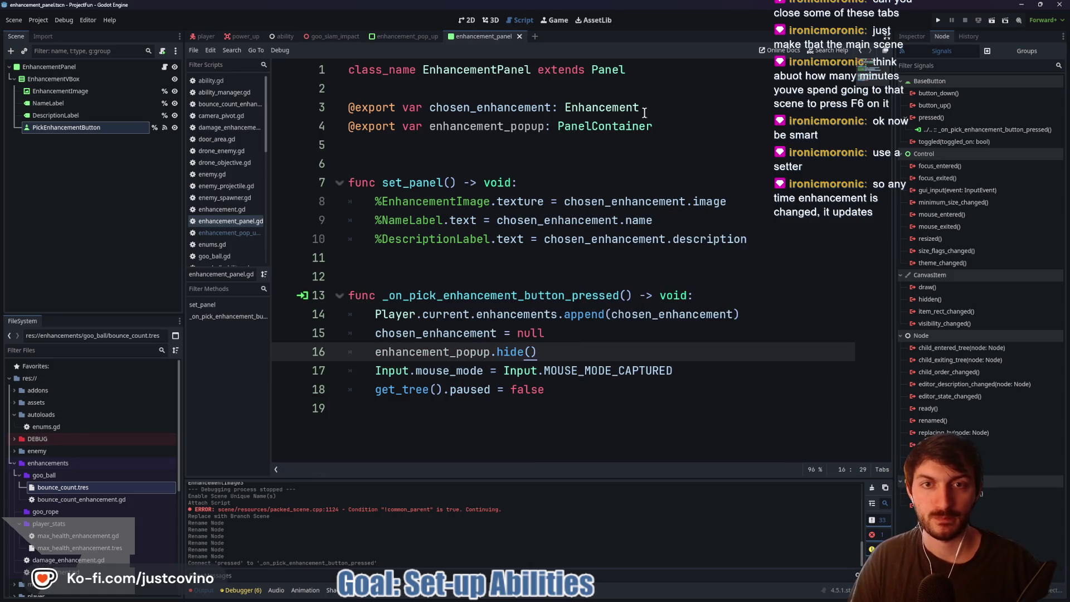
{"action": "left_click", "coordinate": [662, 107]}
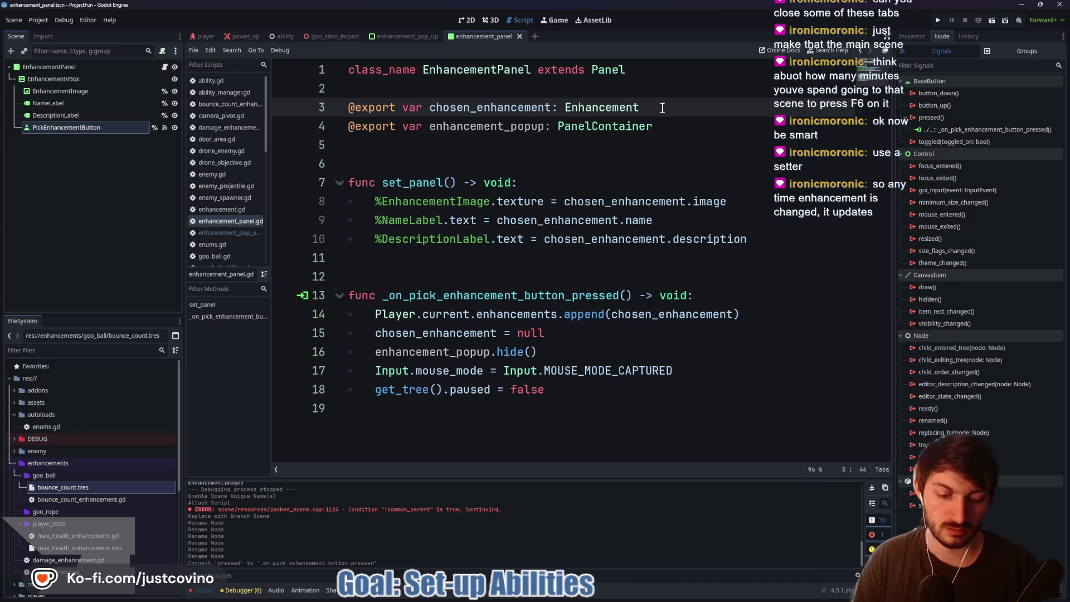
- Give chosen_enhancement a set(value) setter that stores value and calls set_panel()
{"action": "type", "text": ":"}
{"action": "key", "text": "Return"}
{"action": "type", "text": "(valu"}
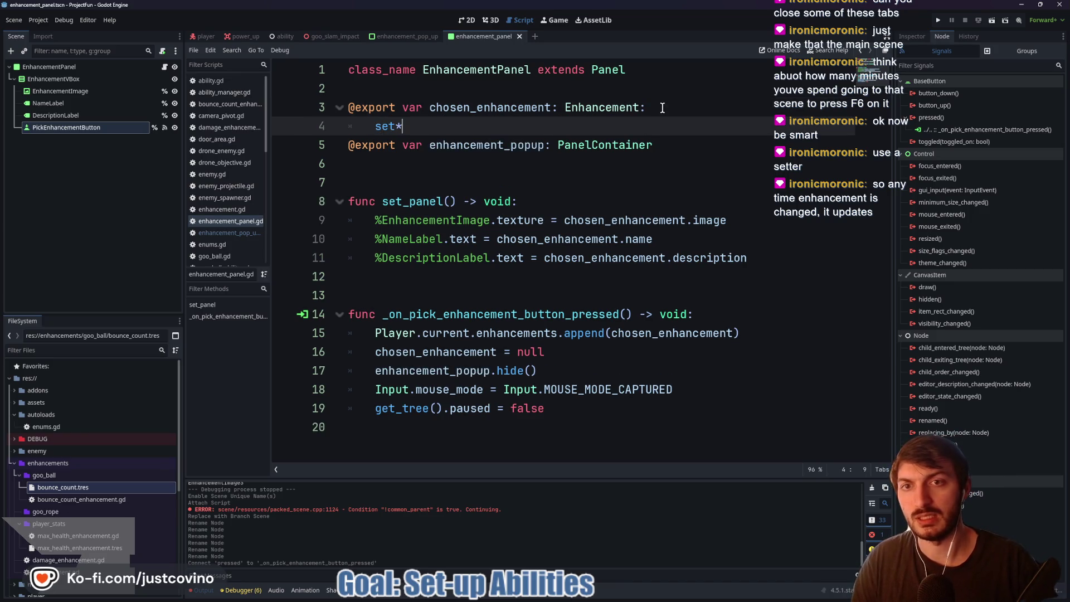
{"action": "type", "text": "e"}
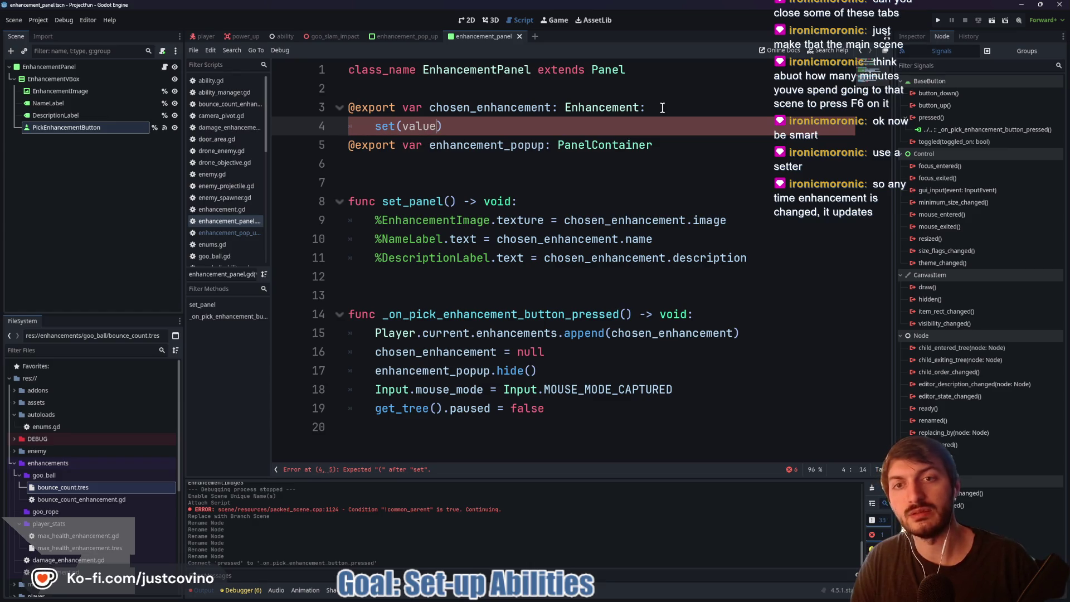
{"action": "key", "text": "Return"}
{"action": "type", "text": "chosen"}
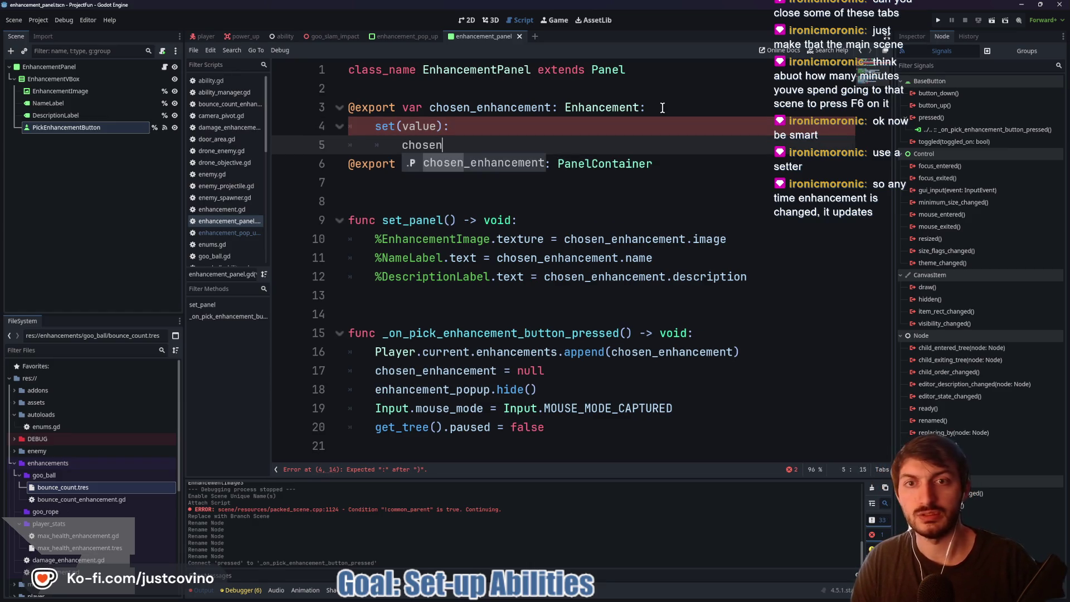
{"action": "key", "text": "Return"}
{"action": "type", "text": "= value"}
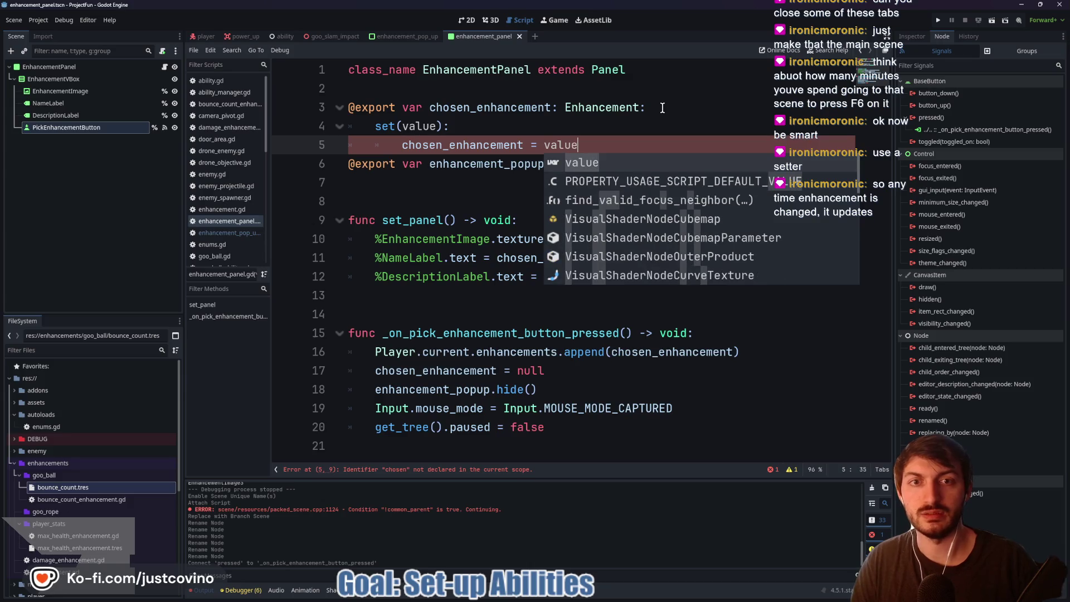
{"action": "key", "text": "Return"}
{"action": "key", "text": "Return"}
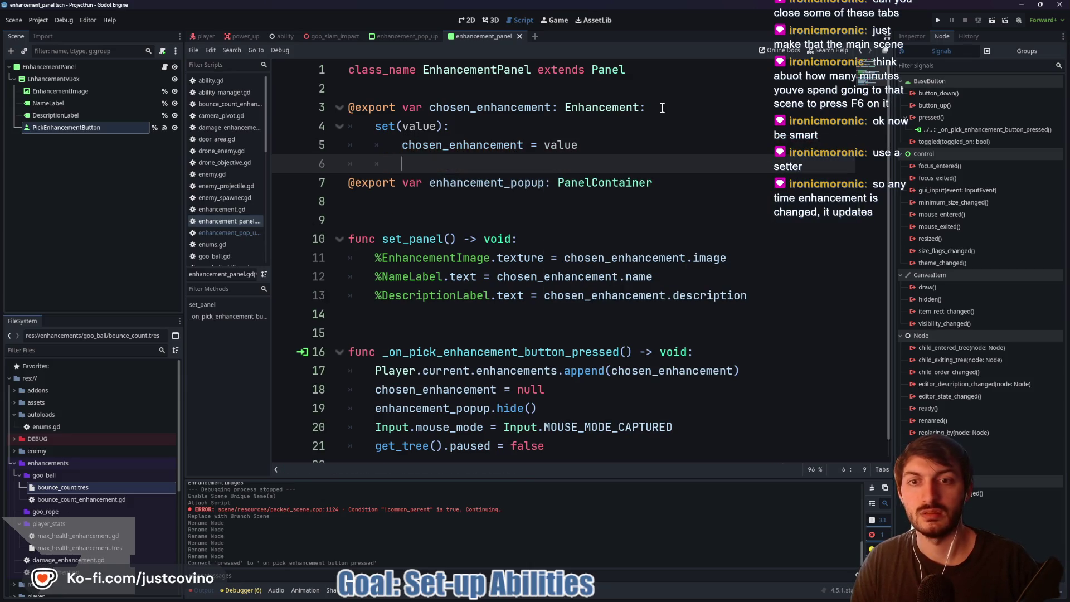
{"action": "type", "text": "et_"}
{"action": "key", "text": "Return"}
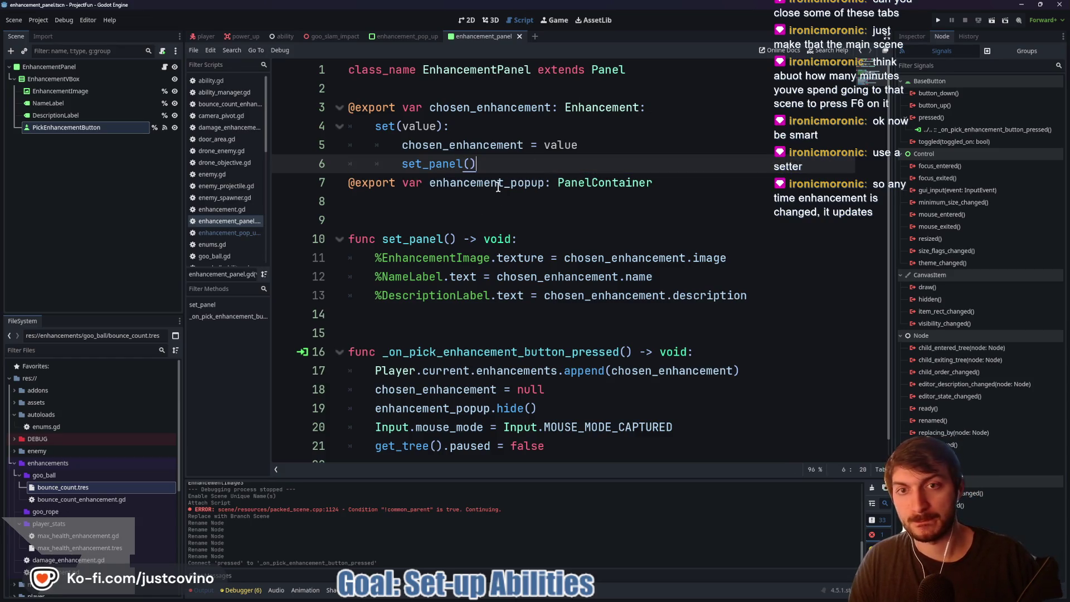
{"action": "left_click", "coordinate": [505, 204]}
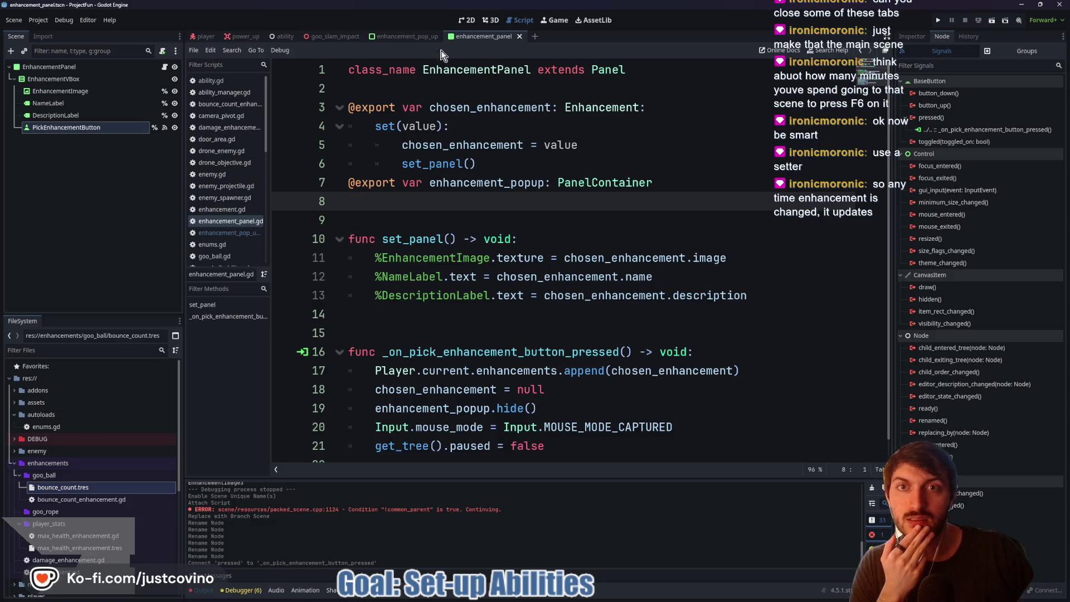
{"action": "left_click", "coordinate": [415, 37]}
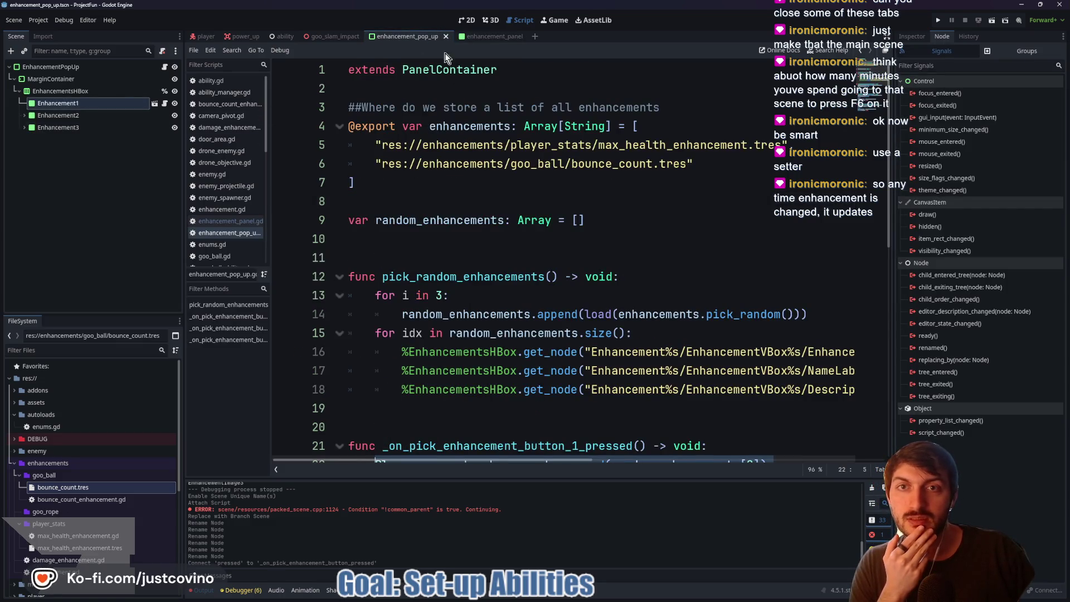
- Delete the Enhancement2 and Enhancement3 panels from the pop-up's row, leaving Enhancement1
{"action": "left_click", "coordinate": [468, 19]}
{"action": "left_click", "coordinate": [85, 115]}
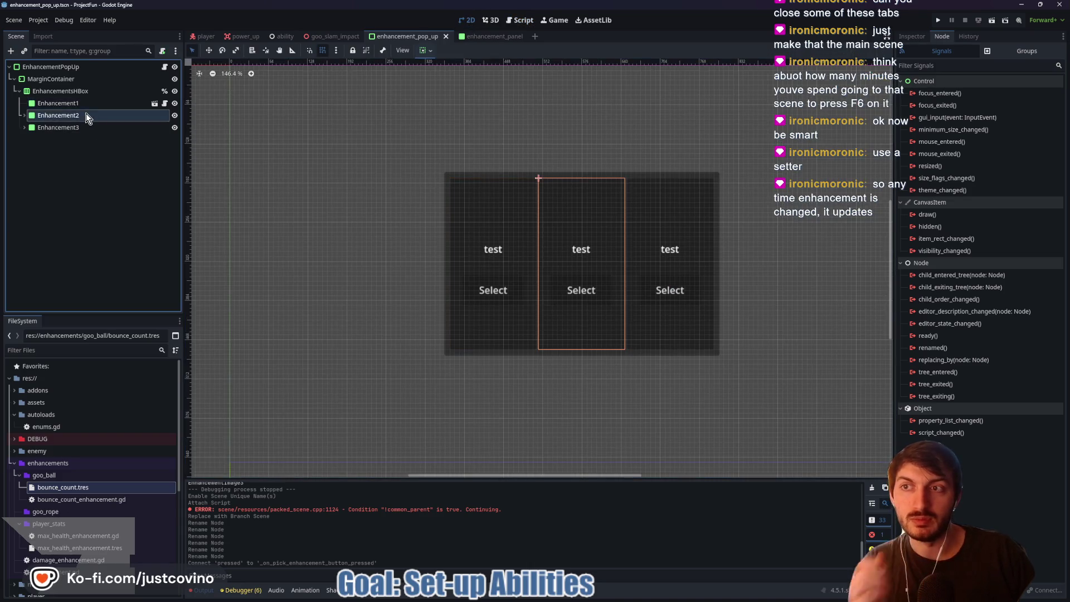
{"action": "left_click", "coordinate": [80, 127]}
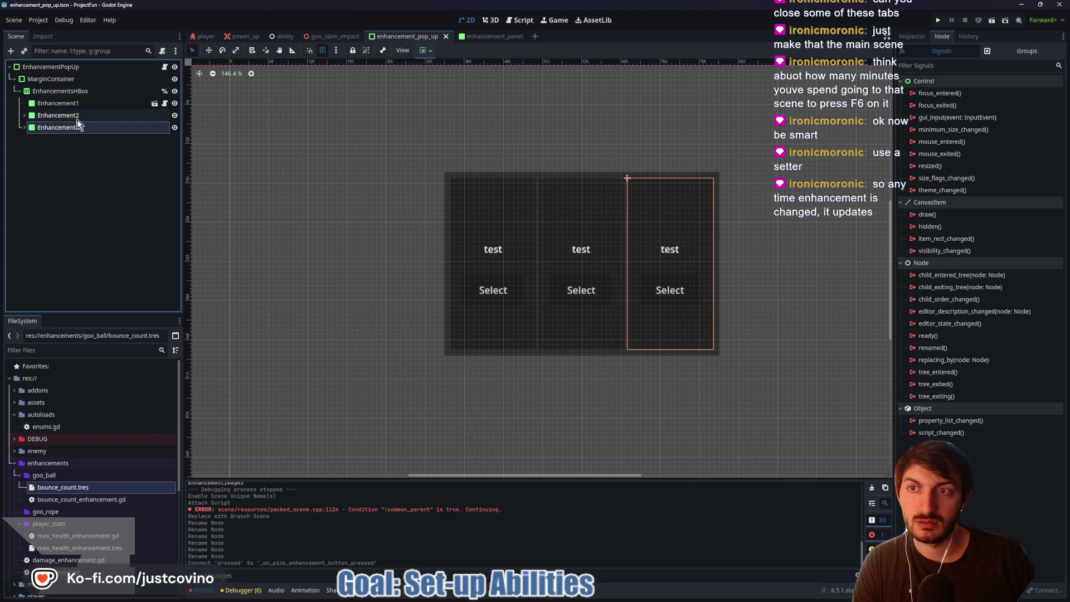
{"action": "left_click", "coordinate": [73, 116], "text": "ctrl"}
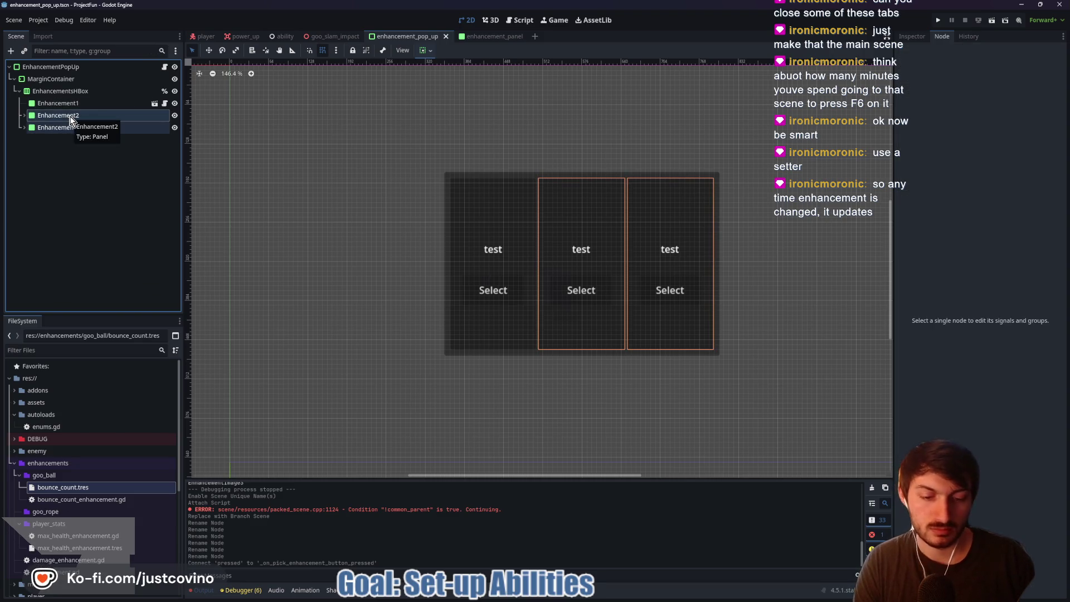
{"action": "key", "text": "Delete"}
{"action": "left_click", "coordinate": [510, 309]}
{"action": "left_click", "coordinate": [65, 92]}
{"action": "key", "text": "ctrl+shift+a"}
- Add two more enhancement_panel.tscn instances to the EnhancementsHBox row
{"action": "type", "text": "enhancem"}
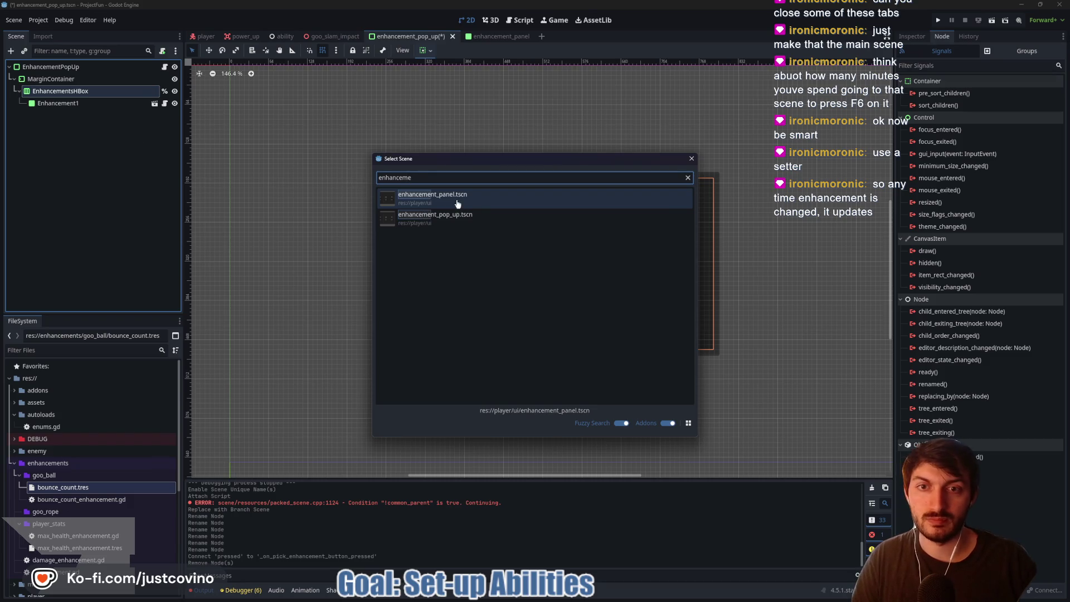
{"action": "double_click", "coordinate": [457, 202]}
{"action": "left_click", "coordinate": [65, 92]}
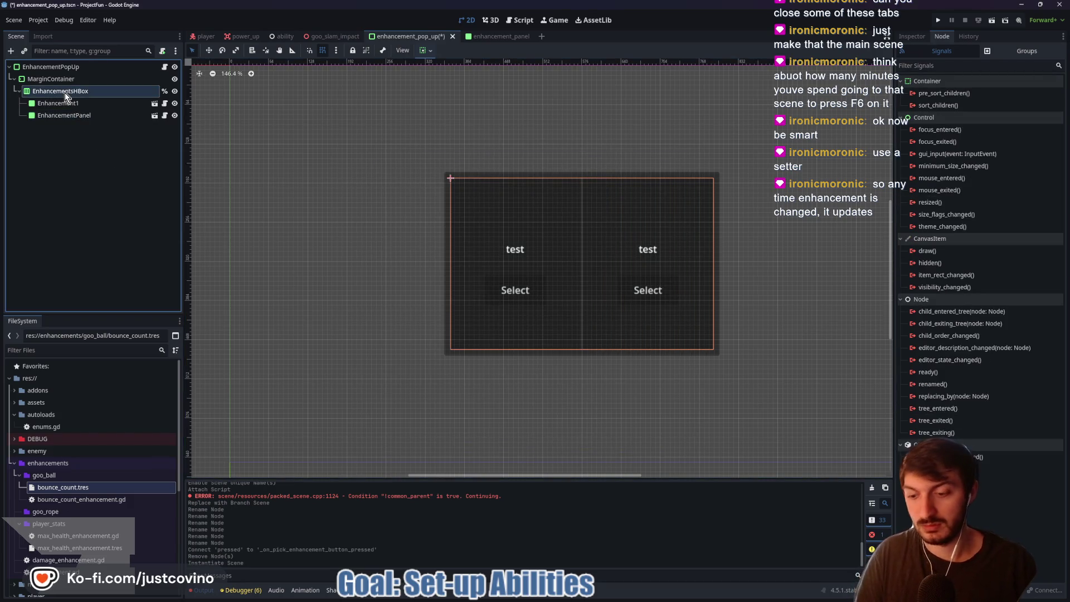
{"action": "key", "text": "ctrl+shift+a"}
{"action": "type", "text": "enhancem"}
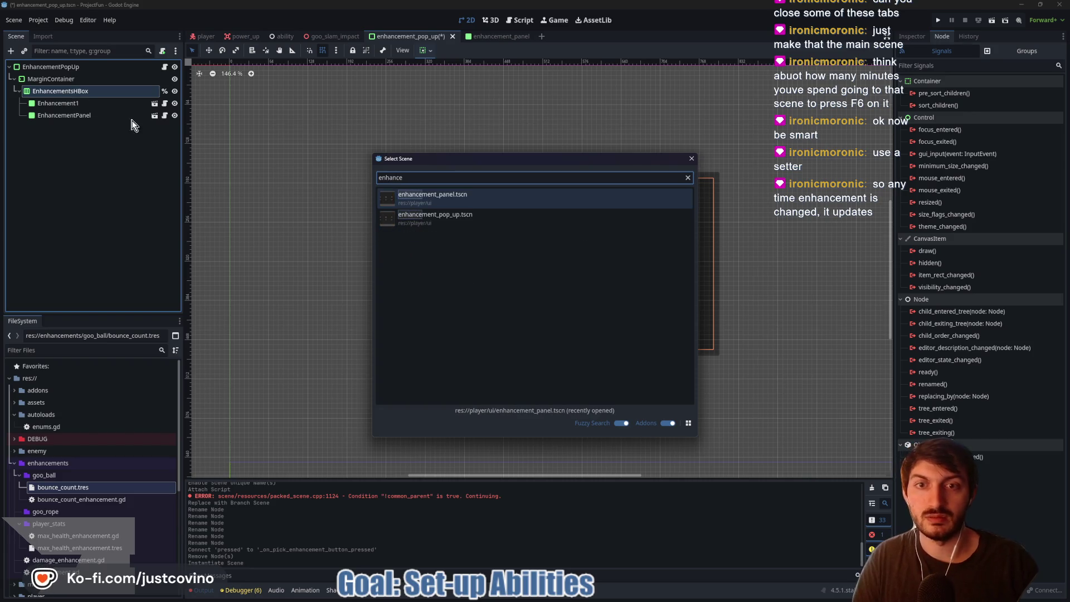
{"action": "double_click", "coordinate": [477, 200]}
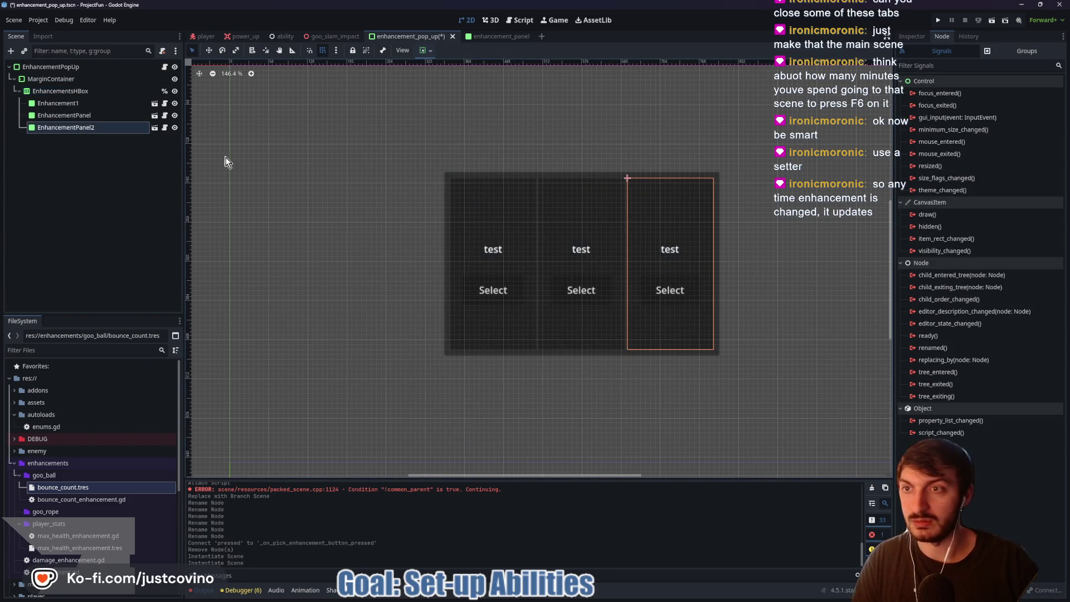
- Rename the three panels EnhancementPanel1, EnhancementPanel2 and EnhancementPanel3
{"action": "double_click", "coordinate": [92, 103]}
{"action": "left_click", "coordinate": [92, 102]}
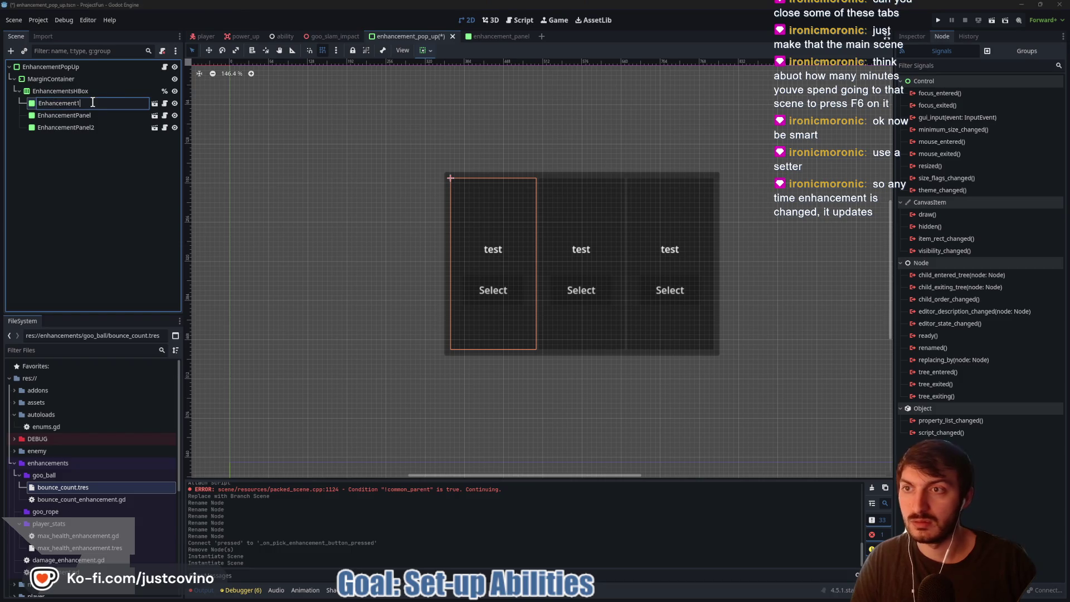
{"action": "type", "text": "Panel"}
{"action": "key", "text": "Return"}
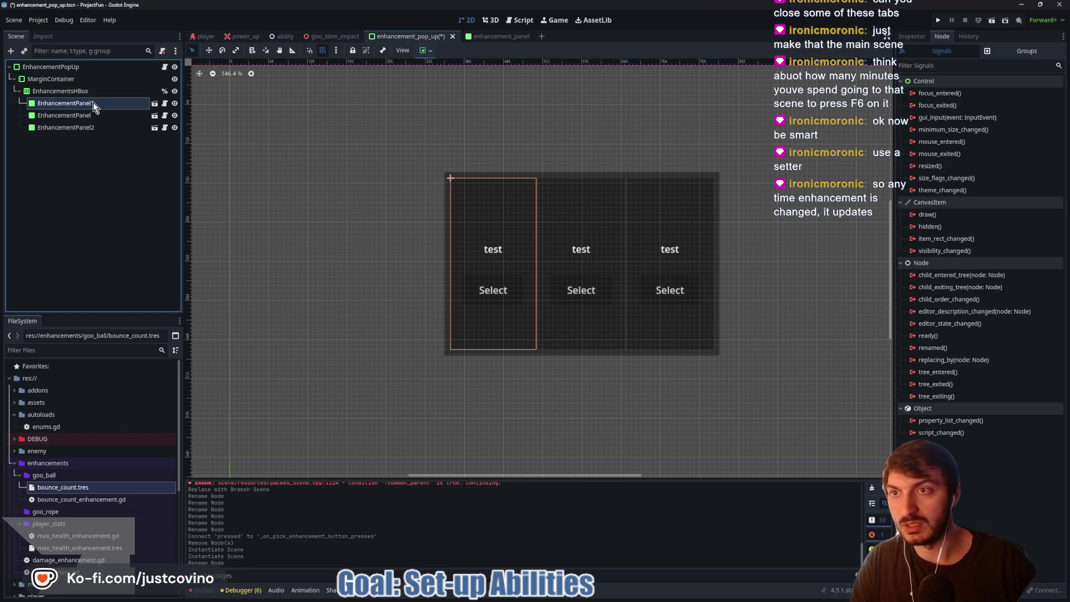
{"action": "double_click", "coordinate": [110, 127]}
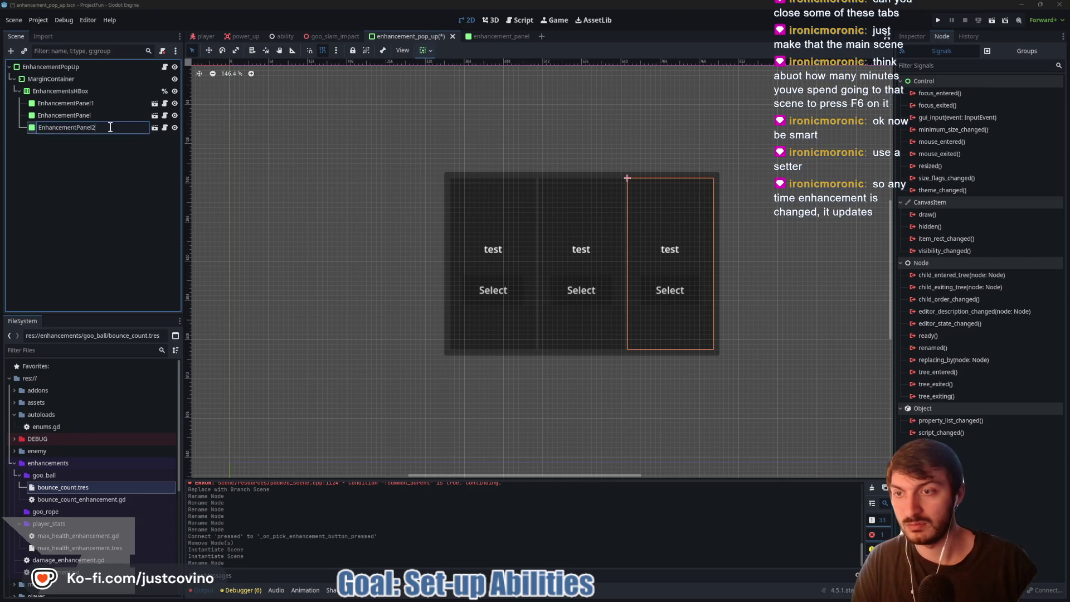
{"action": "key", "text": "Return"}
{"action": "double_click", "coordinate": [106, 113]}
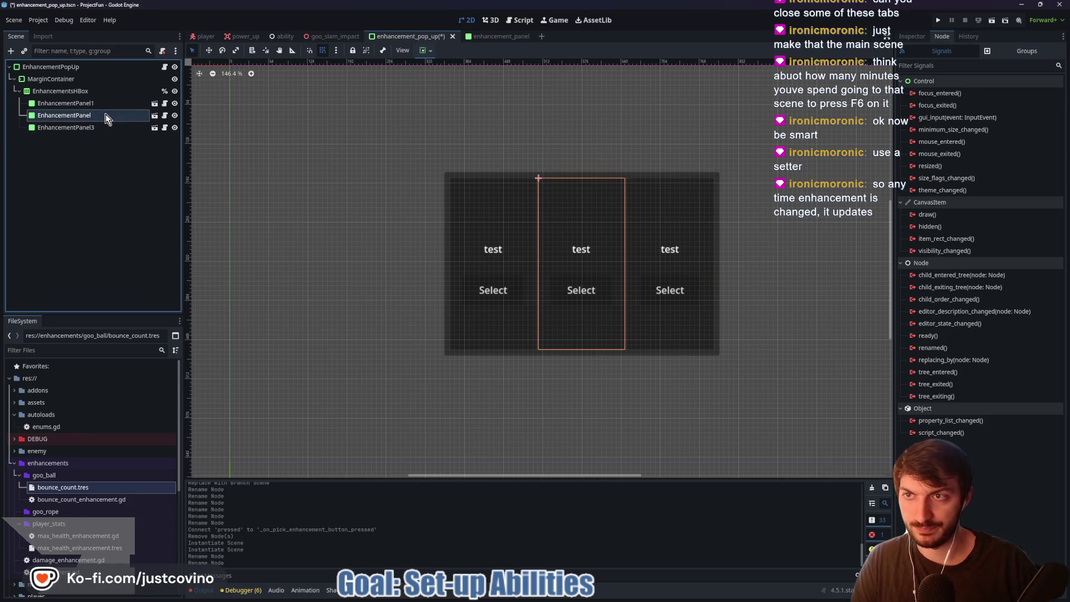
{"action": "type", "text": "2"}
{"action": "key", "text": "Return"}
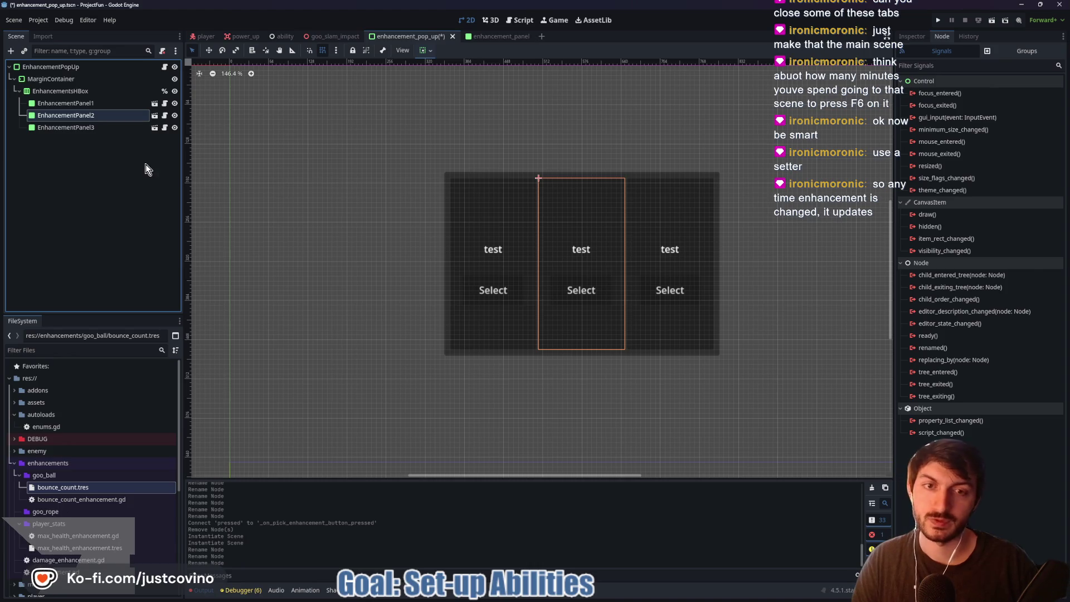
{"action": "left_click", "coordinate": [82, 106]}
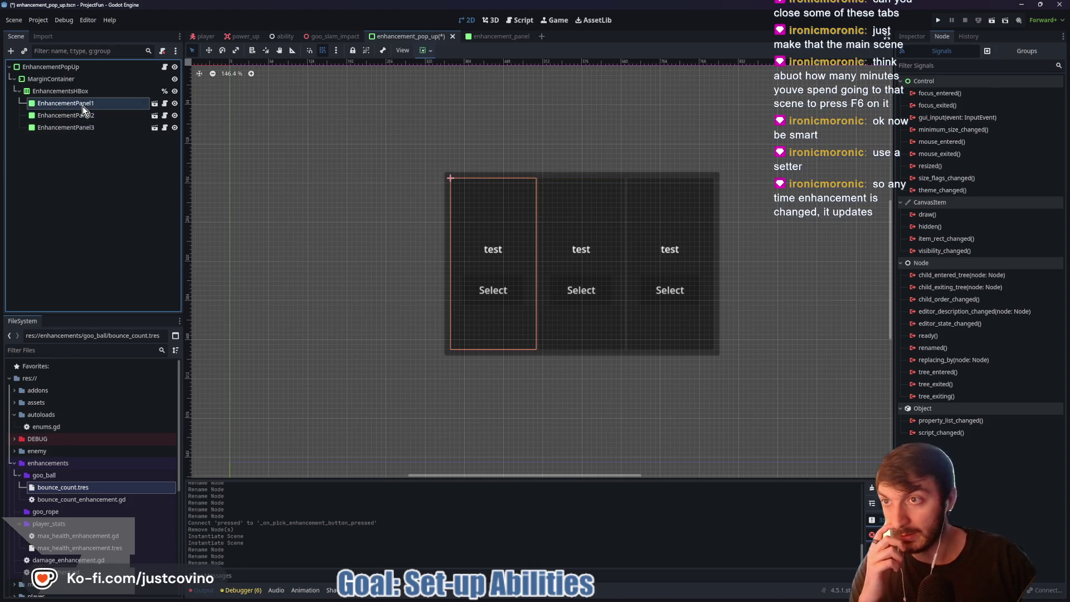
- Assign the EnhancementPopUp node to Enhancement Popup on EnhancementPanel1 and EnhancementPanel2
{"action": "left_click", "coordinate": [912, 37]}
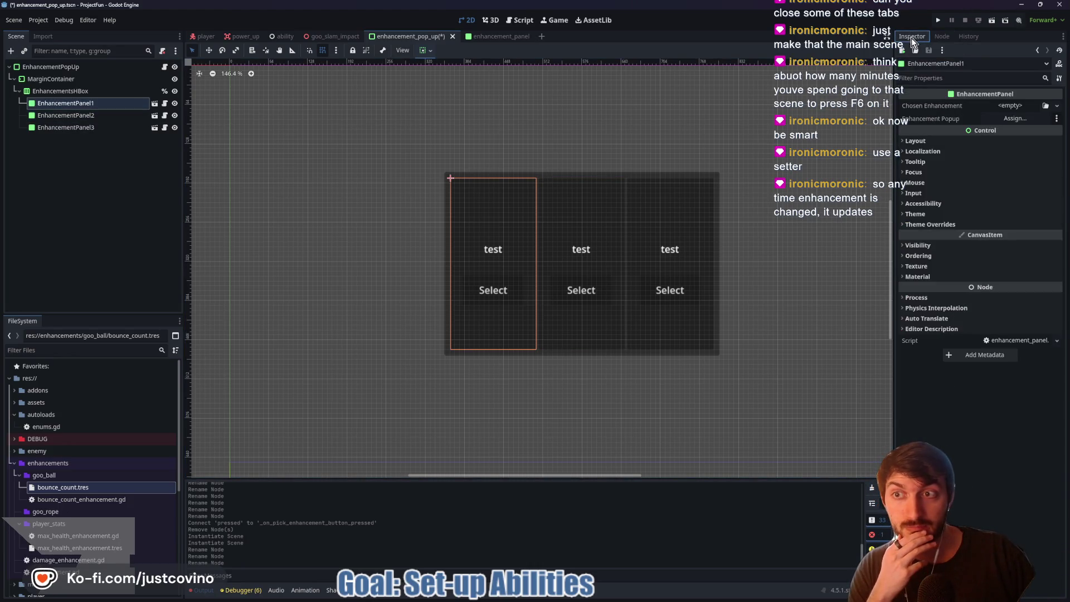
{"action": "left_click", "coordinate": [1012, 119]}
{"action": "left_click", "coordinate": [535, 198]}
{"action": "left_click", "coordinate": [503, 431]}
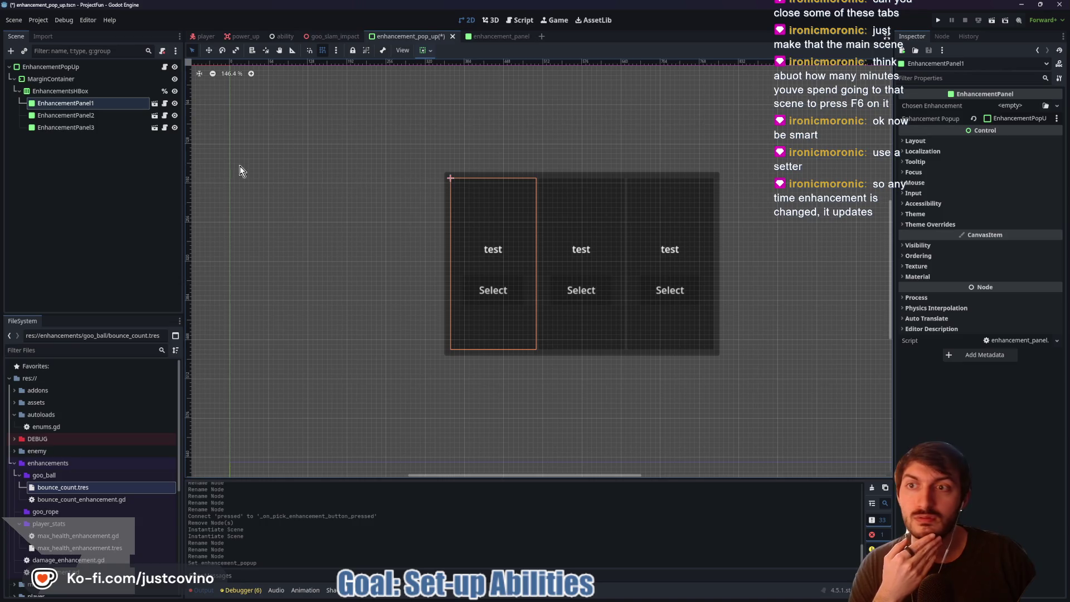
{"action": "left_click", "coordinate": [65, 116]}
{"action": "left_click", "coordinate": [1012, 119]}
{"action": "left_click", "coordinate": [532, 196]}
{"action": "left_click", "coordinate": [519, 436]}
- Assign EnhancementPopUp to EnhancementPanel3's Enhancement Popup, then open enhancement_pop_up.gd
{"action": "left_click", "coordinate": [65, 128]}
{"action": "left_click", "coordinate": [1012, 119]}
{"action": "left_click", "coordinate": [507, 197]}
{"action": "left_click", "coordinate": [504, 434]}
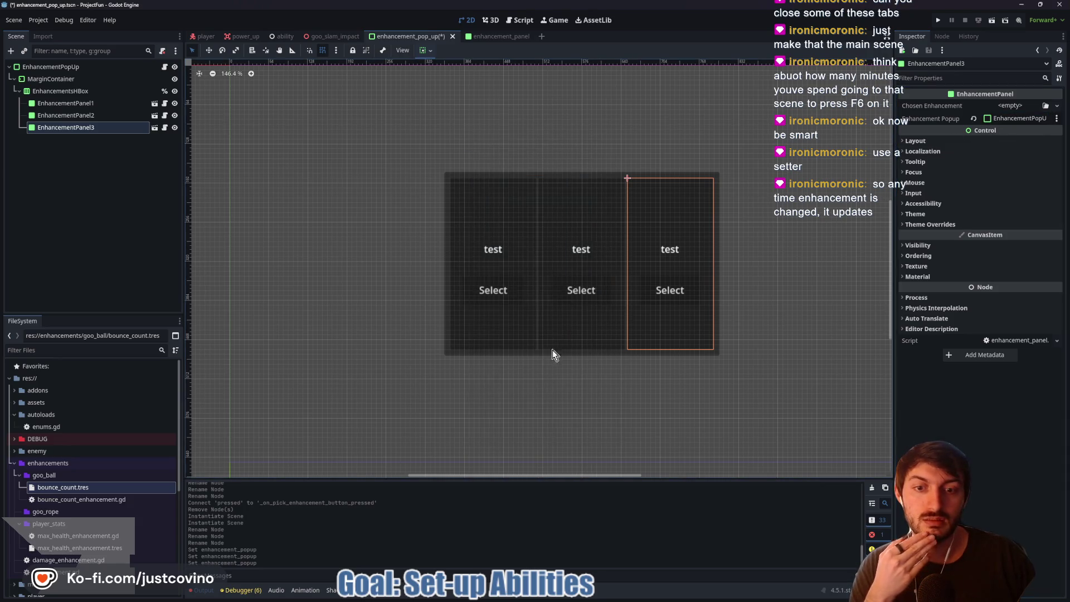
{"action": "left_click", "coordinate": [176, 190]}
{"action": "left_click", "coordinate": [165, 67]}
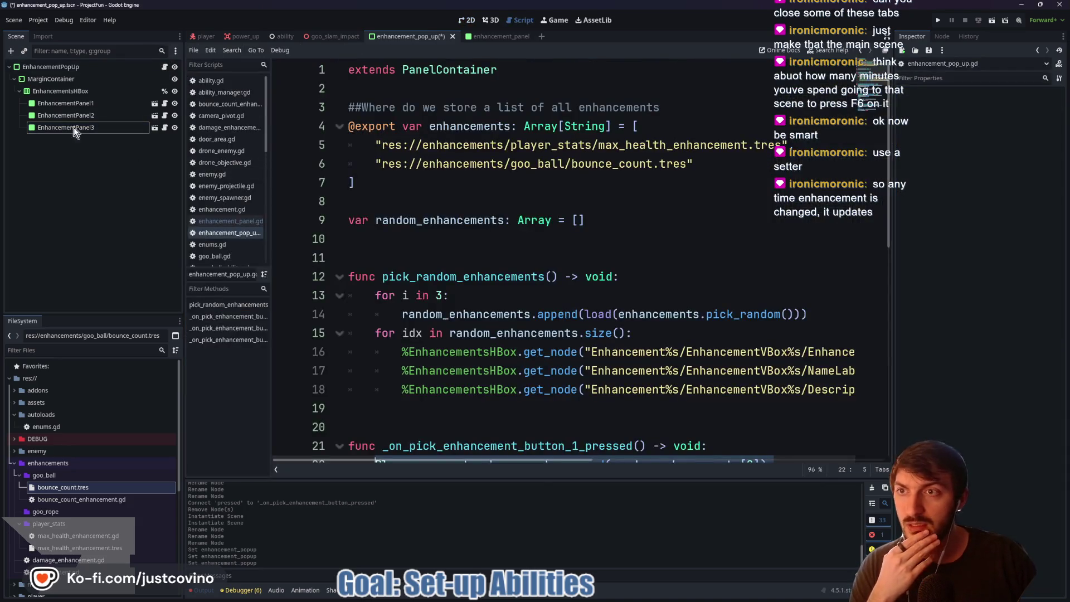
- Replace the old loops with one setting each %EnhancementsHBox panel's chosen_enhancement to enhancements.pick_random()
{"action": "scroll", "coordinate": [514, 307], "scroll_direction": "down", "scroll_amount": 1}
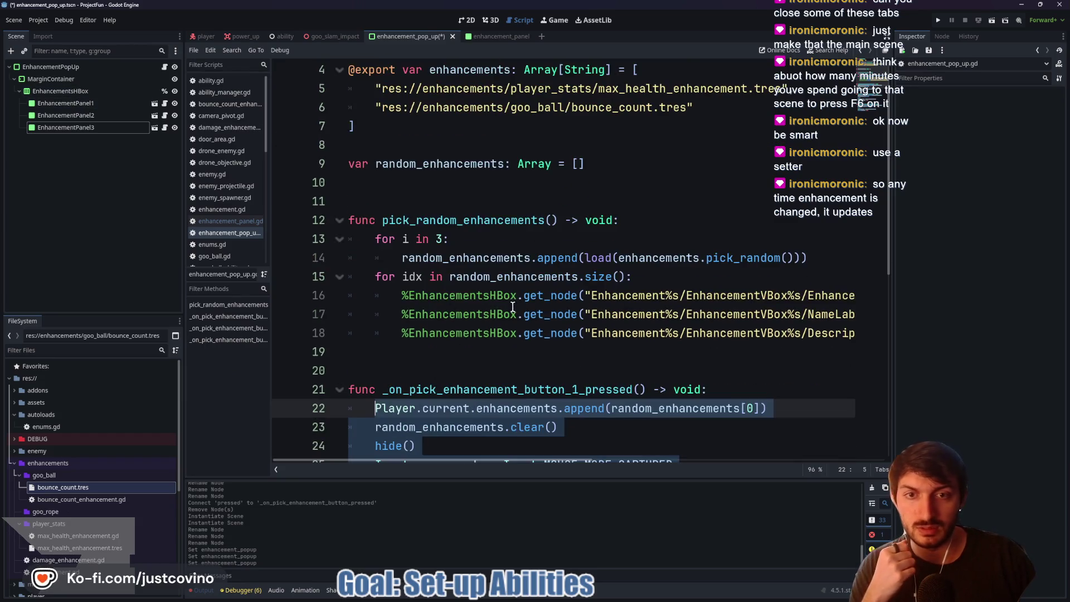
{"action": "mouse_move", "coordinate": [481, 349]}
{"action": "left_mouse_down"}
{"action": "mouse_move", "coordinate": [385, 290]}
{"action": "mouse_move", "coordinate": [374, 270]}
{"action": "left_mouse_up"}
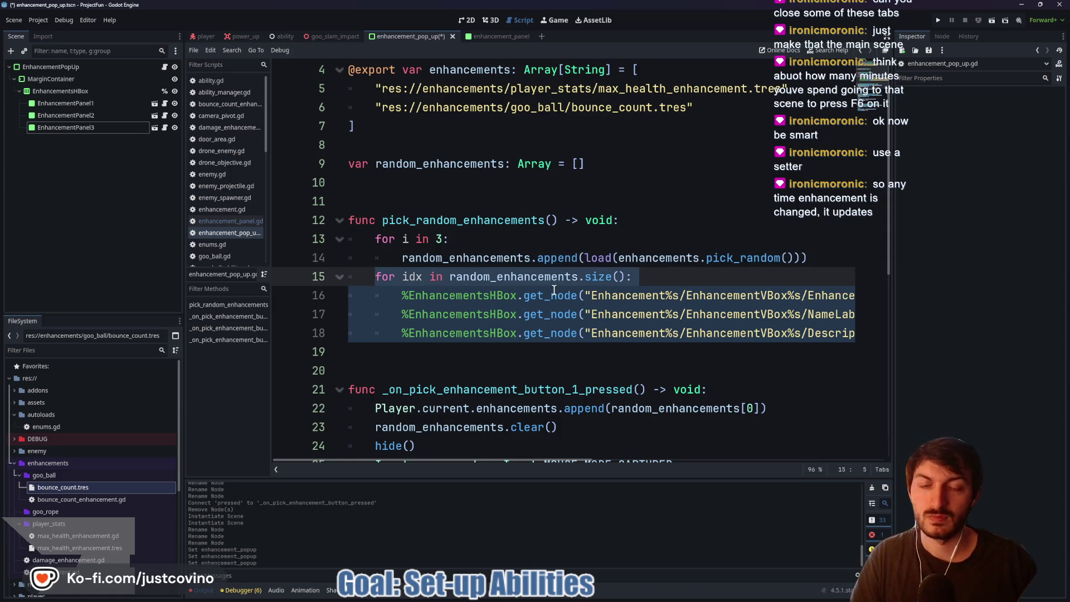
{"action": "mouse_move", "coordinate": [450, 351]}
{"action": "left_mouse_down"}
{"action": "mouse_move", "coordinate": [363, 244]}
{"action": "mouse_move", "coordinate": [405, 240]}
{"action": "left_mouse_up"}
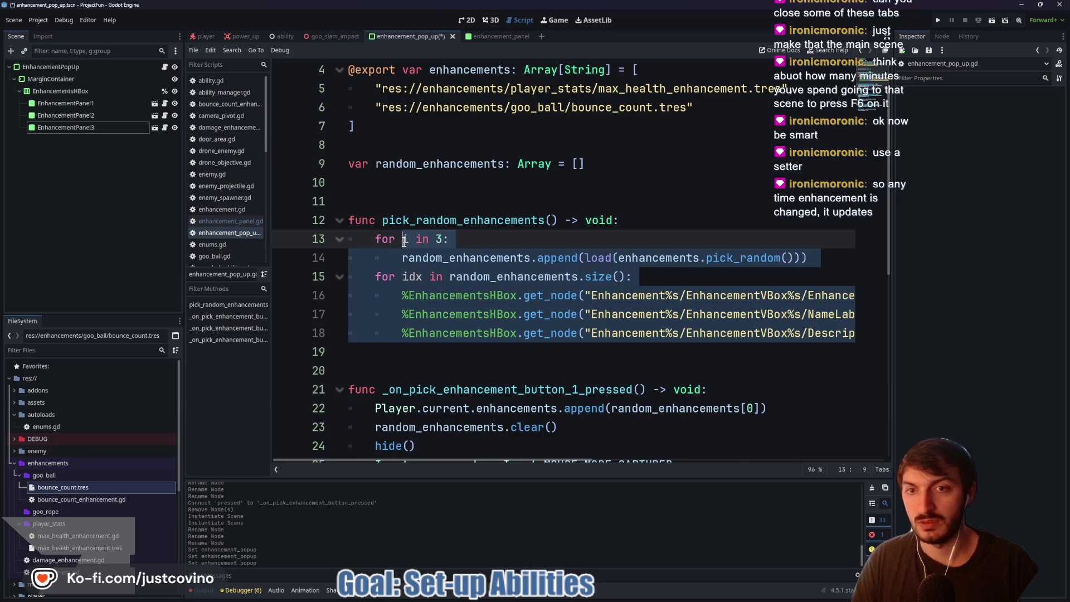
{"action": "type", "text": "enhancement "}
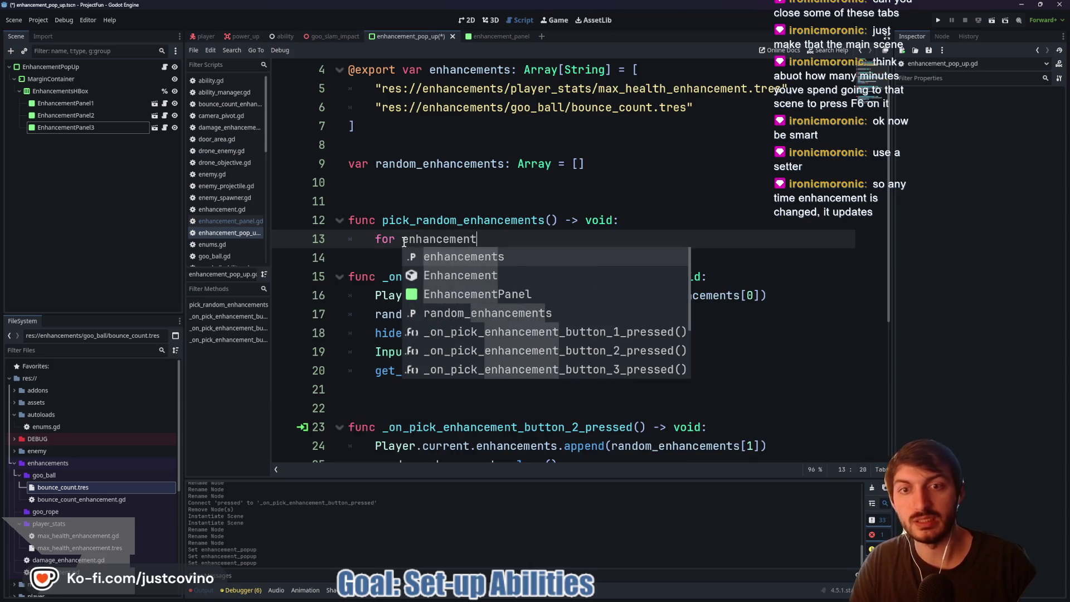
{"action": "type", "text": "in "}
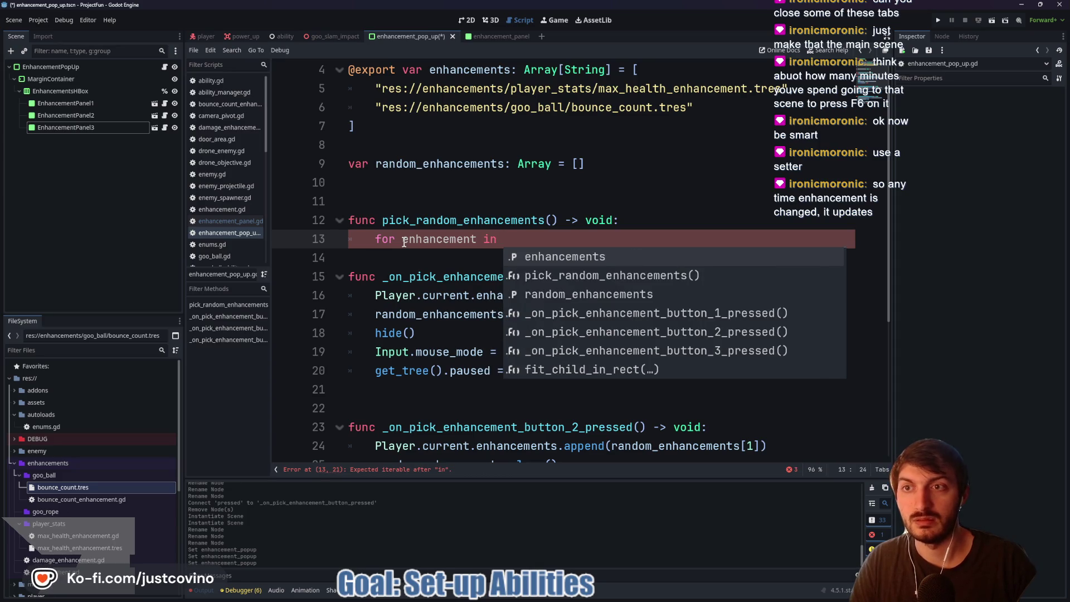
{"action": "type", "text": "%Enhancements"}
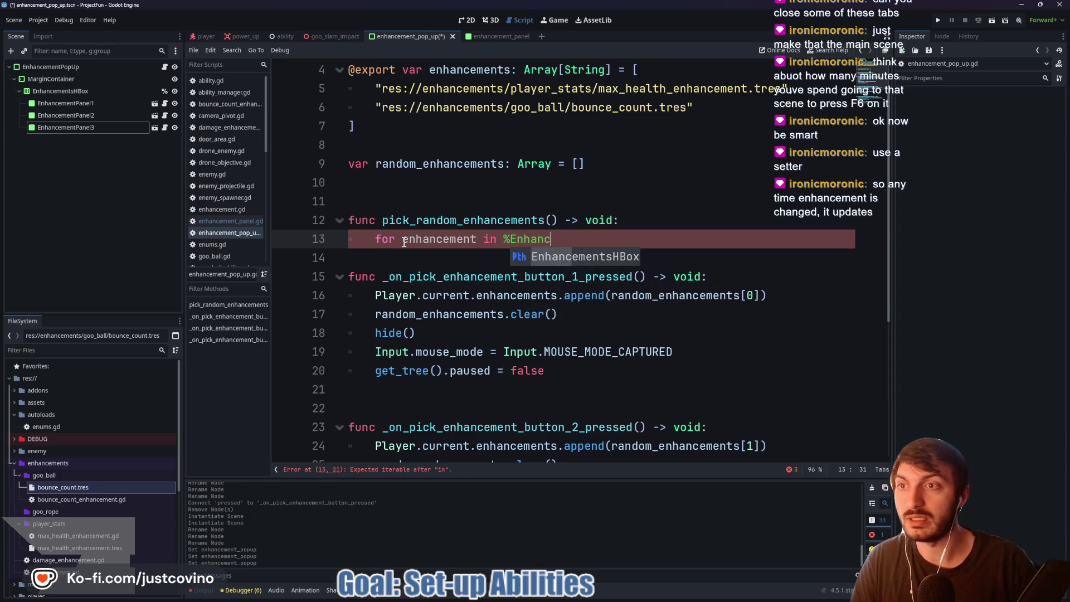
{"action": "type", "text": "HBox.get_childre"}
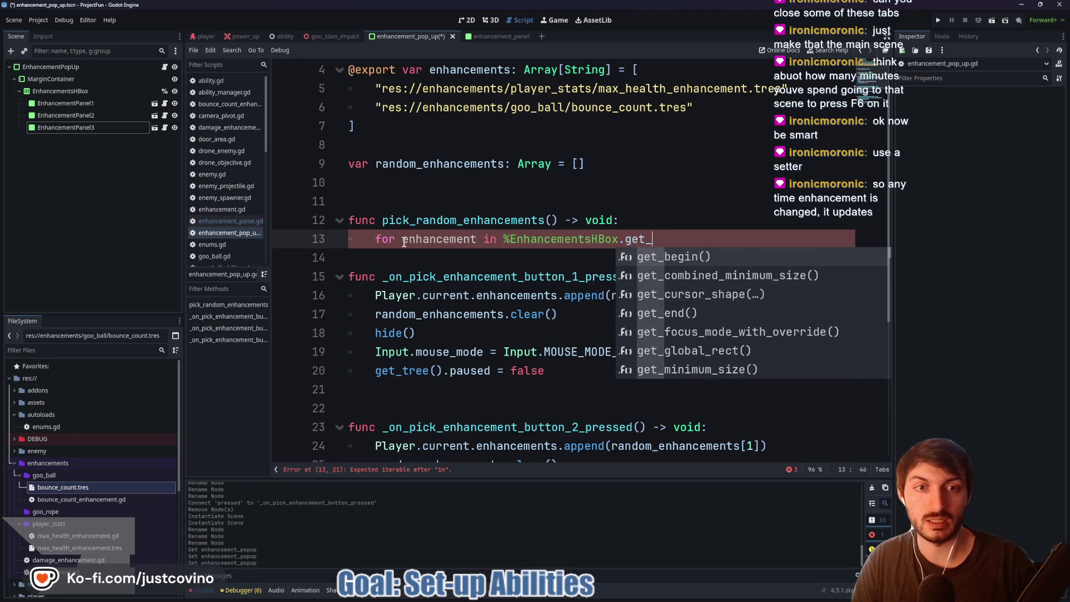
{"action": "type", "text": "n():"}
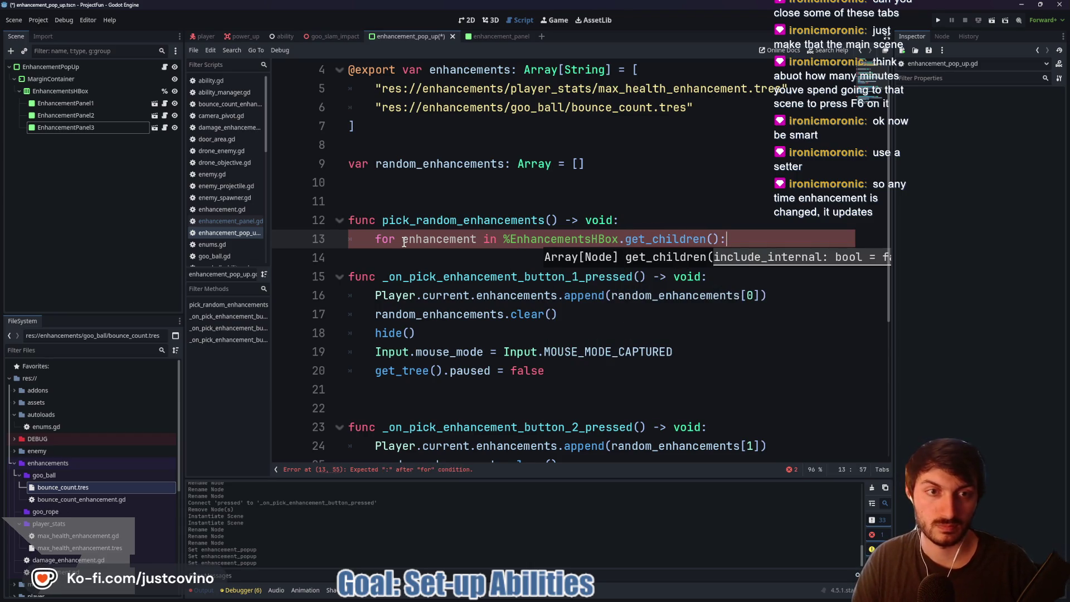
{"action": "key", "text": "Return"}
{"action": "type", "text": "enha"}
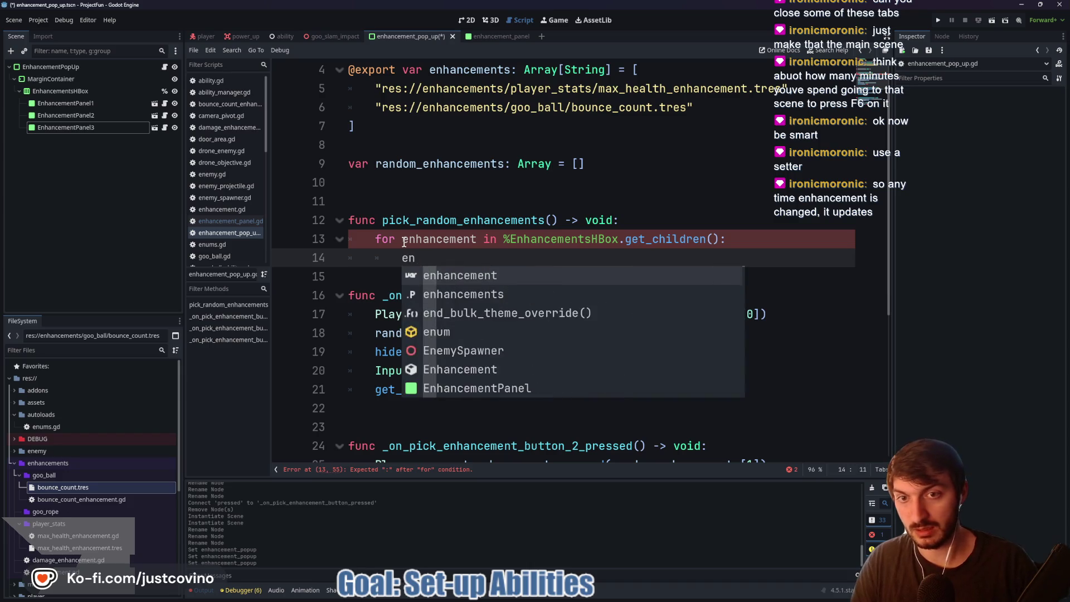
{"action": "key", "text": "Return"}
{"action": "type", "text": "."}
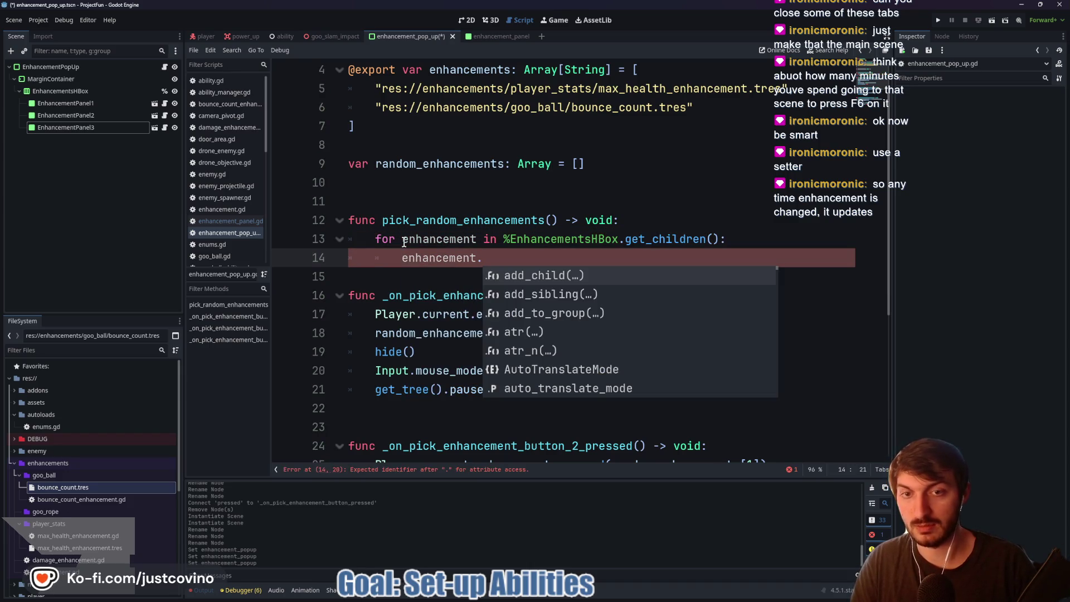
{"action": "type", "text": "chosen_enhancement"}
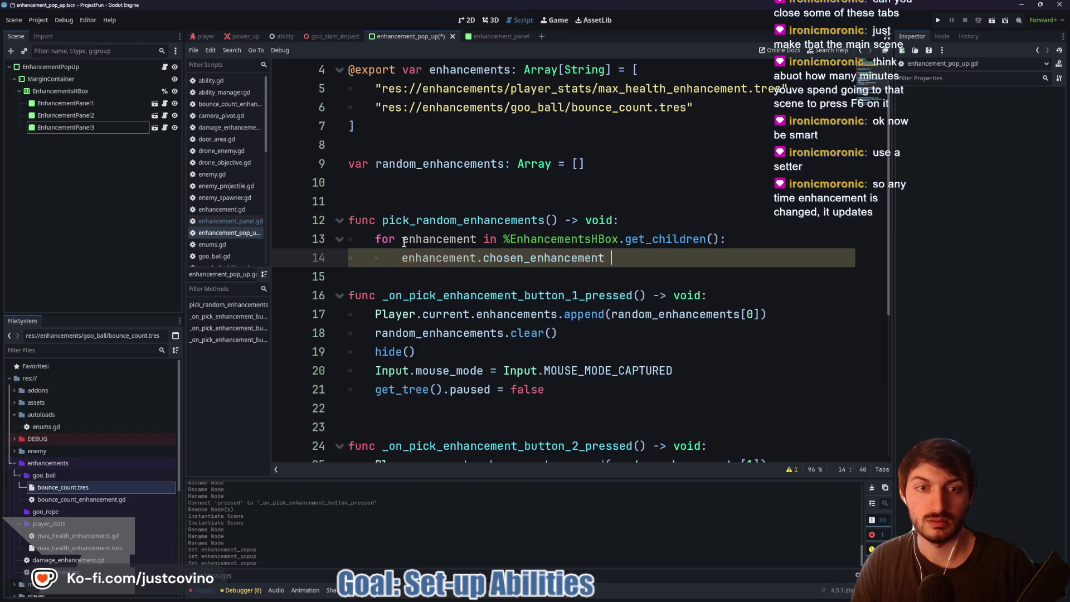
{"action": "type", "text": " = "}
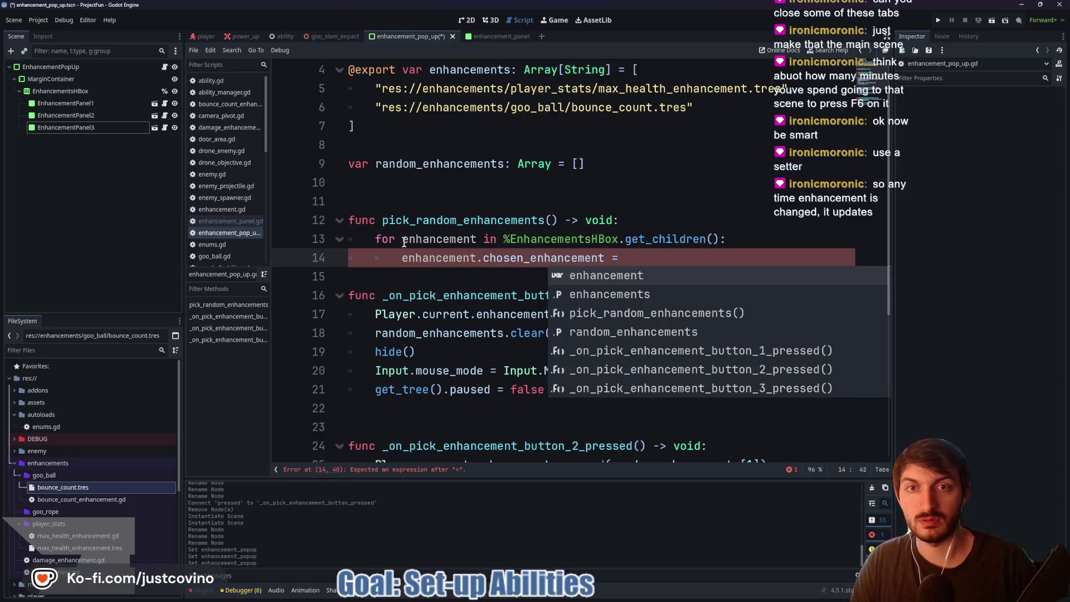
{"action": "type", "text": "enhancemen"}
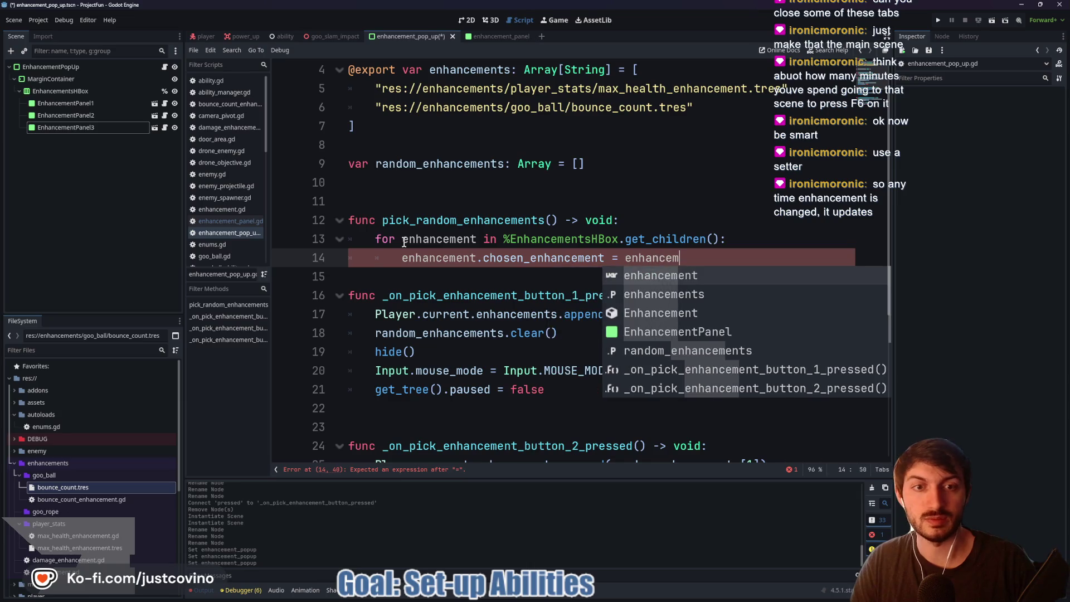
{"action": "type", "text": "ts.pi"}
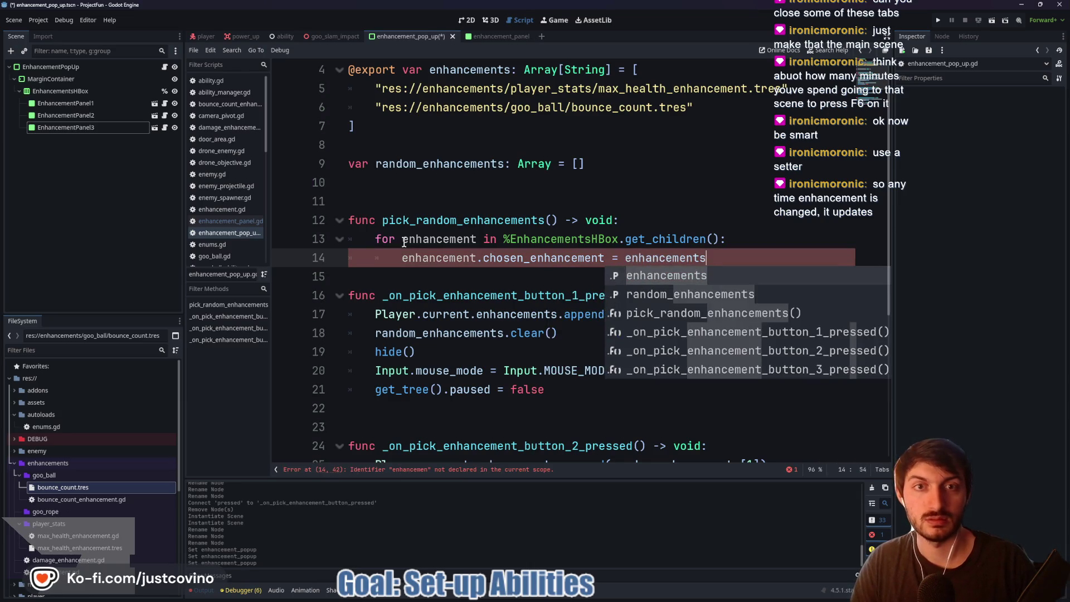
{"action": "key", "text": "Return"}
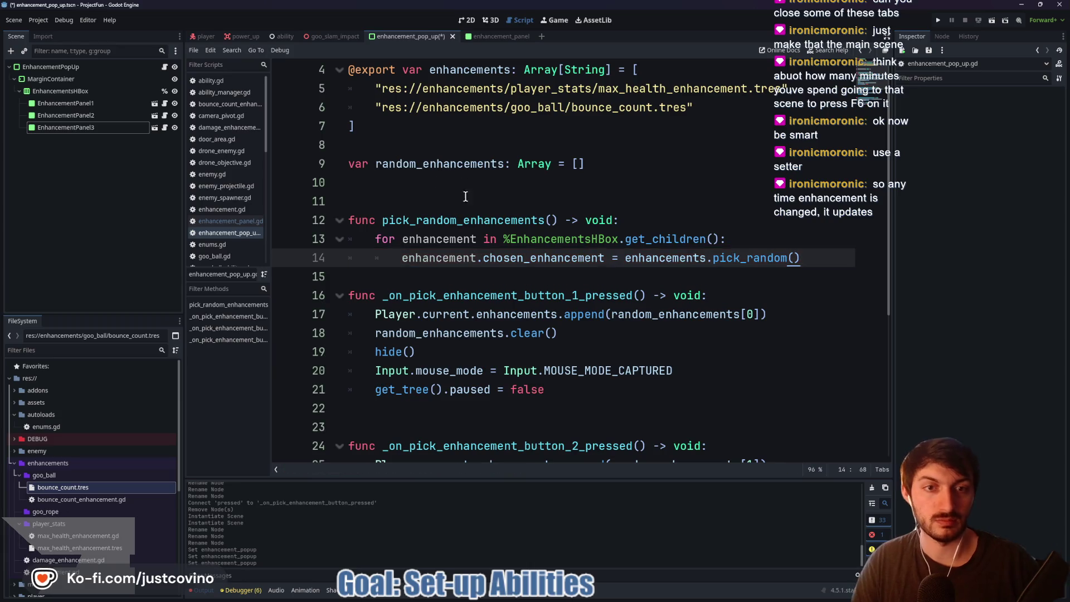
- Wrap the random pick on line 14 in load()
{"action": "left_click", "coordinate": [626, 257], "text": "shift"}
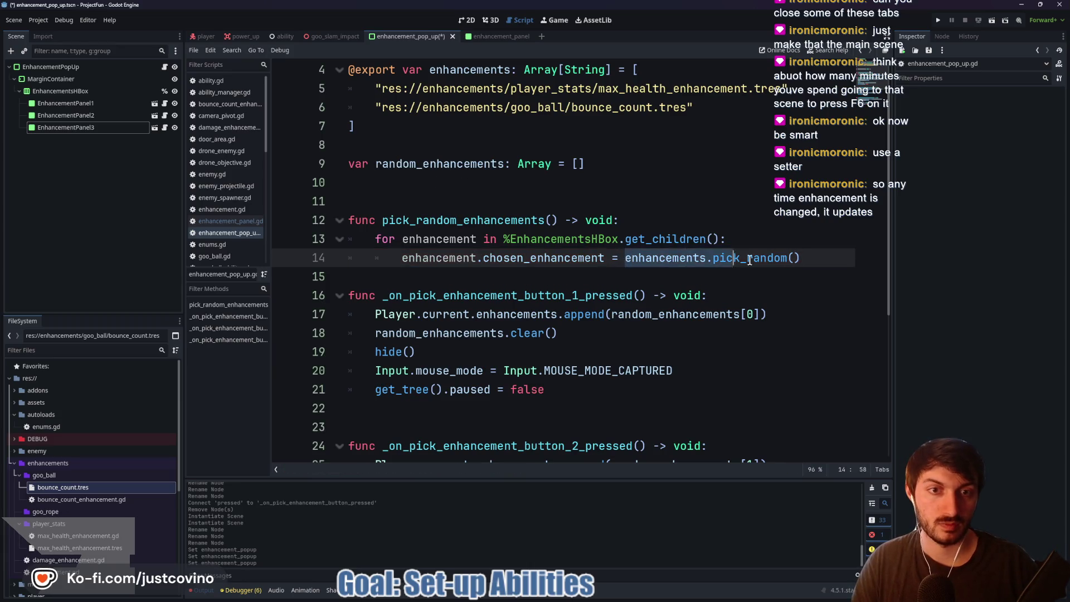
{"action": "type", "text": "("}
{"action": "left_click", "coordinate": [625, 258]}
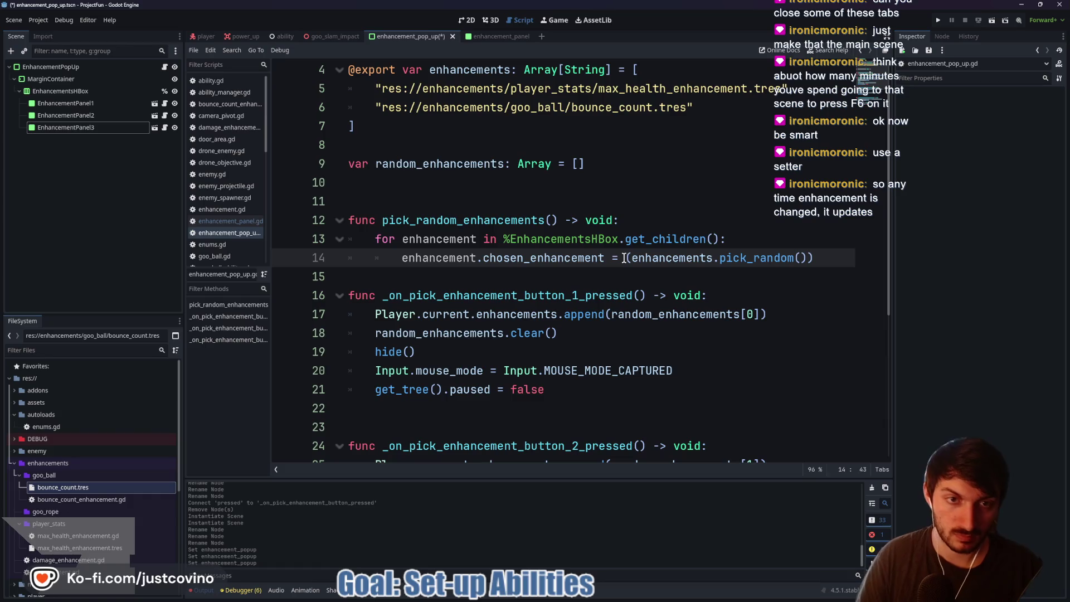
{"action": "type", "text": "load"}
{"action": "left_click", "coordinate": [569, 278]}
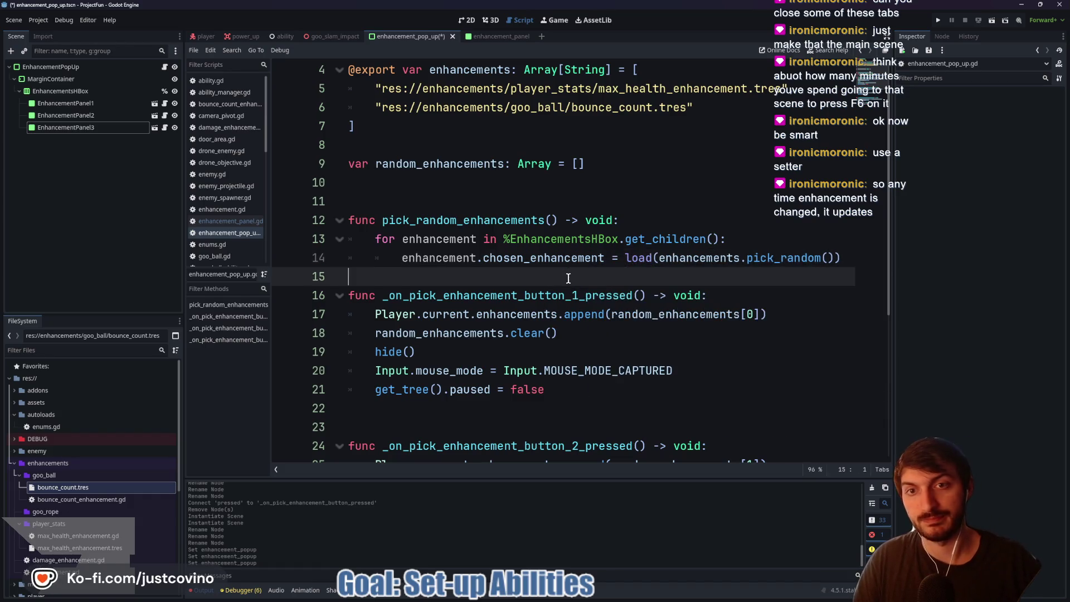
- Delete the three _on_pick_enhancement_button_pressed handler functions and save
{"action": "scroll", "coordinate": [571, 346], "scroll_direction": "down", "scroll_amount": 5}
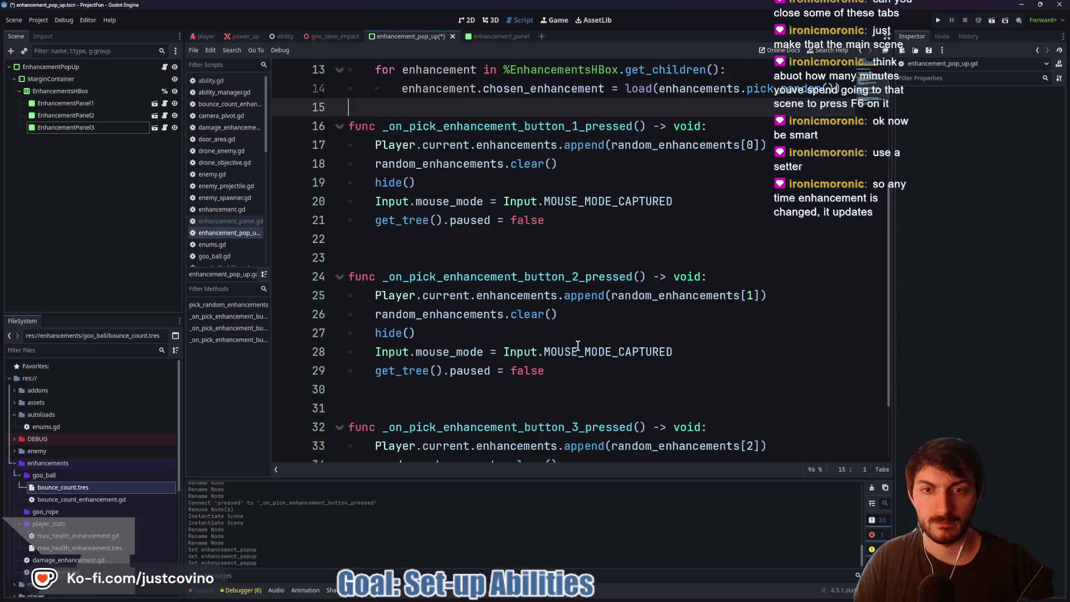
{"action": "mouse_move", "coordinate": [619, 445]}
{"action": "left_mouse_down"}
{"action": "mouse_move", "coordinate": [406, 299]}
{"action": "mouse_move", "coordinate": [348, 239]}
{"action": "left_mouse_up"}
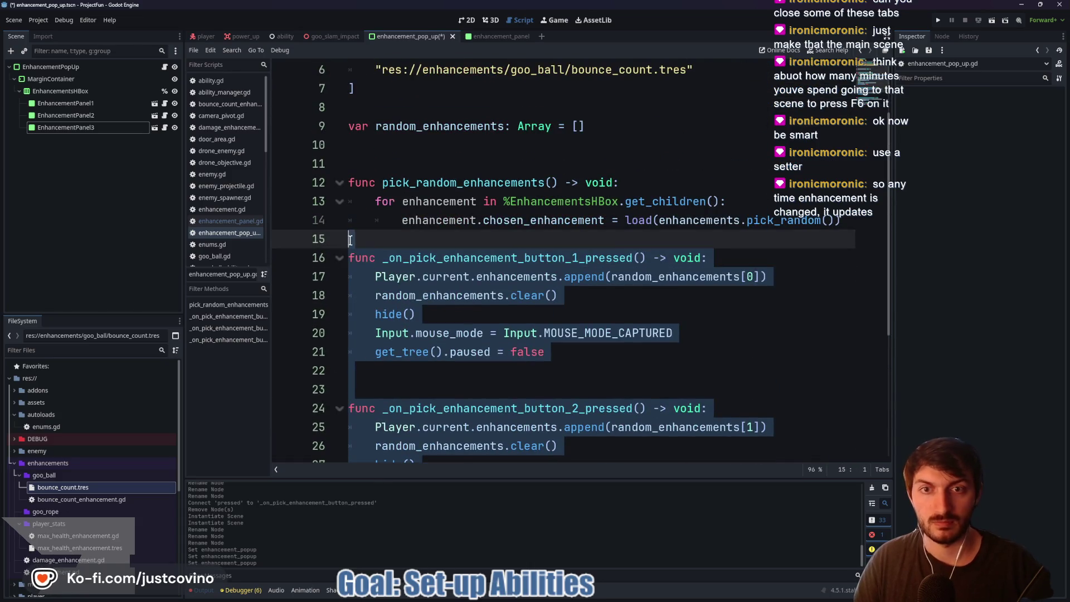
{"action": "key", "text": "BackSpace"}
{"action": "left_click", "coordinate": [467, 257]}
{"action": "key", "text": "ctrl+s"}
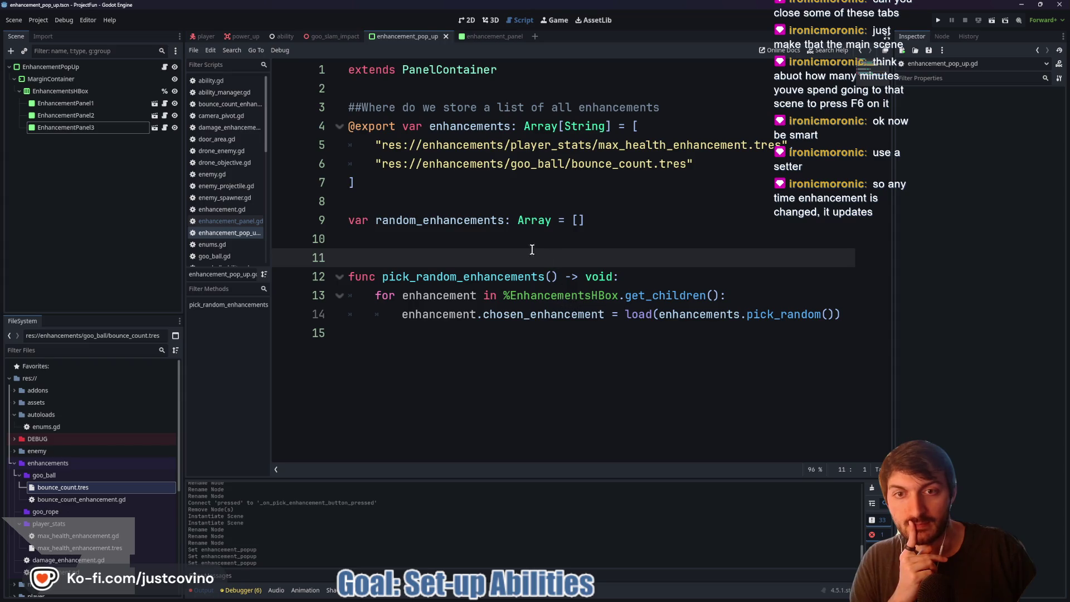
- Move the random_enhancements declaration into pick_random_enhancements, initialized to enhancements
{"action": "double_click", "coordinate": [437, 220]}
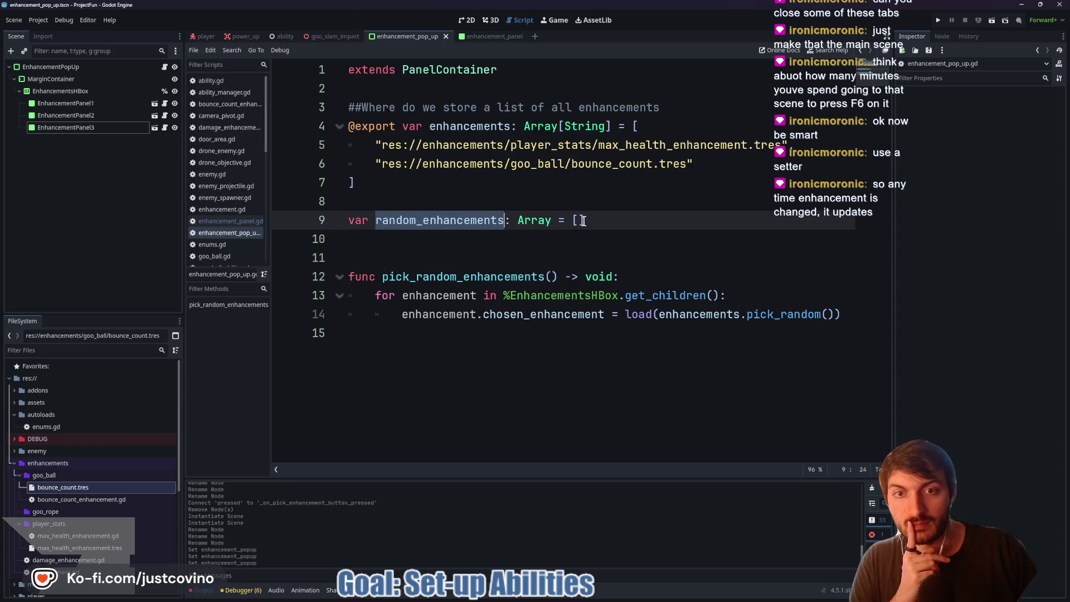
{"action": "key", "text": "End"}
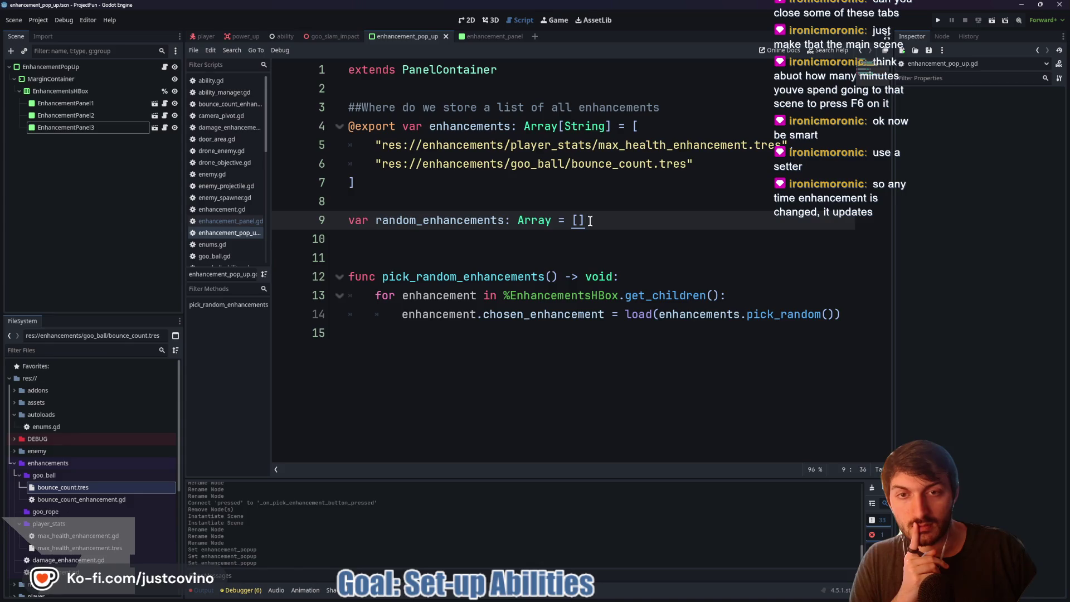
{"action": "left_click_drag", "start_coordinate": [590, 221], "coordinate": [345, 226]}
{"action": "key", "text": "ctrl+c"}
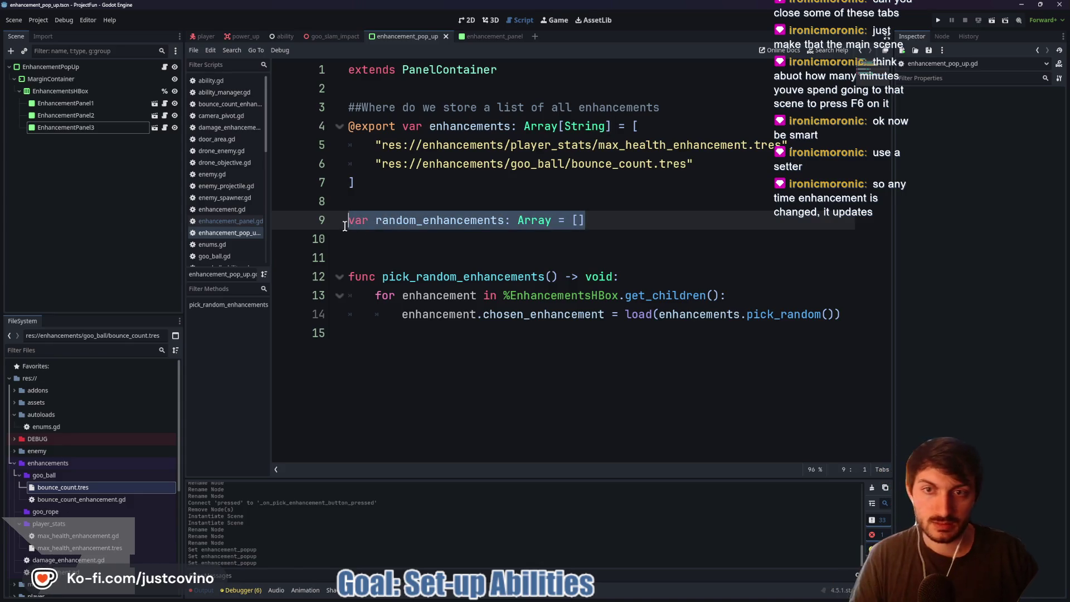
{"action": "key", "text": "BackSpace"}
{"action": "left_click", "coordinate": [658, 269]}
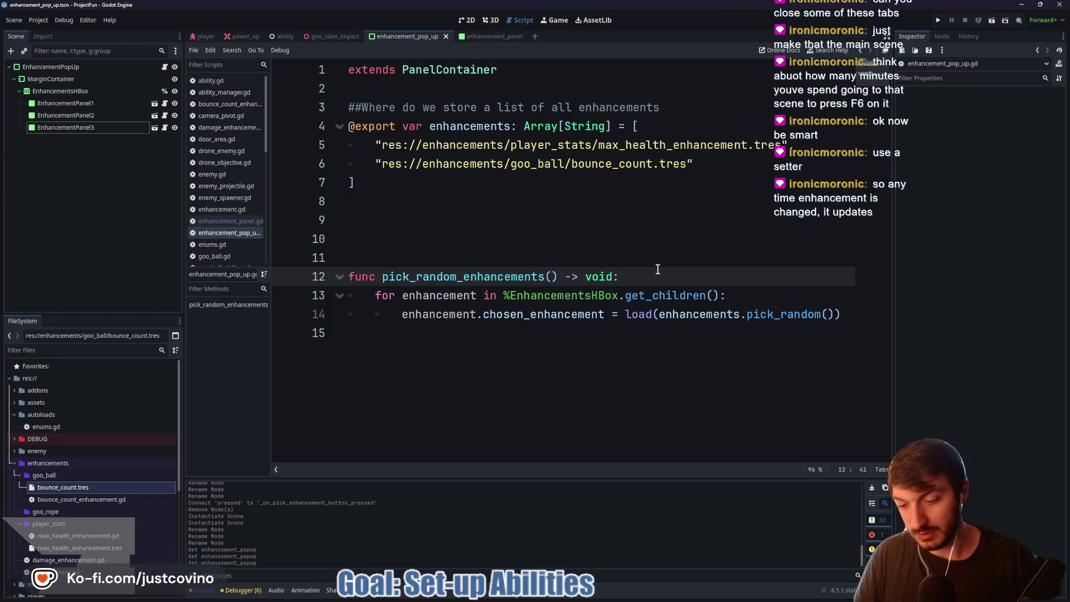
{"action": "key", "text": "Return"}
{"action": "key", "text": "ctrl+v"}
{"action": "key", "text": "BackSpace"}
{"action": "key", "text": "BackSpace"}
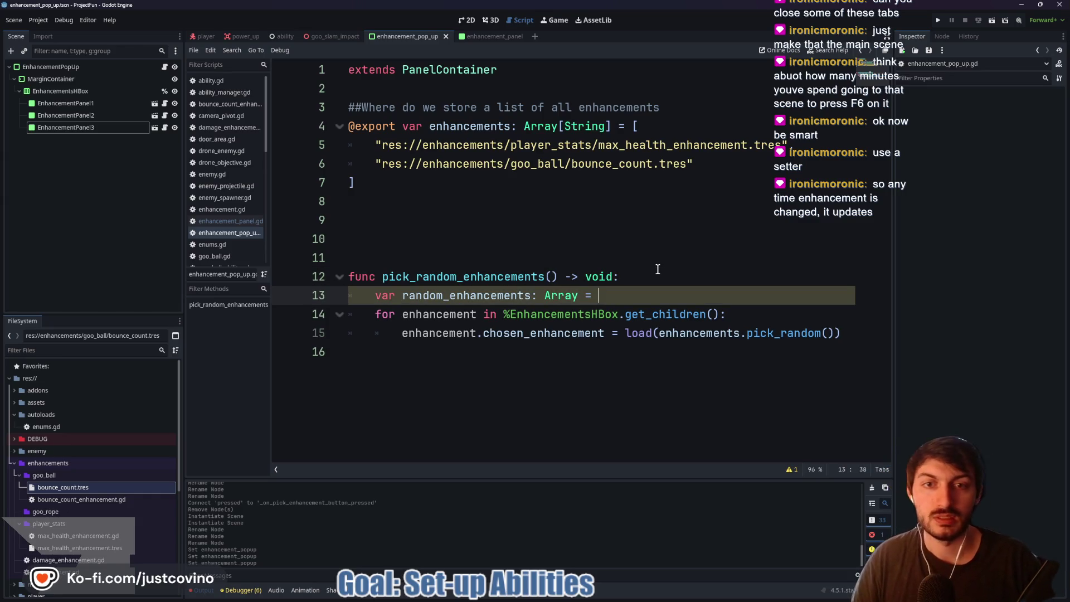
{"action": "type", "text": "enhancements"}
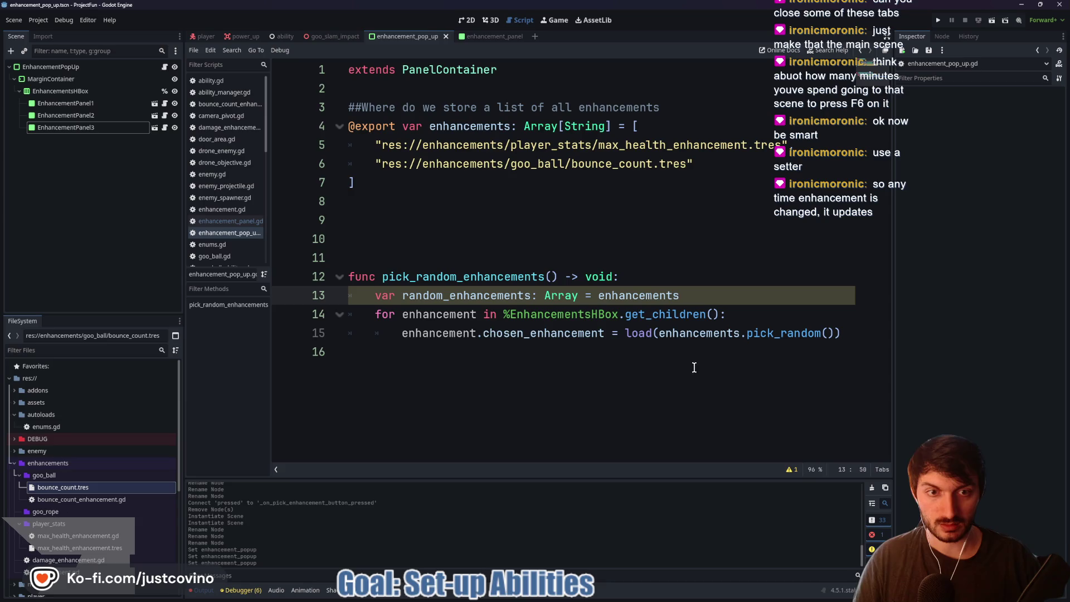
- Make load() on line 15 use random_enhancements.pick_random()
{"action": "left_click", "coordinate": [660, 334]}
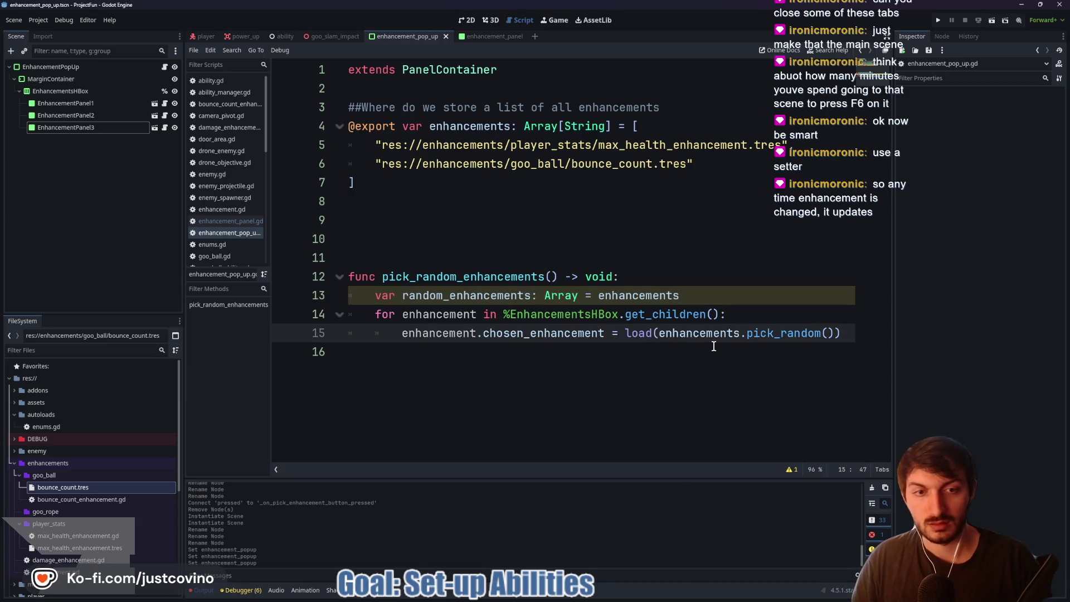
{"action": "type", "text": "random_"}
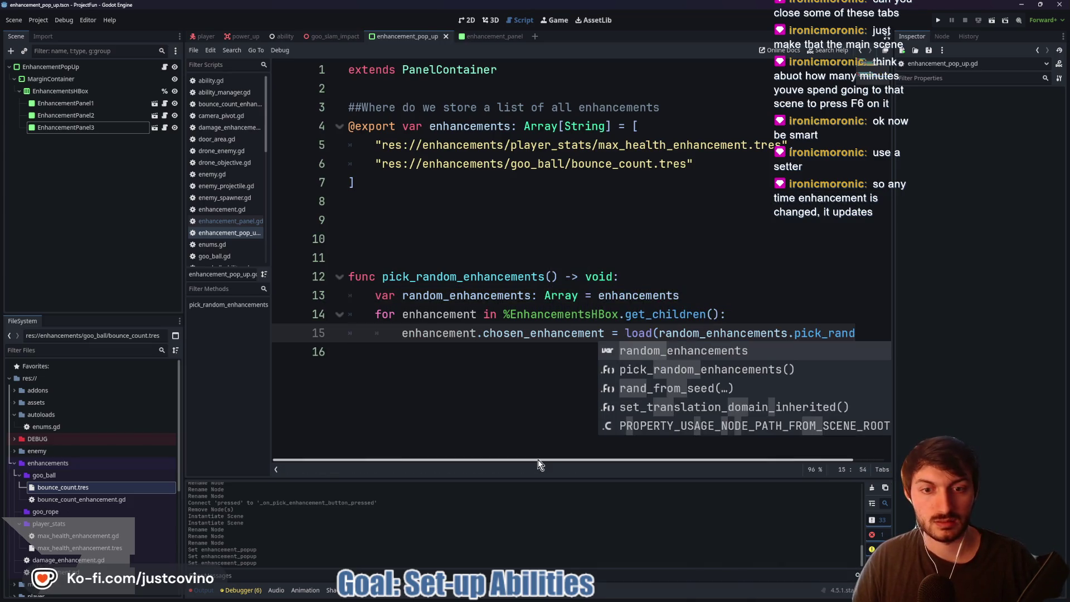
{"action": "type", "text": "om()"}
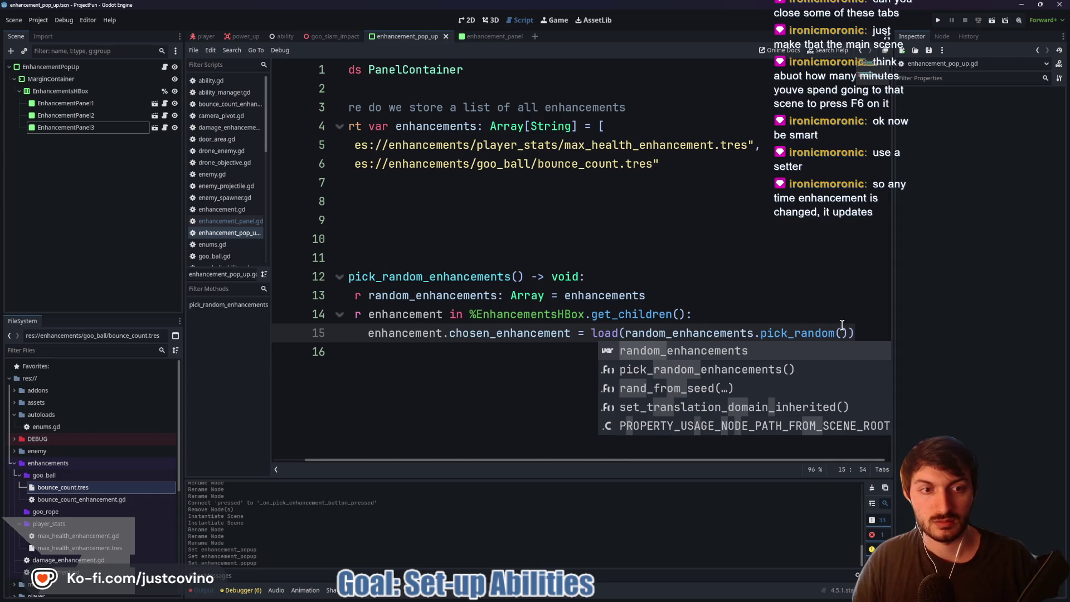
{"action": "left_click", "coordinate": [845, 333]}
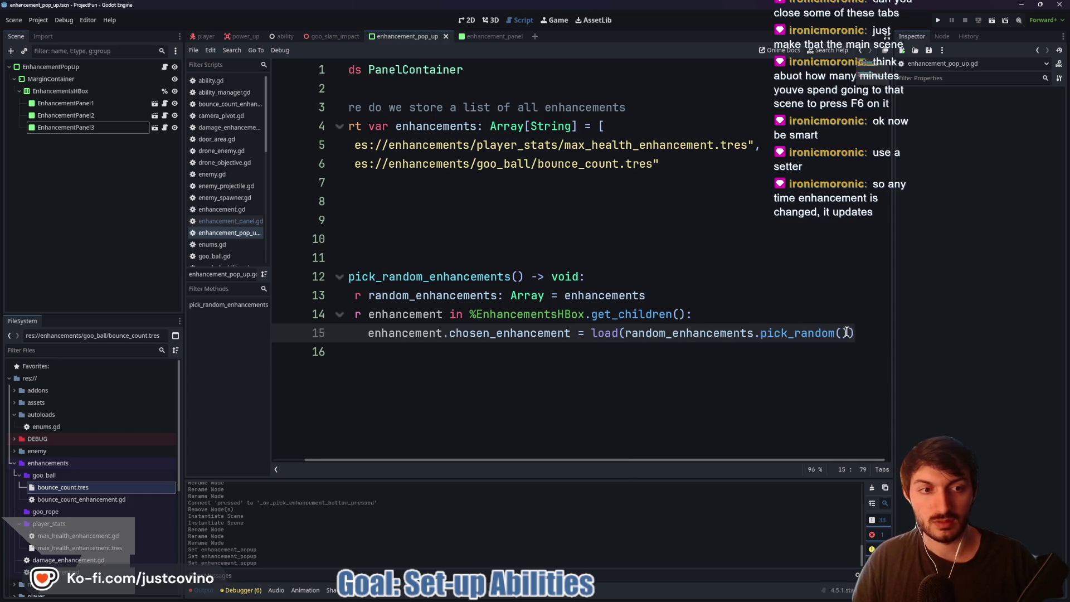
- Add picked = random_enhancements.pick_random() and random_enhancements.erase(picked) lines inside the loop
{"action": "left_click", "coordinate": [736, 316]}
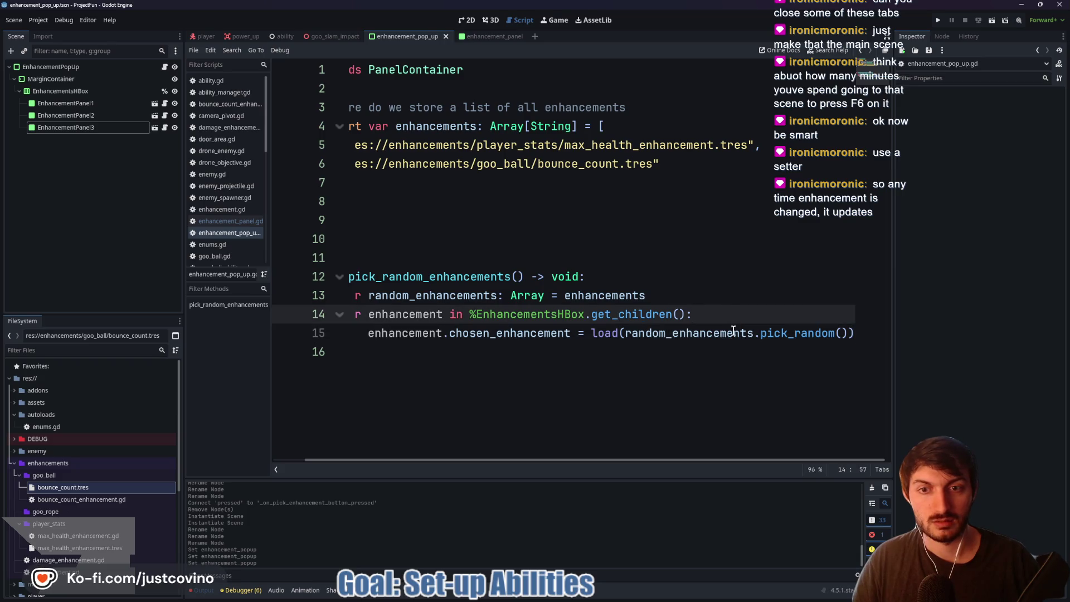
{"action": "left_click_drag", "start_coordinate": [605, 462], "coordinate": [544, 464]}
{"action": "key", "text": "Return"}
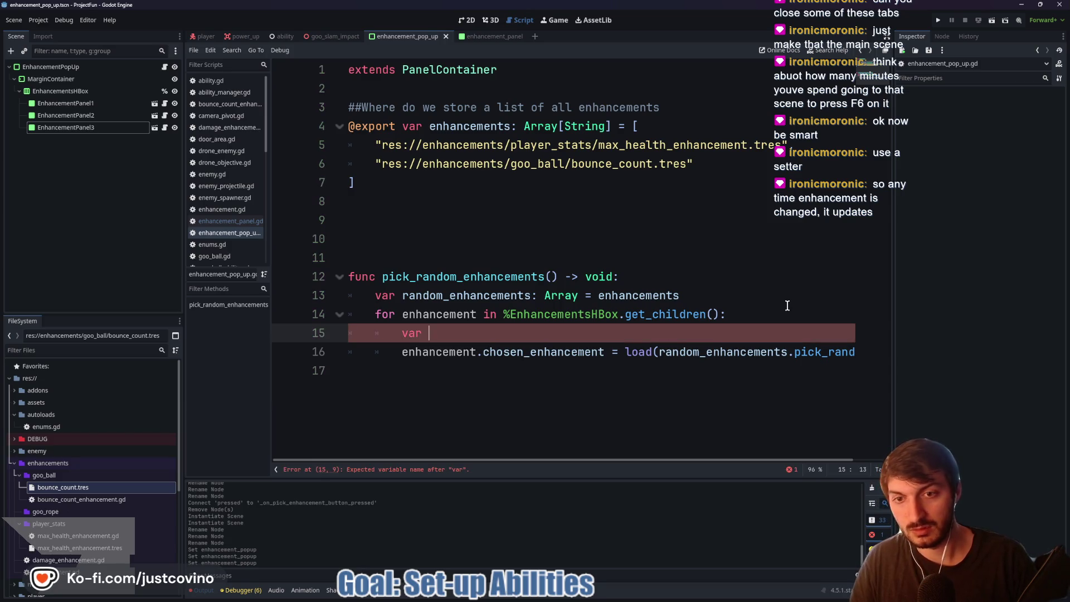
{"action": "type", "text": "picked = r"}
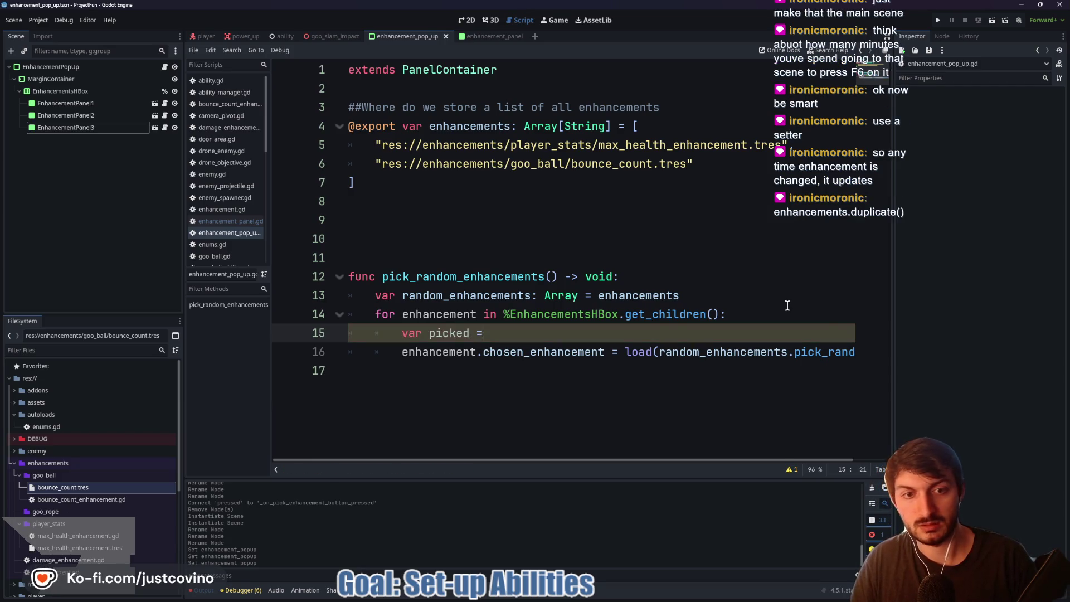
{"action": "type", "text": "andom_enhancements"}
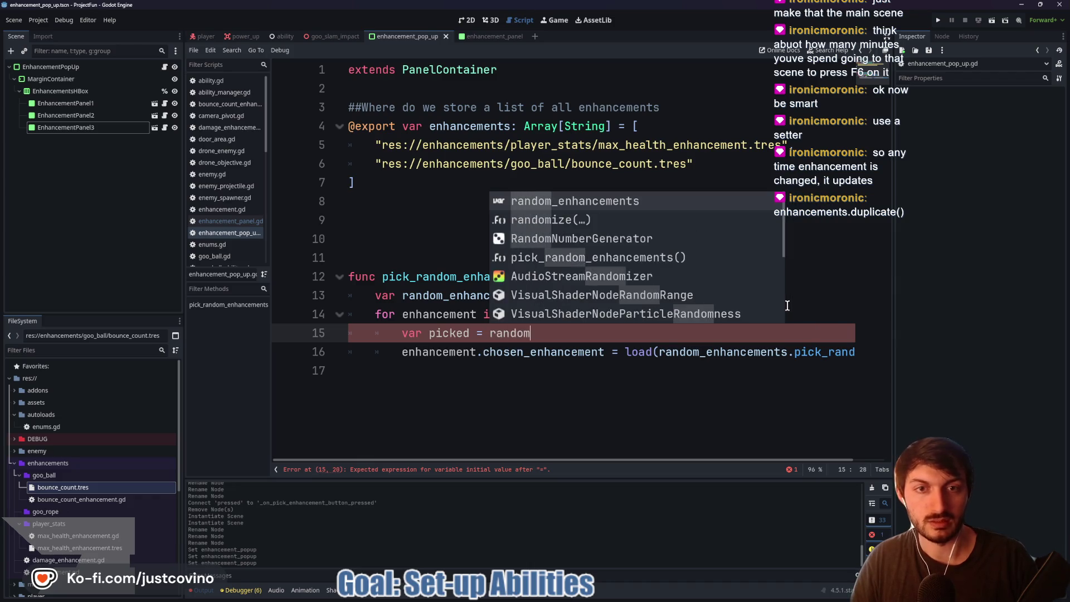
{"action": "key", "text": "Return"}
{"action": "type", "text": ".pick_random("}
{"action": "key", "text": "Return"}
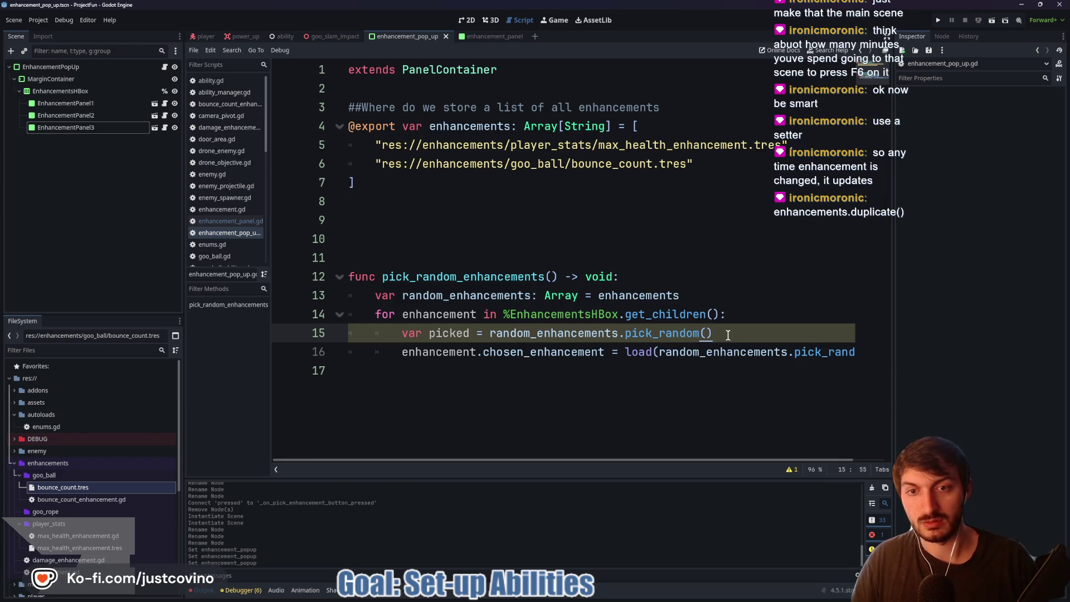
{"action": "key", "text": "Return"}
{"action": "type", "text": "random"}
{"action": "key", "text": "Return"}
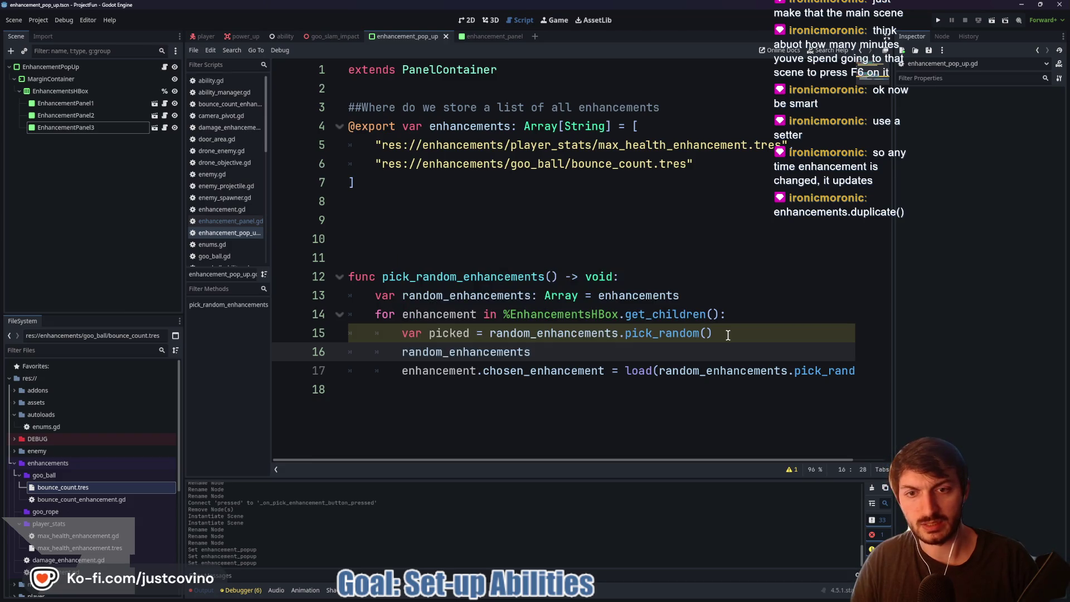
{"action": "type", "text": "."}
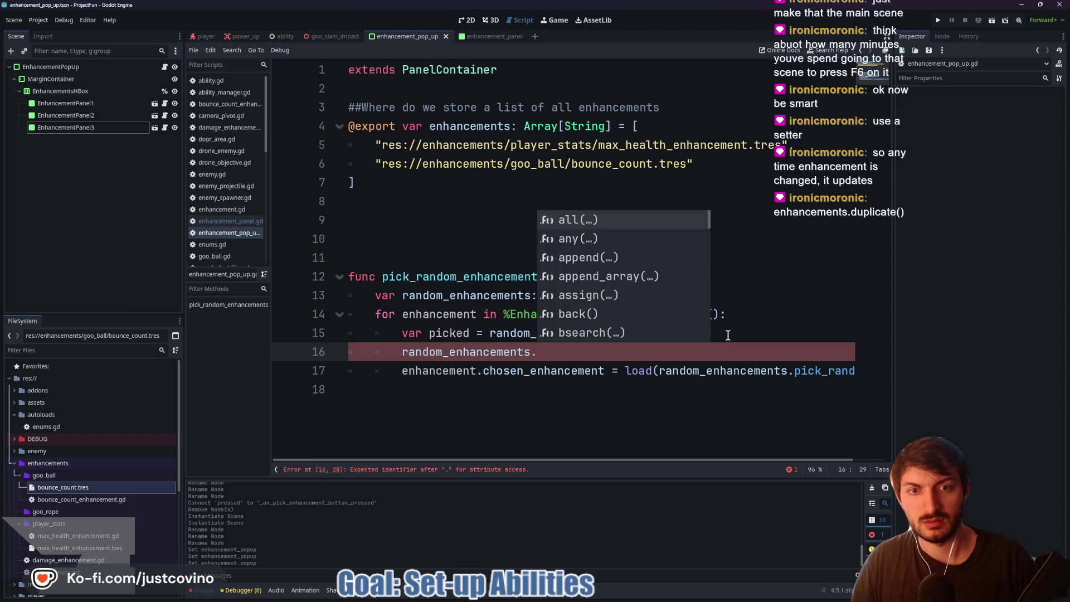
{"action": "type", "text": "er"}
{"action": "key", "text": "Return"}
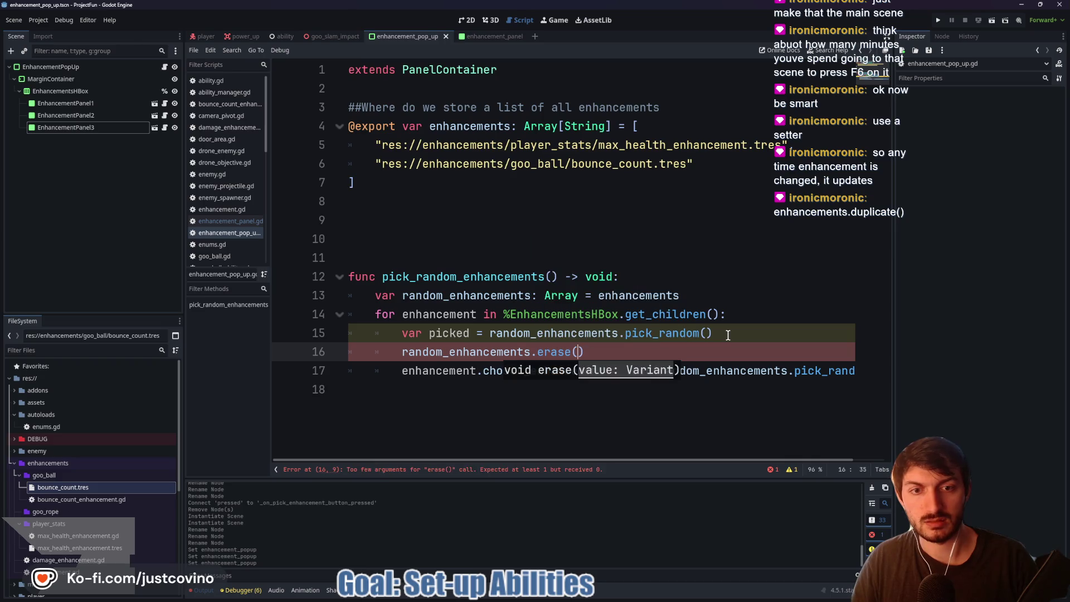
{"action": "key", "text": "BackSpace"}
{"action": "type", "text": "picked"}
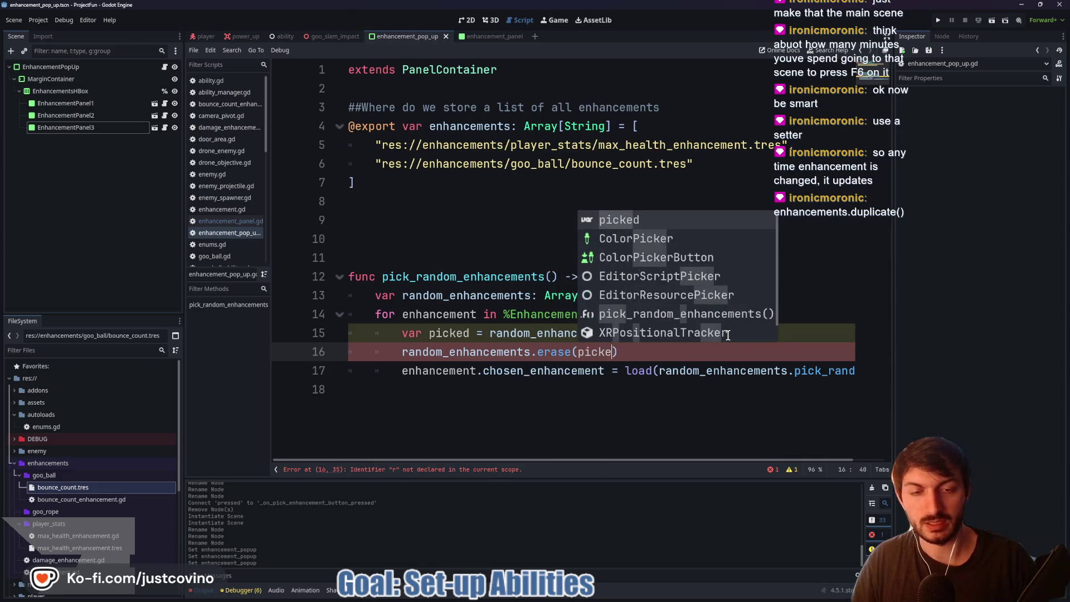
- Load picked into the panel and move the erase line below the load line
{"action": "left_click_drag", "start_coordinate": [659, 371], "coordinate": [834, 374]}
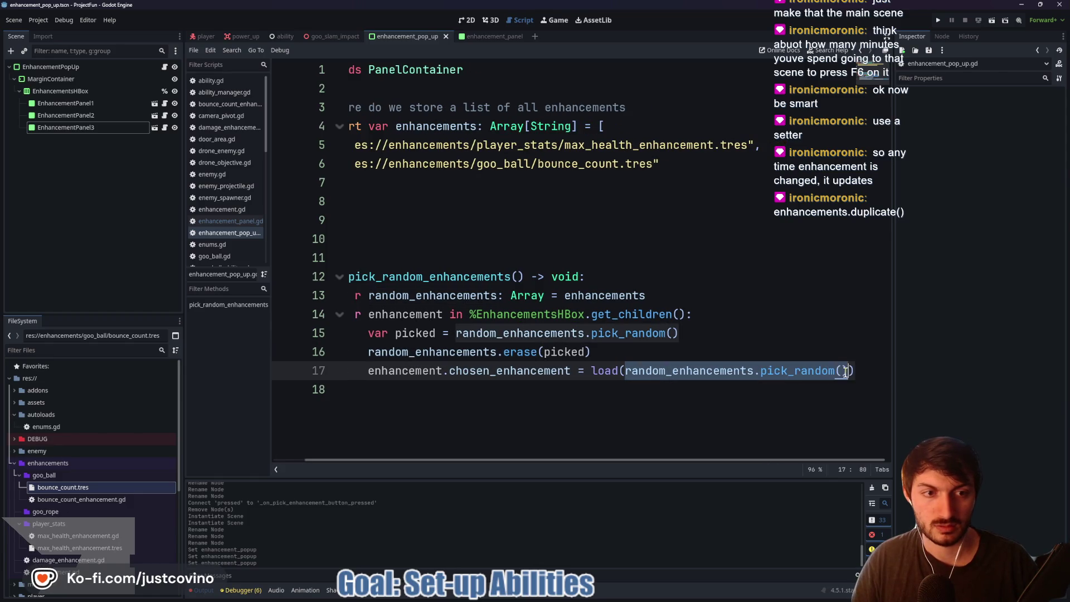
{"action": "type", "text": "picked"}
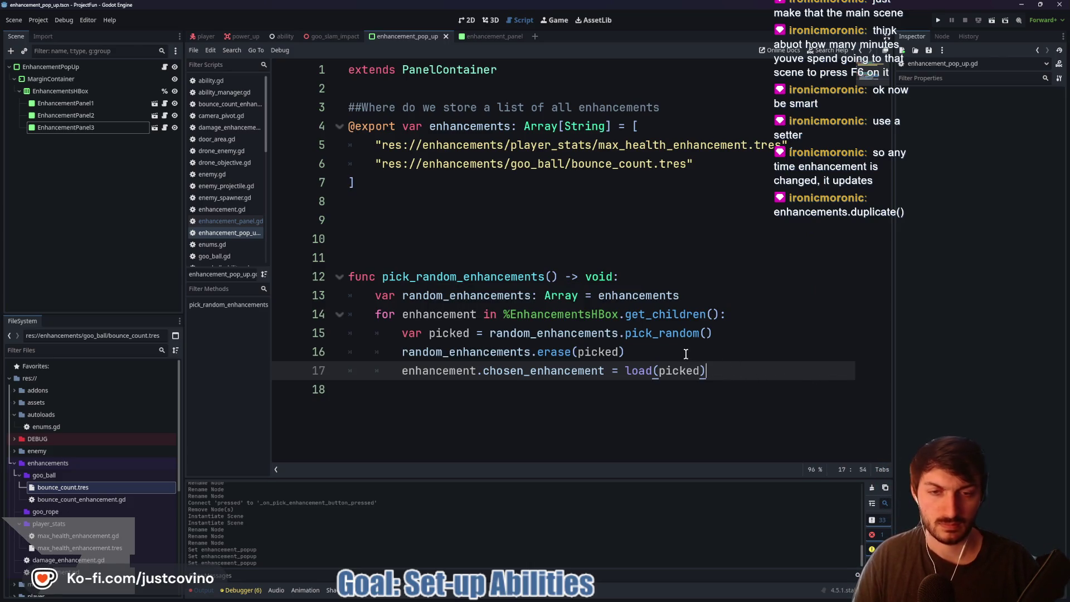
{"action": "left_click_drag", "start_coordinate": [661, 352], "coordinate": [386, 361]}
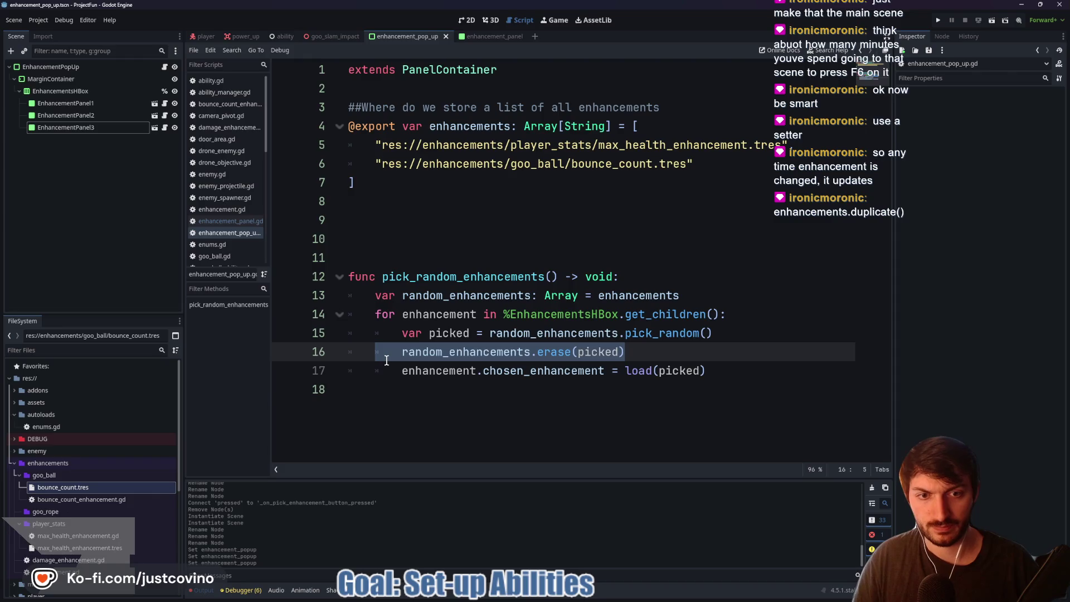
{"action": "key", "text": "alt+Down"}
{"action": "left_click", "coordinate": [674, 371]}
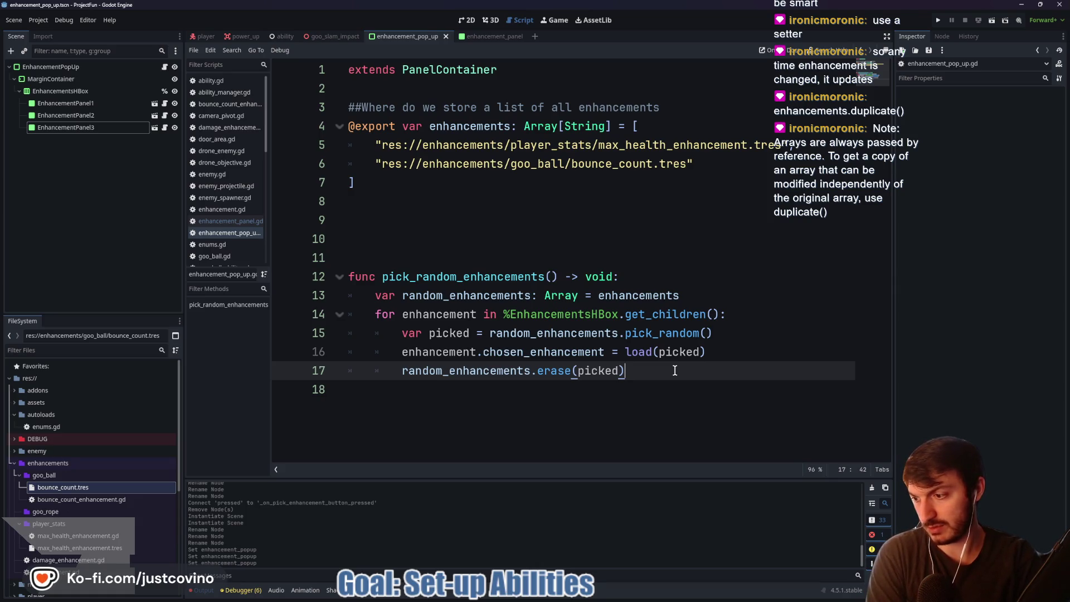
- Append .duplicate(true) to enhancements on line 13 so random_enhancements is a deep copy
{"action": "left_click", "coordinate": [688, 297]}
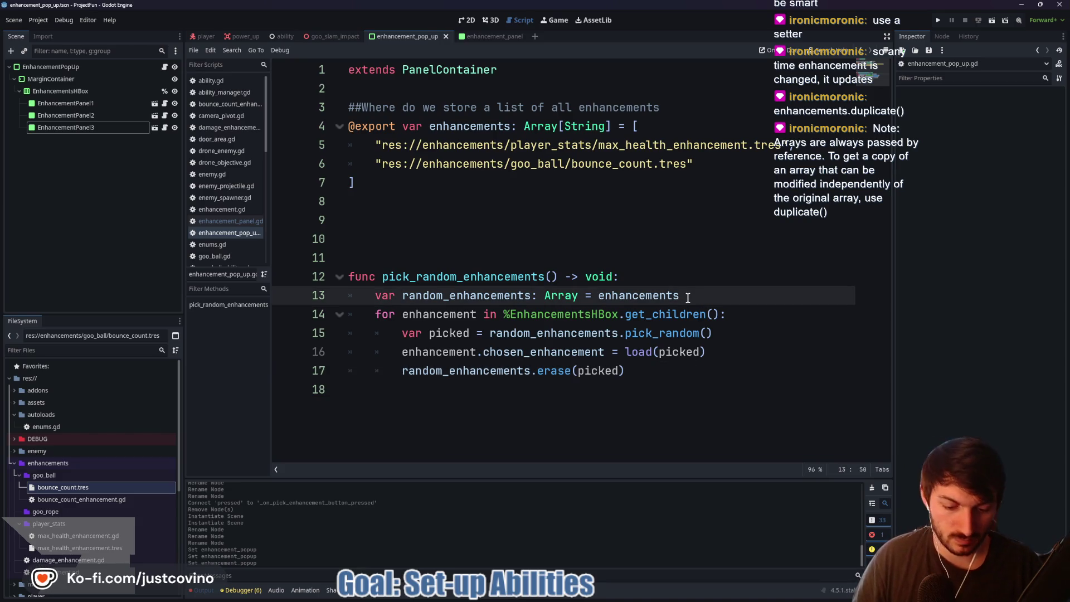
{"action": "type", "text": ".dupli"}
{"action": "key", "text": "Return"}
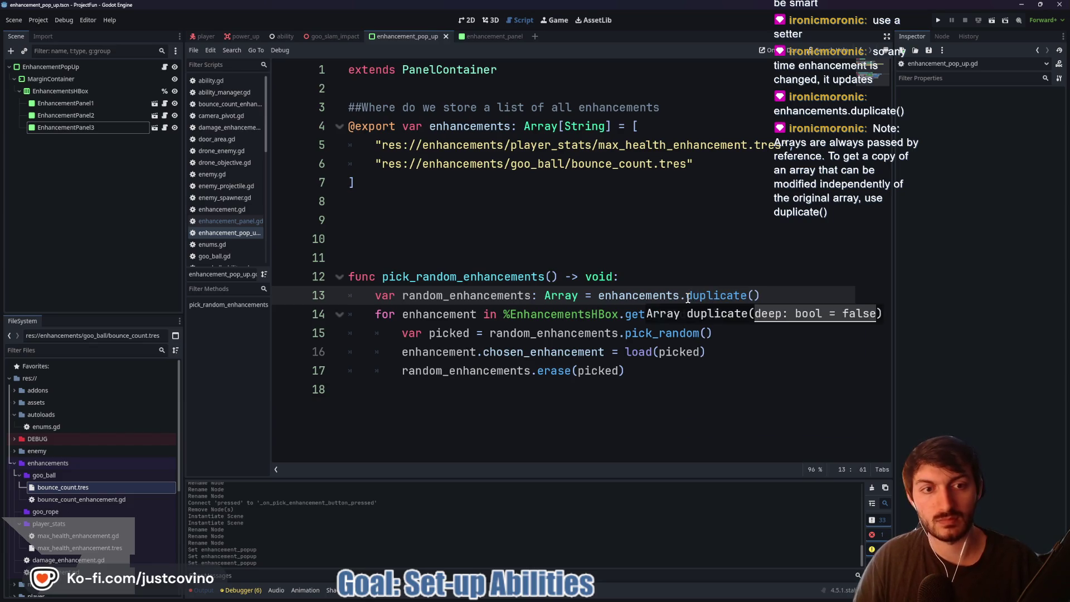
{"action": "type", "text": "true"}
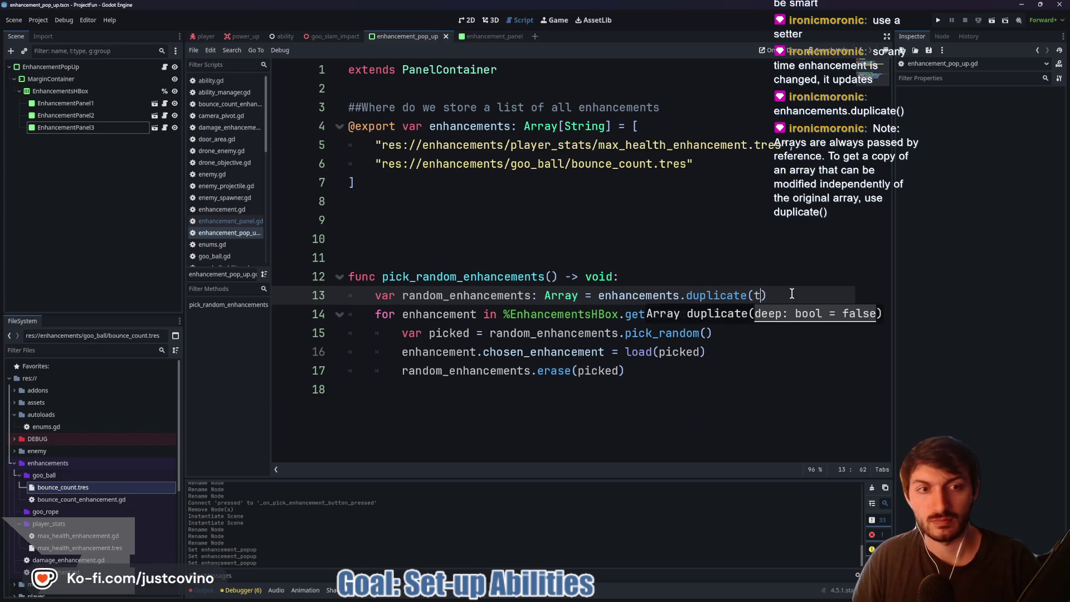
{"action": "type", "text": ")"}
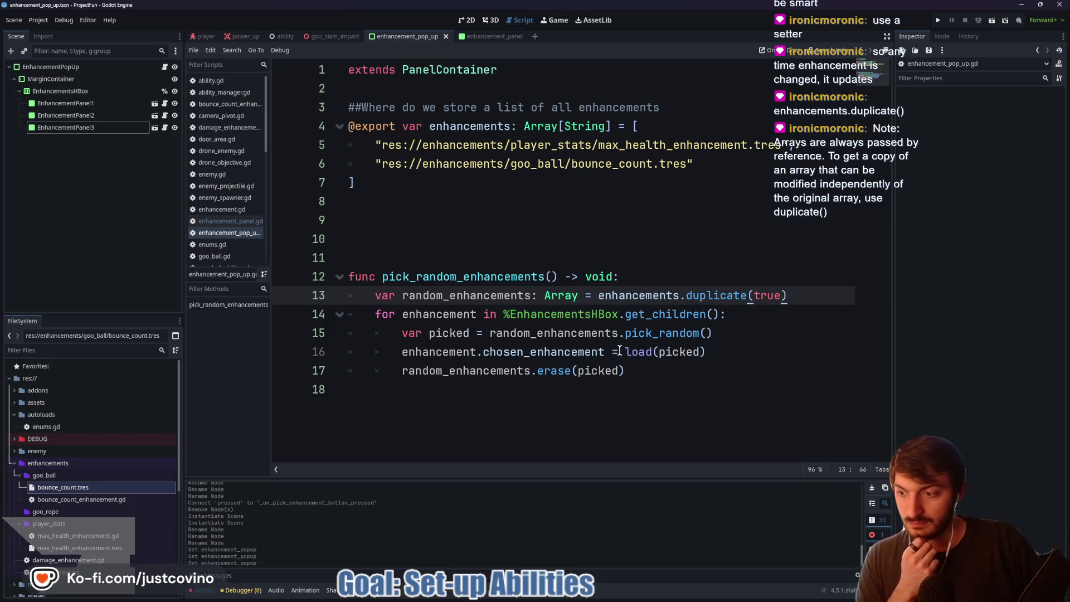
{"action": "mouse_move", "coordinate": [624, 350]}
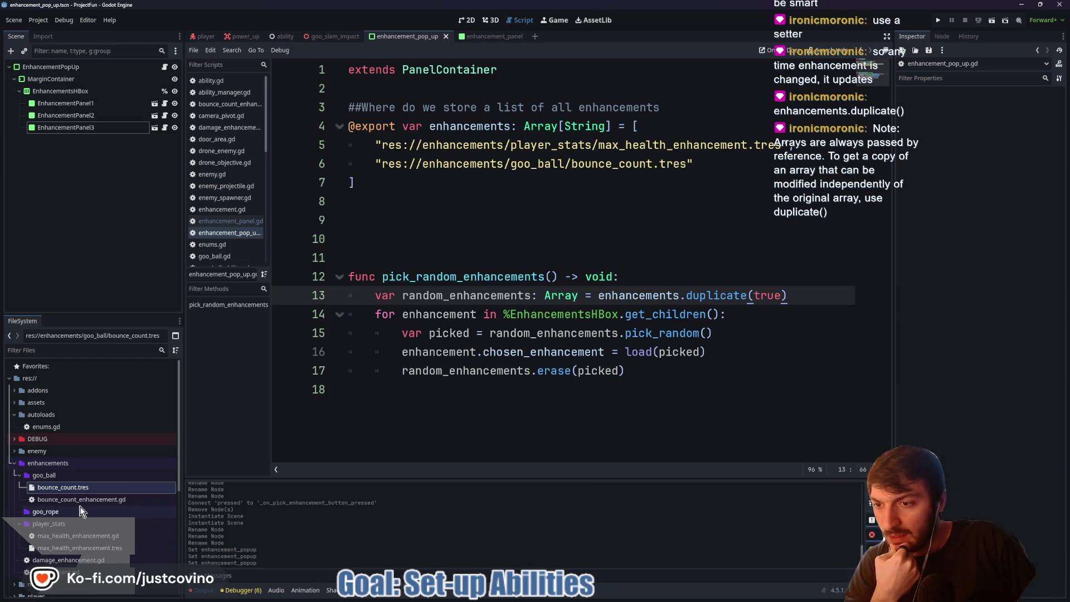
{"action": "scroll", "coordinate": [75, 511], "scroll_direction": "down", "scroll_amount": 2}
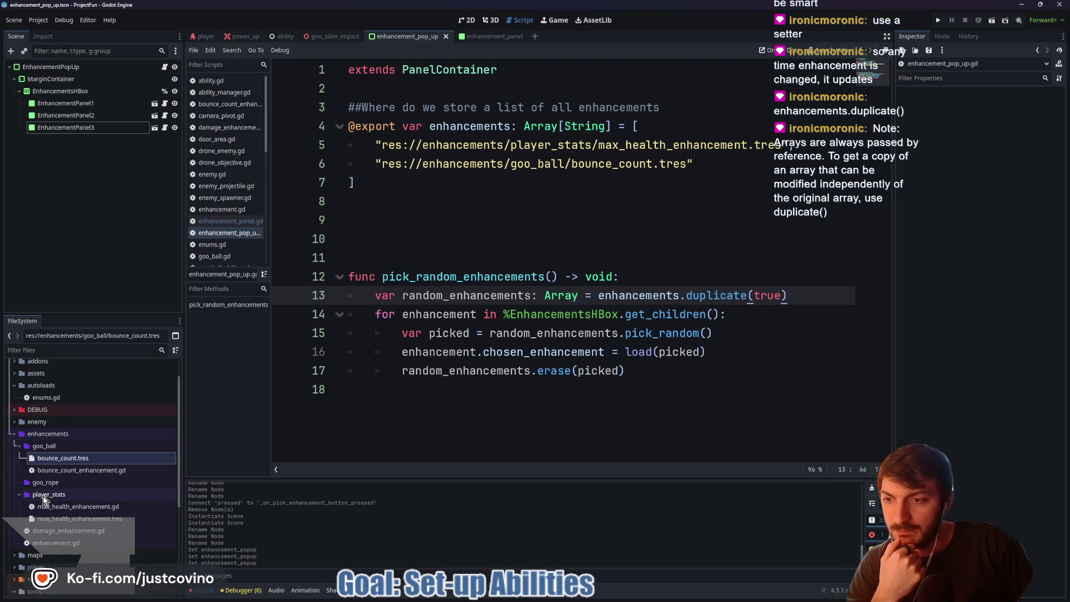
- Create a DamageEnhancement resource in the goo_ball folder named goo_ball_damage.tres
{"action": "left_click", "coordinate": [46, 446]}
{"action": "right_click", "coordinate": [46, 447]}
{"action": "mouse_move", "coordinate": [84, 430]}
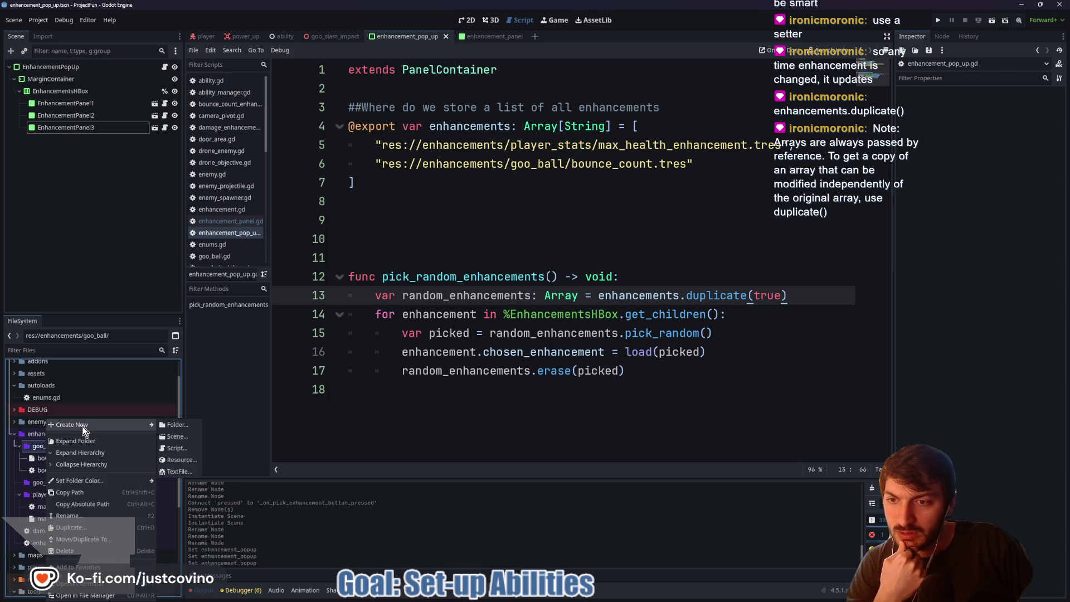
{"action": "left_click", "coordinate": [188, 459]}
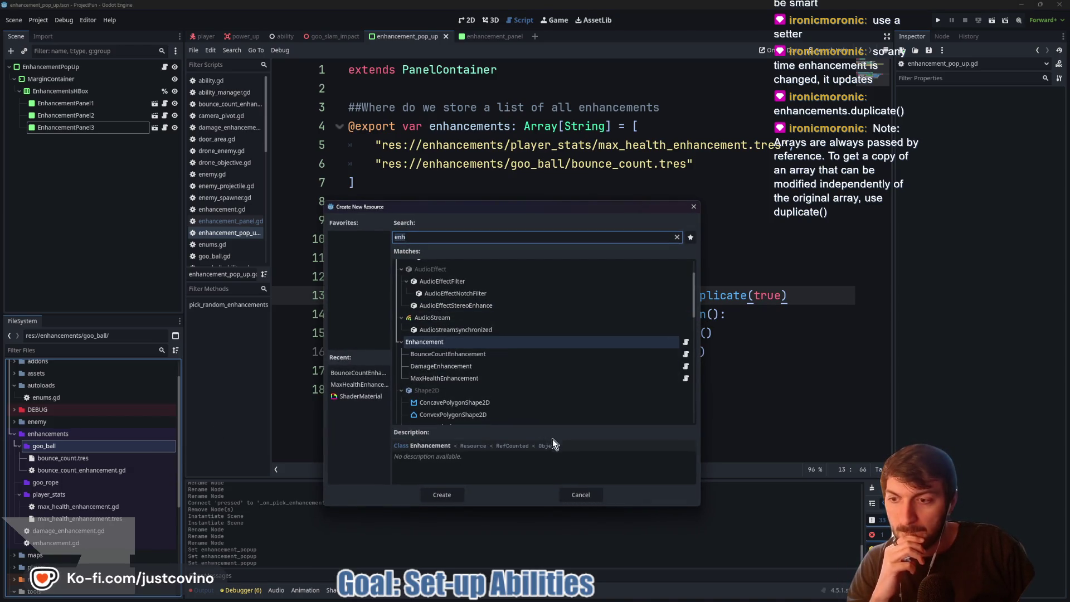
{"action": "key", "text": "BackSpace"}
{"action": "key", "text": "BackSpace"}
{"action": "key", "text": "BackSpace"}
{"action": "type", "text": "damage"}
{"action": "left_click", "coordinate": [474, 291]}
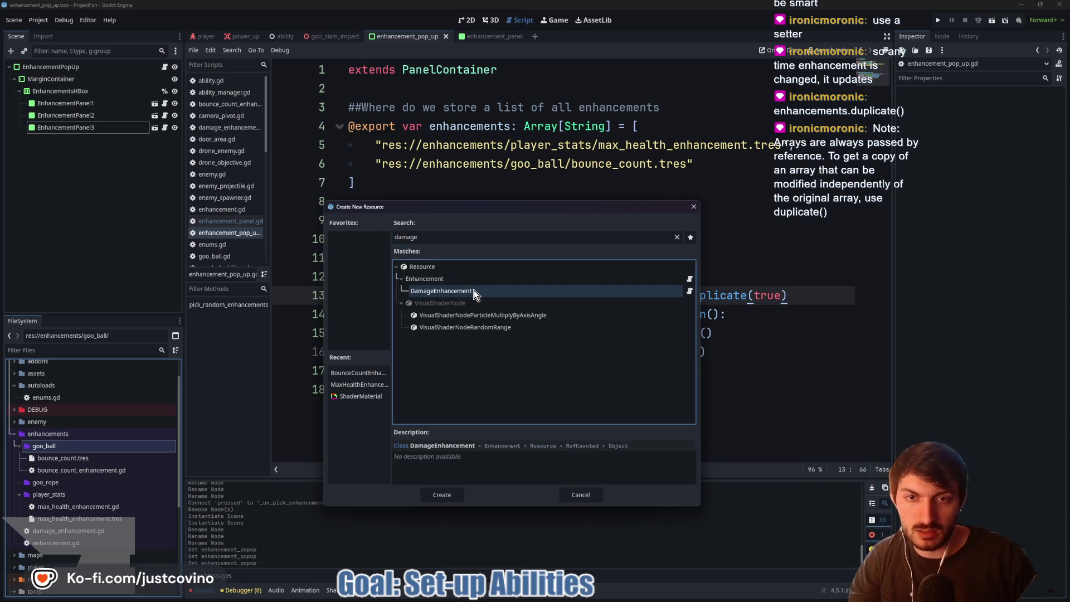
{"action": "left_click", "coordinate": [456, 494]}
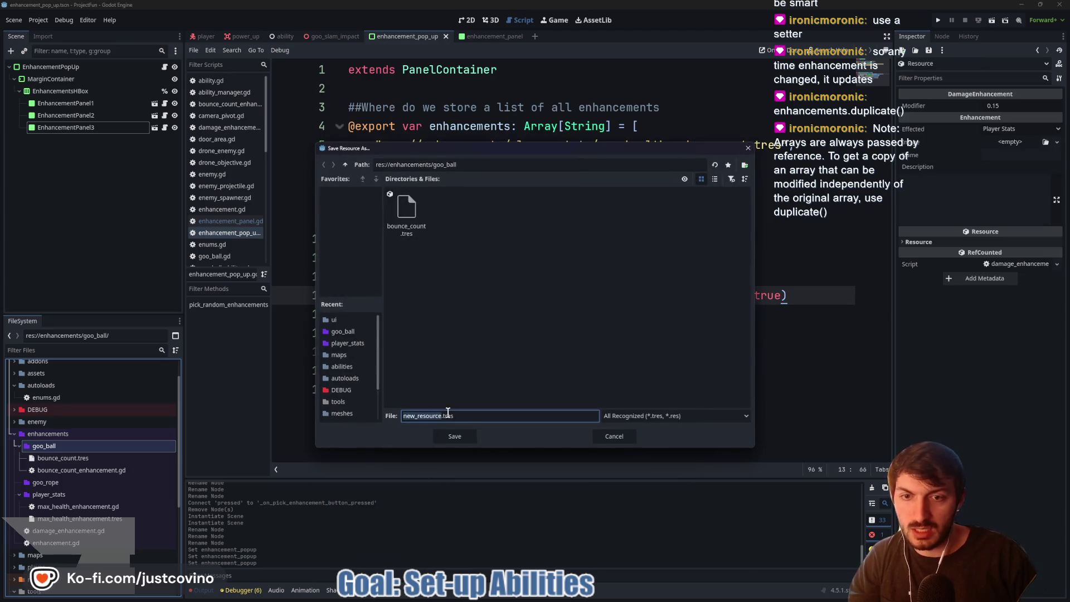
{"action": "type", "text": "goo_ball_damage"}
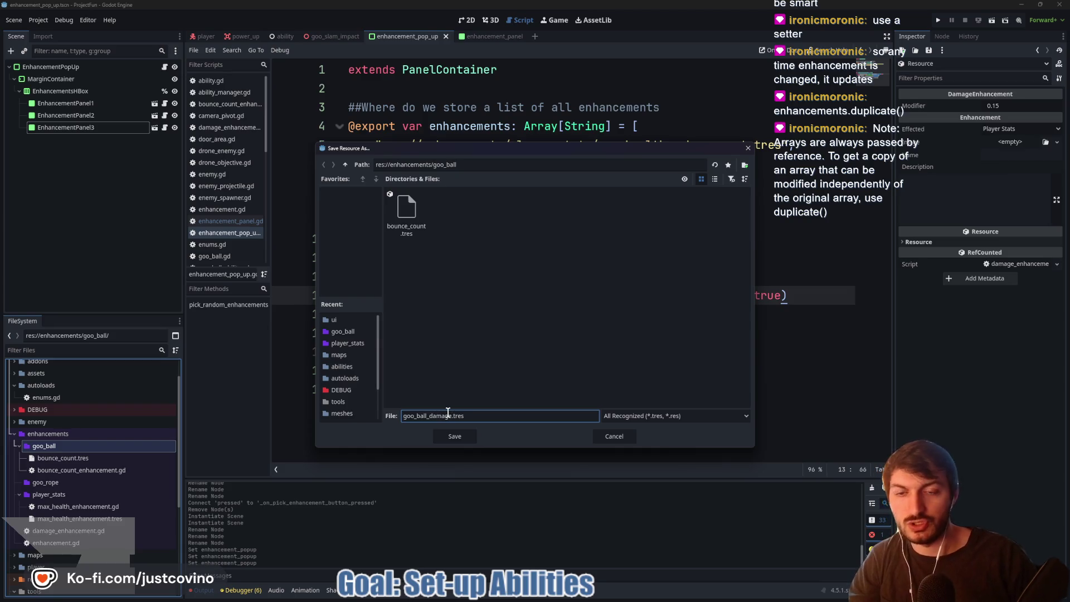
{"action": "left_click", "coordinate": [460, 435]}
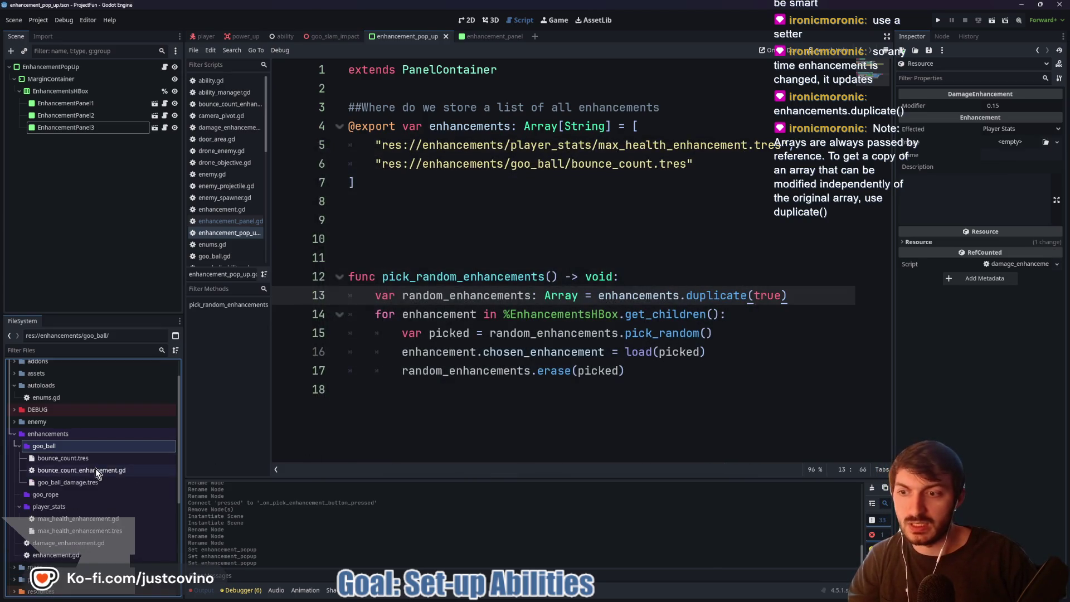
- Set goo_ball_damage.tres to affect Goo Ball, using icon.svg as its image
{"action": "left_click", "coordinate": [98, 486]}
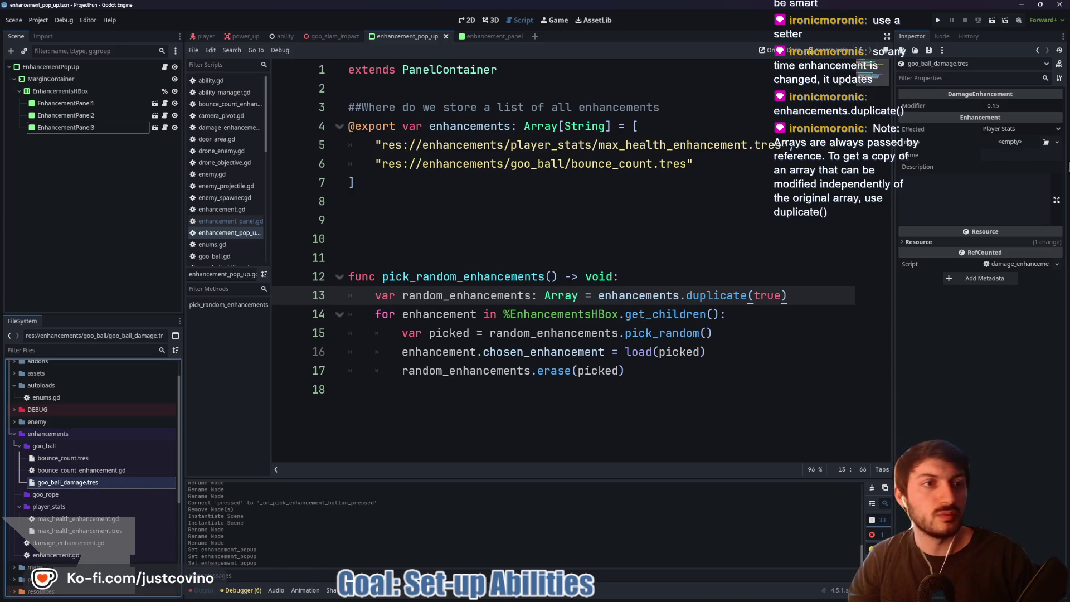
{"action": "left_click", "coordinate": [1018, 132]}
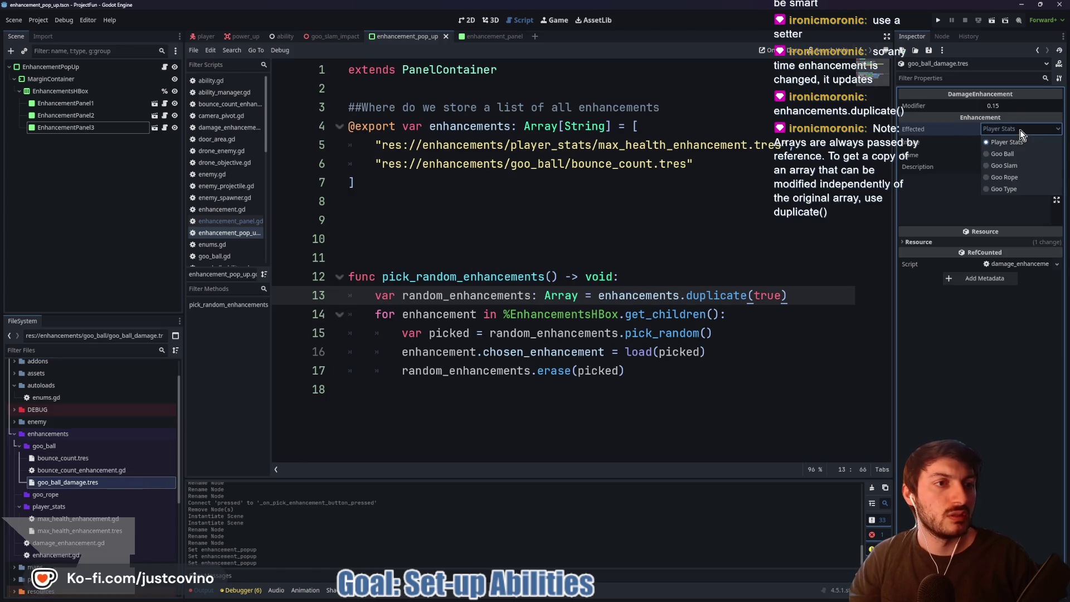
{"action": "left_click", "coordinate": [1016, 166]}
{"action": "left_click", "coordinate": [1016, 144]}
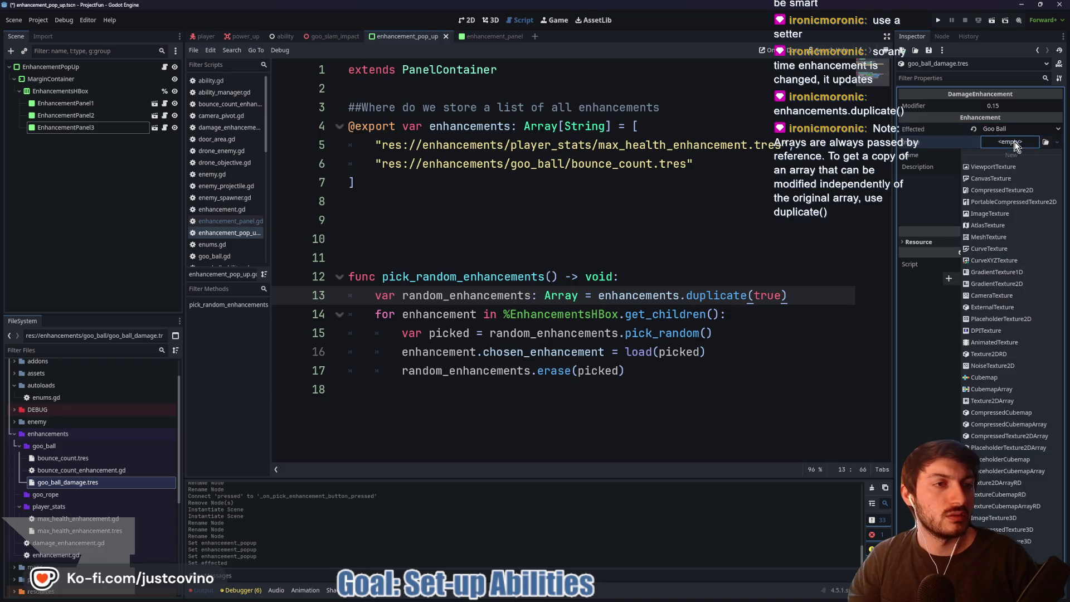
{"action": "left_click", "coordinate": [1026, 541]}
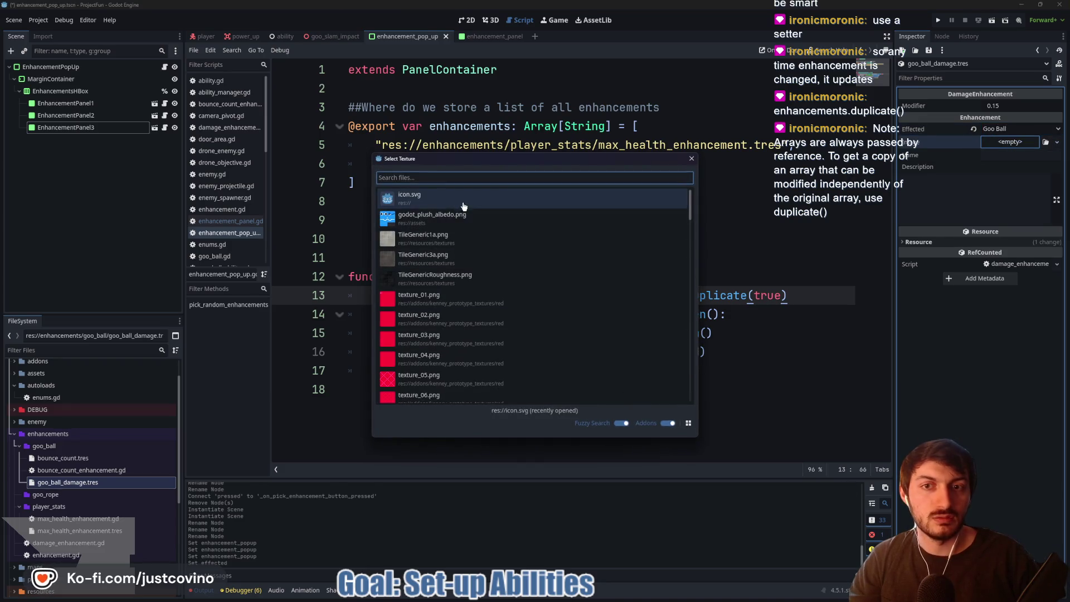
{"action": "left_click", "coordinate": [456, 202]}
- Name it Goo Ball Damage, describe it 'Your Goo Balls are stronger', and save
{"action": "left_click", "coordinate": [1006, 169]}
{"action": "type", "text": "Goo"}
{"action": "key", "text": "BackSpace"}
{"action": "type", "text": "amage"}
{"action": "left_click", "coordinate": [973, 200]}
{"action": "type", "text": "Your Goo Balls"}
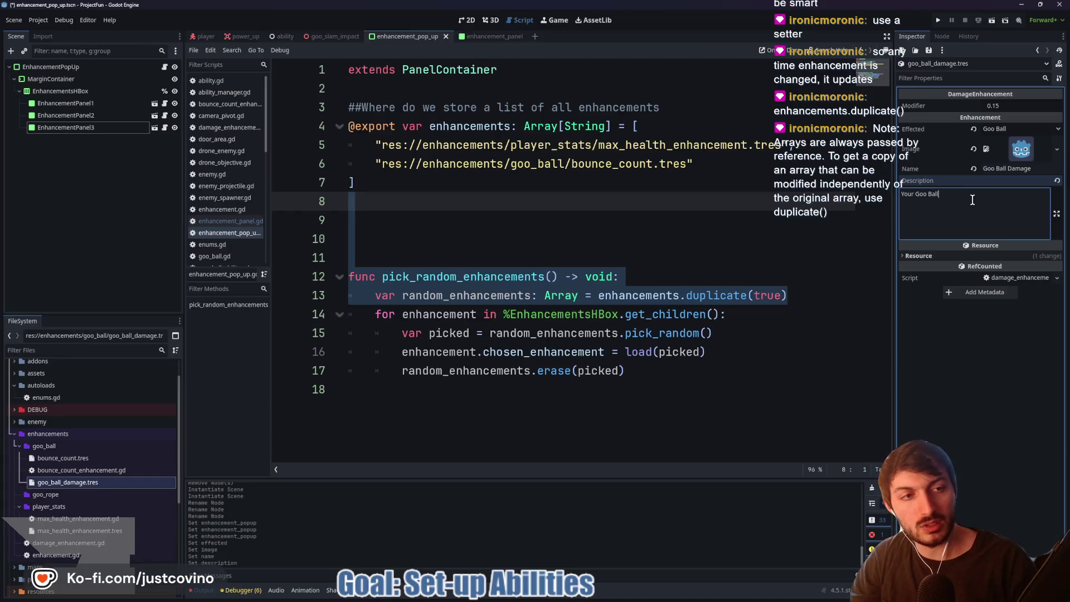
{"action": "type", "text": " are stron"}
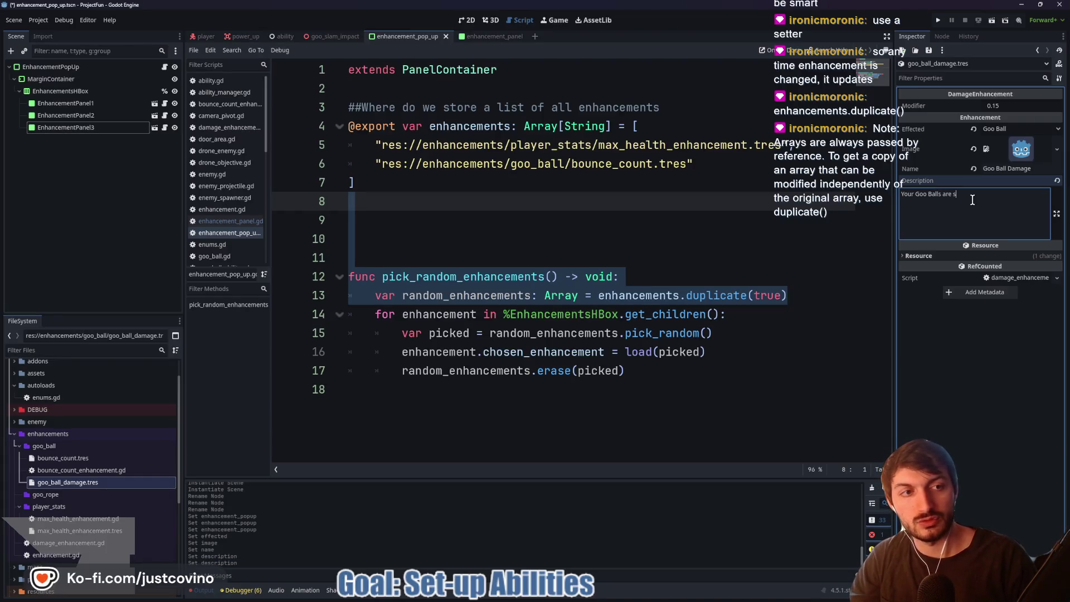
{"action": "type", "text": "ger"}
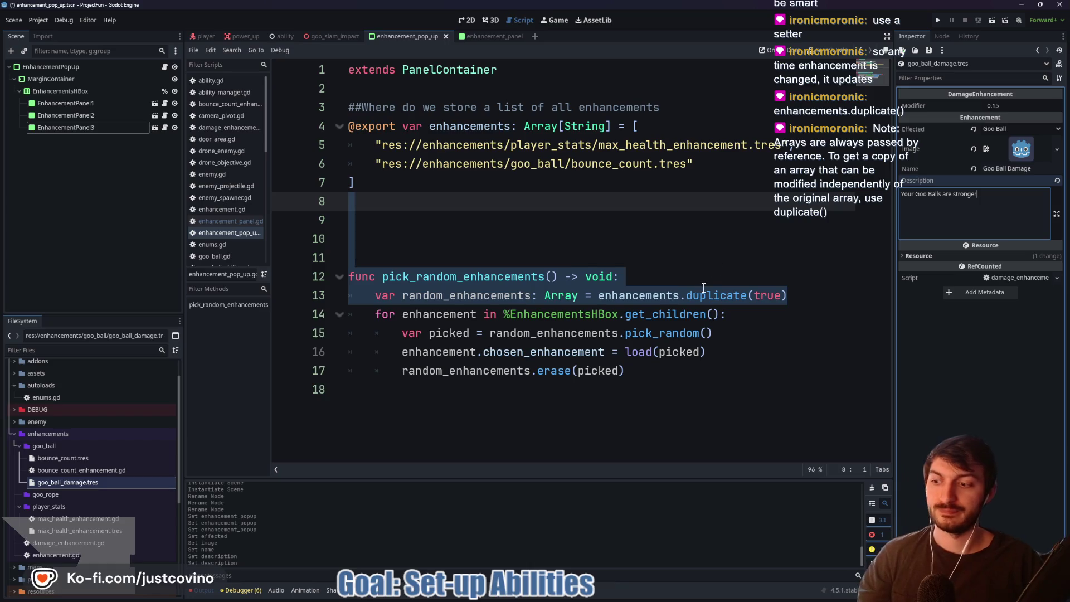
{"action": "left_click", "coordinate": [707, 287]}
{"action": "key", "text": "ctrl+s"}
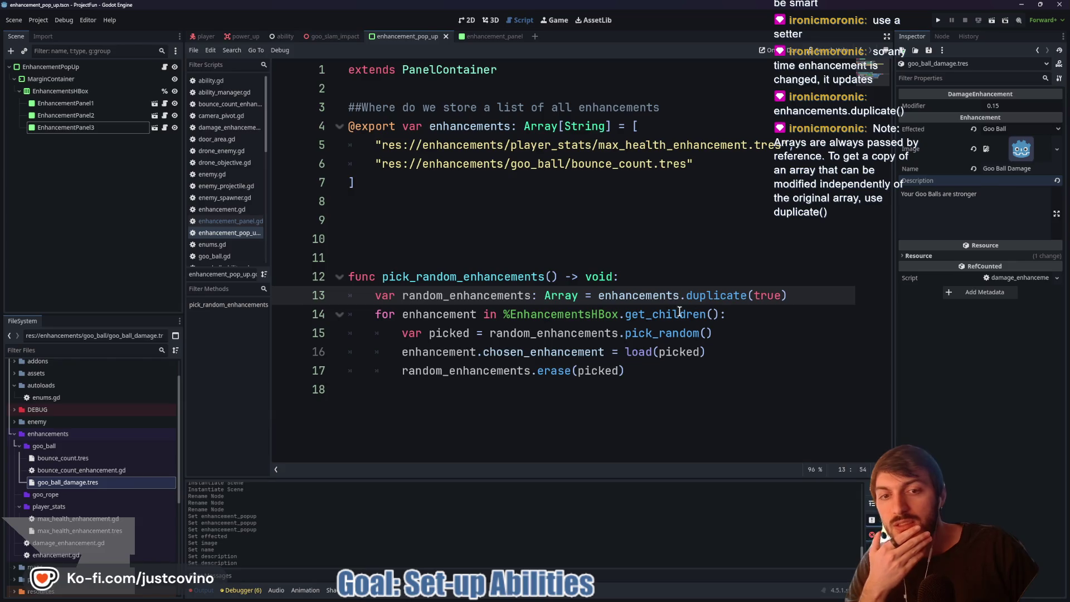
{"action": "left_click", "coordinate": [82, 484]}
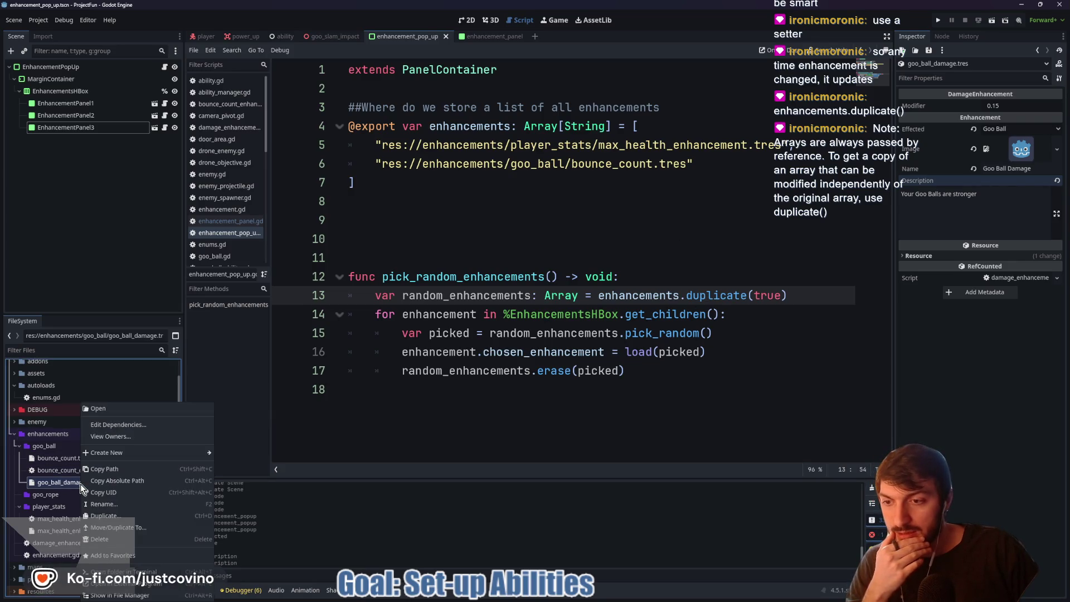
- Add "res://enhancements/goo_ball/goo_ball_damage.tres" as the third enhancements entry and run the project
{"action": "left_click", "coordinate": [704, 164]}
{"action": "type", "text": ","}
{"action": "key", "text": "Return"}
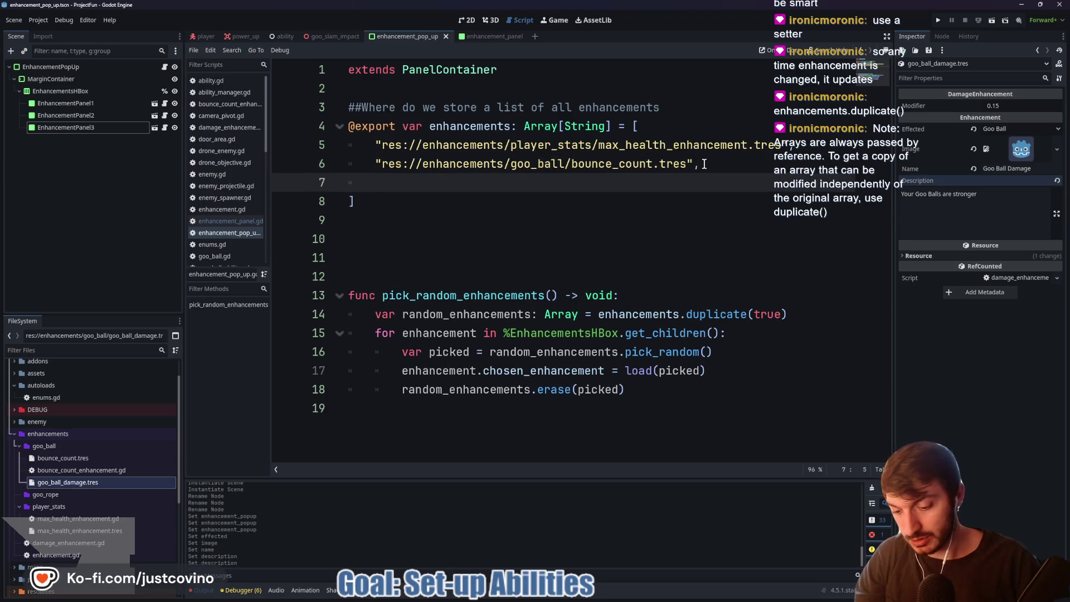
{"action": "type", "text": "res://enhancements/goo_ball/goo_ball_damage.tres"}
{"action": "left_click_drag", "start_coordinate": [702, 182], "coordinate": [373, 183]}
{"action": "type", "text": "\""}
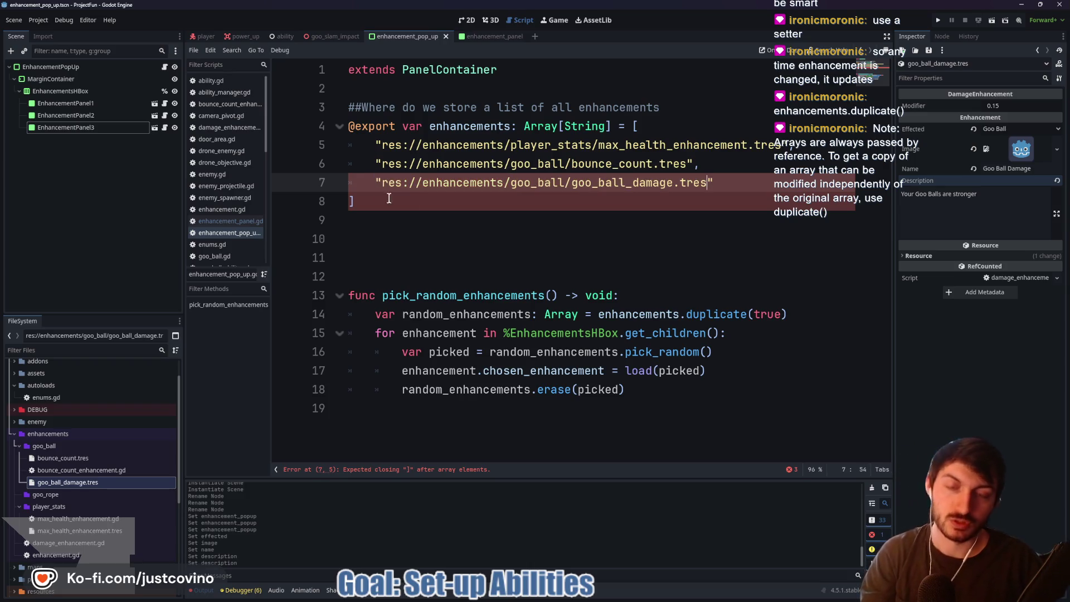
{"action": "left_click", "coordinate": [564, 222]}
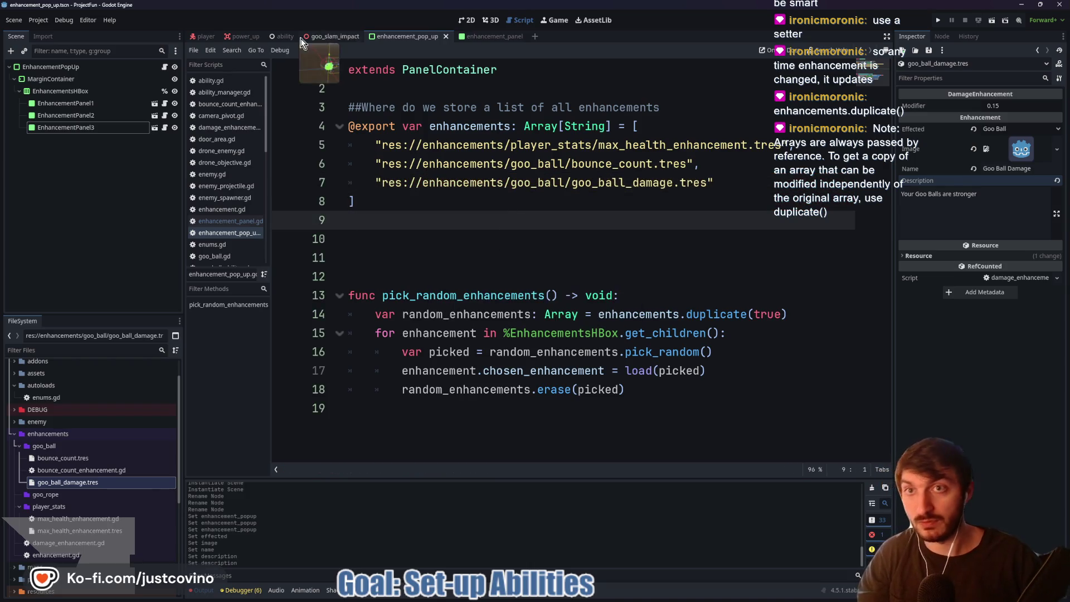
{"action": "left_click", "coordinate": [936, 20]}
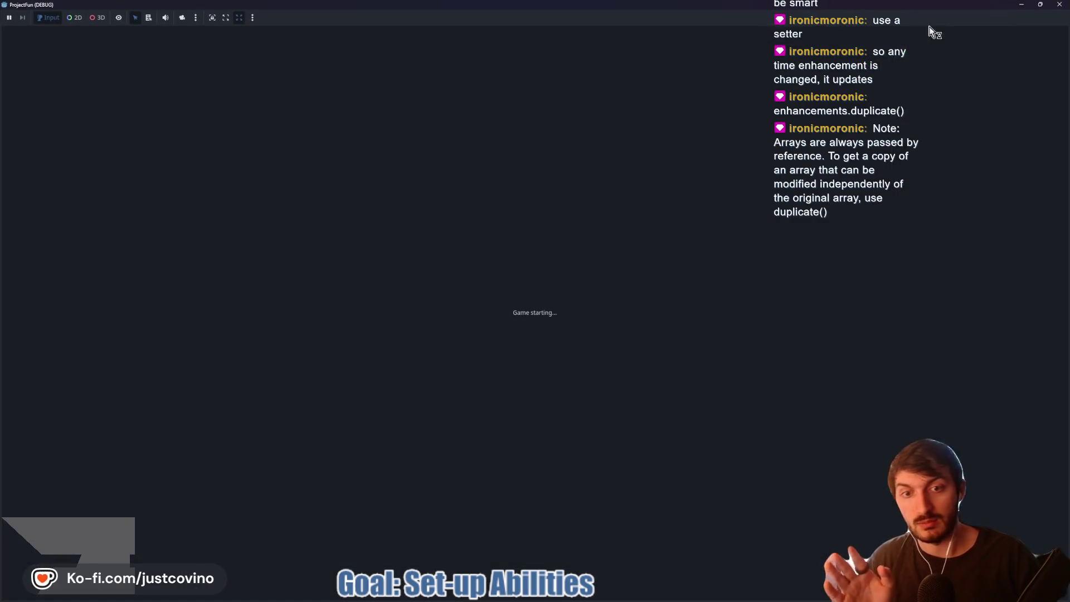
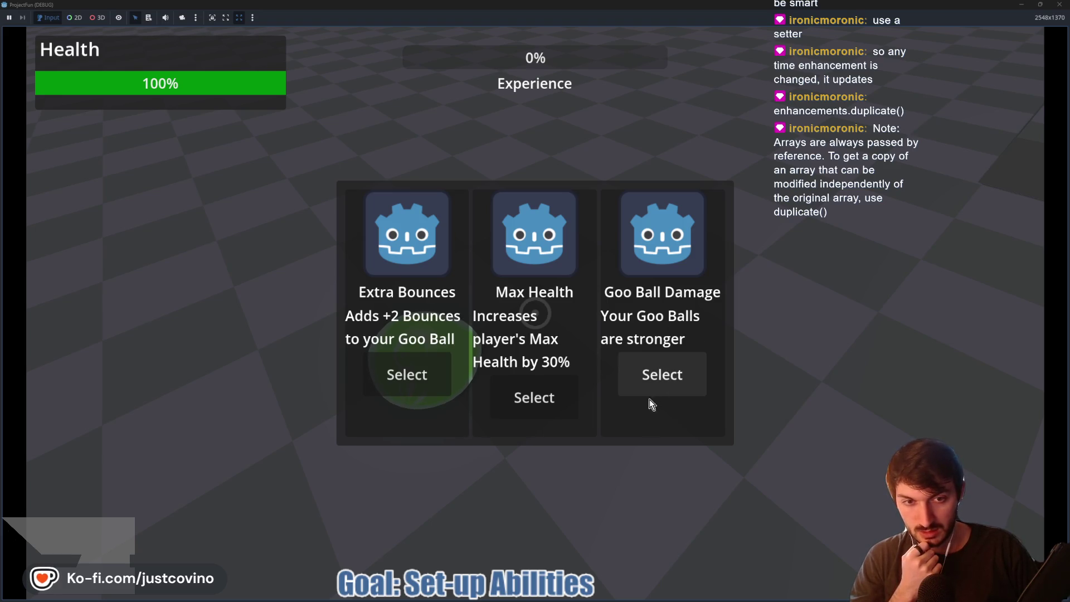
- Pick an enhancement, stop the game, and delete 'chosen_enhancement = null', saving enhancement_panel.gd
{"action": "left_click", "coordinate": [660, 368]}
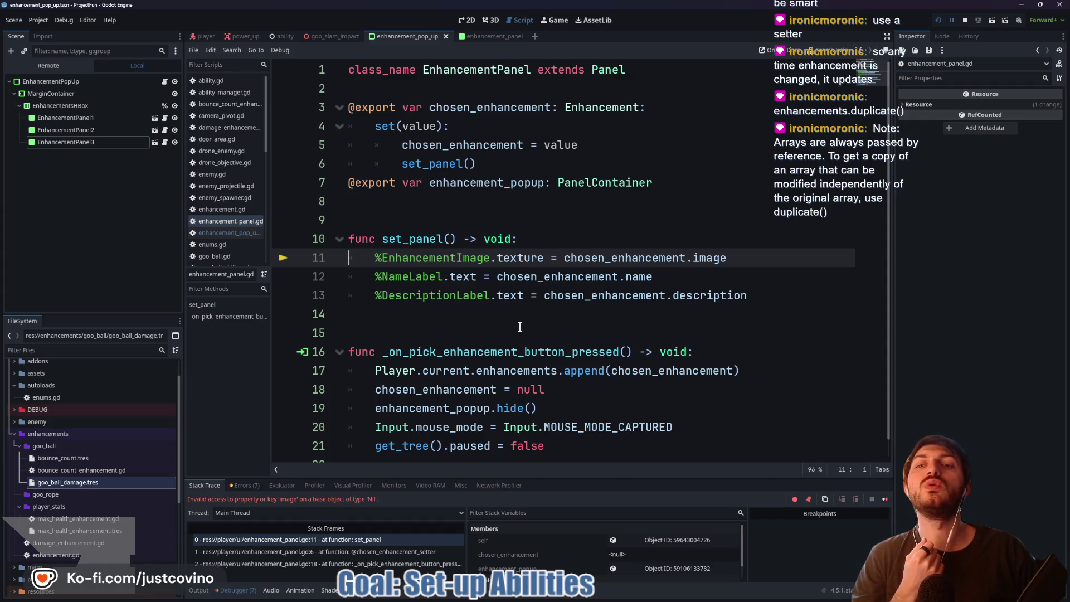
{"action": "left_click", "coordinate": [965, 21]}
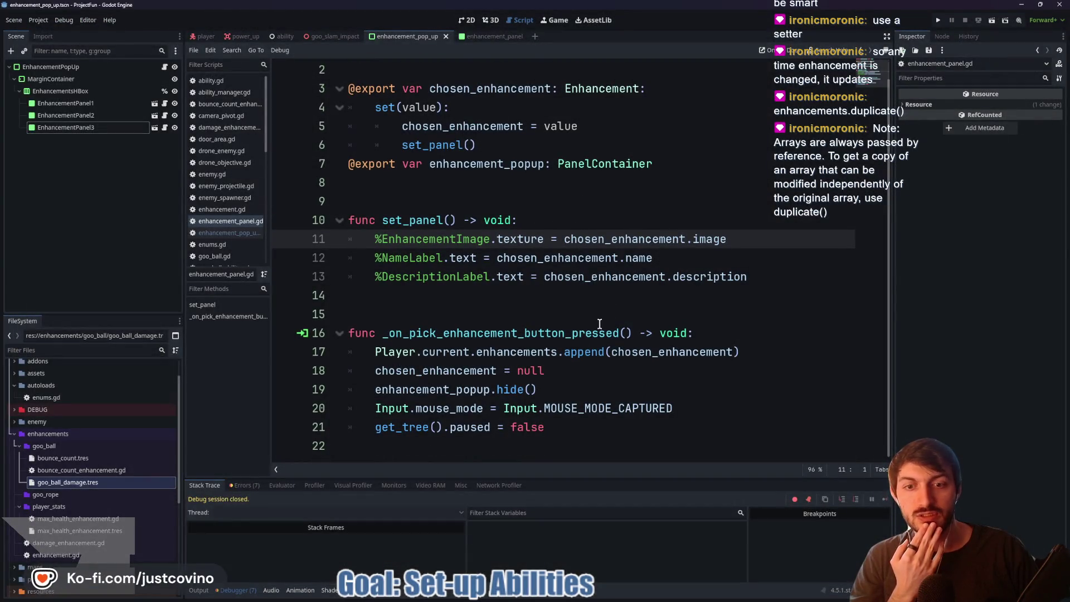
{"action": "left_click_drag", "start_coordinate": [551, 371], "coordinate": [319, 374]}
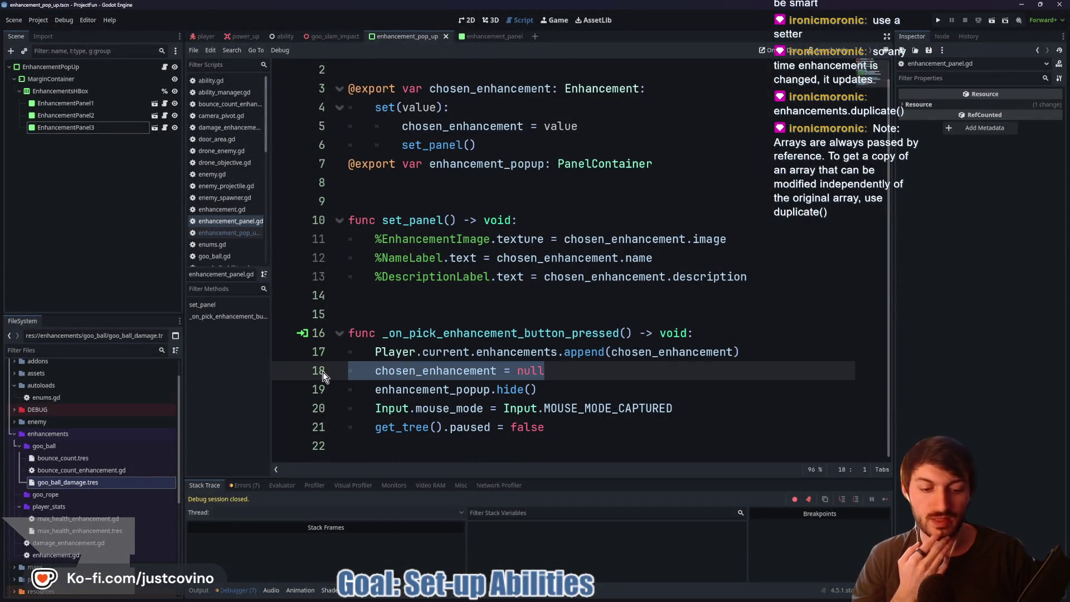
{"action": "key", "text": "BackSpace"}
{"action": "left_click", "coordinate": [735, 389]}
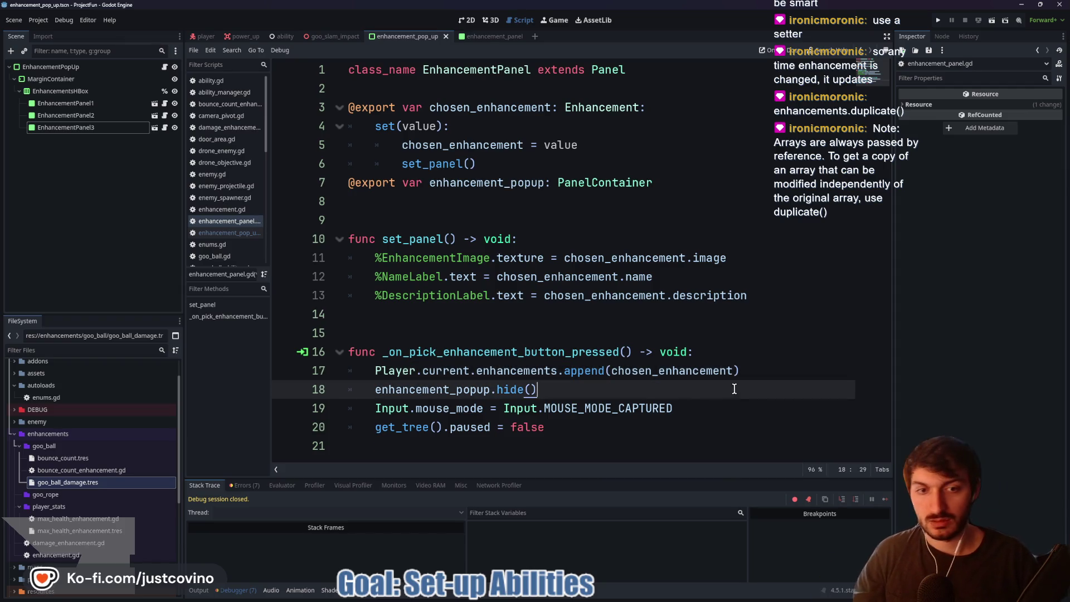
{"action": "key", "text": "ctrl+s"}
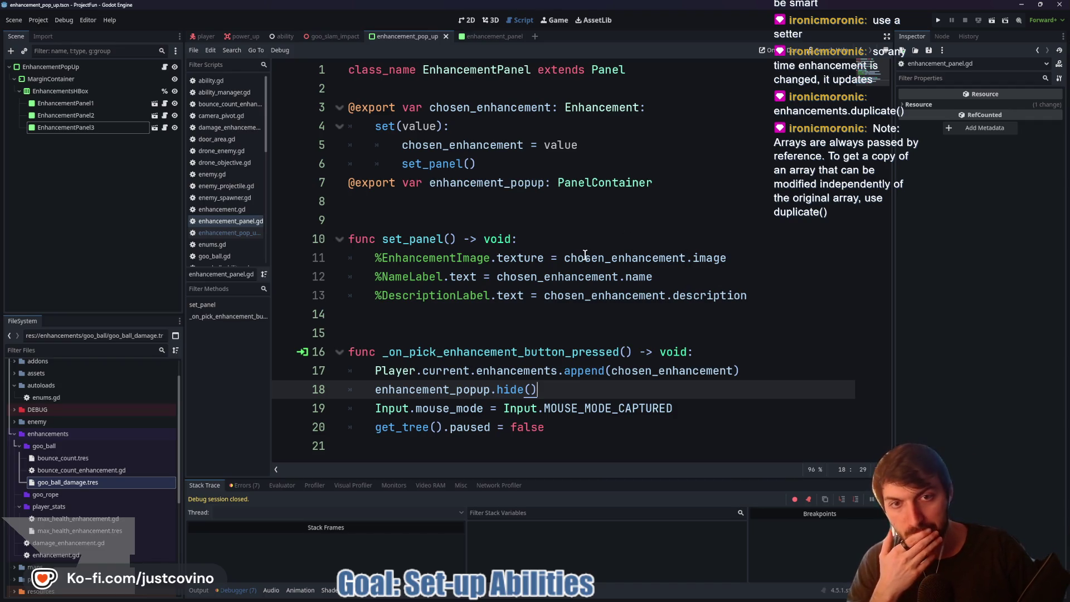
- Look over the empty lines of enhancement_panel.gd, then switch to player.gd
{"action": "left_click", "coordinate": [443, 339]}
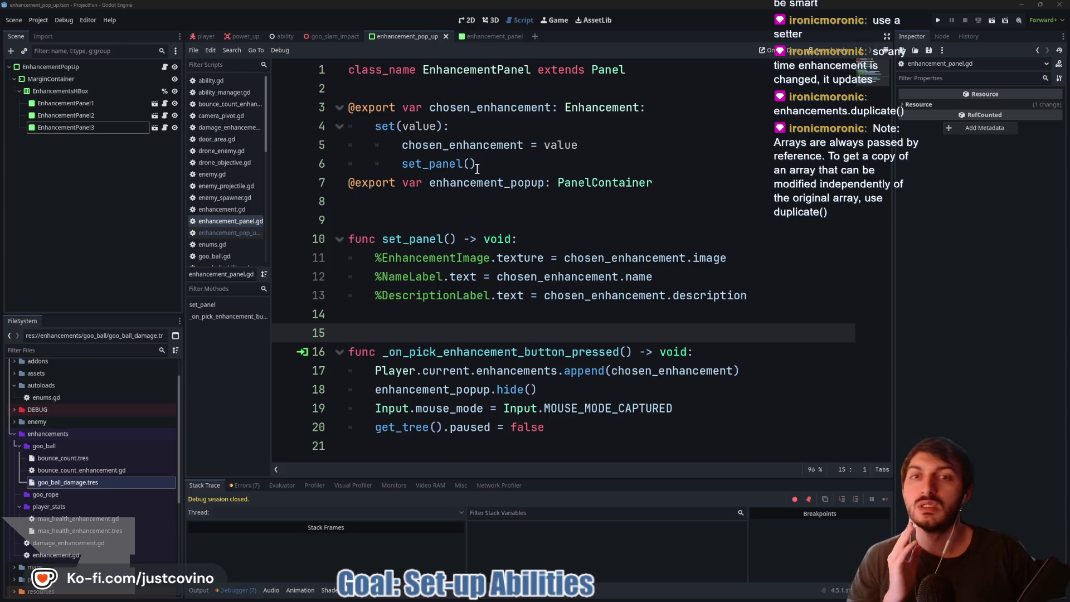
{"action": "left_click", "coordinate": [501, 228]}
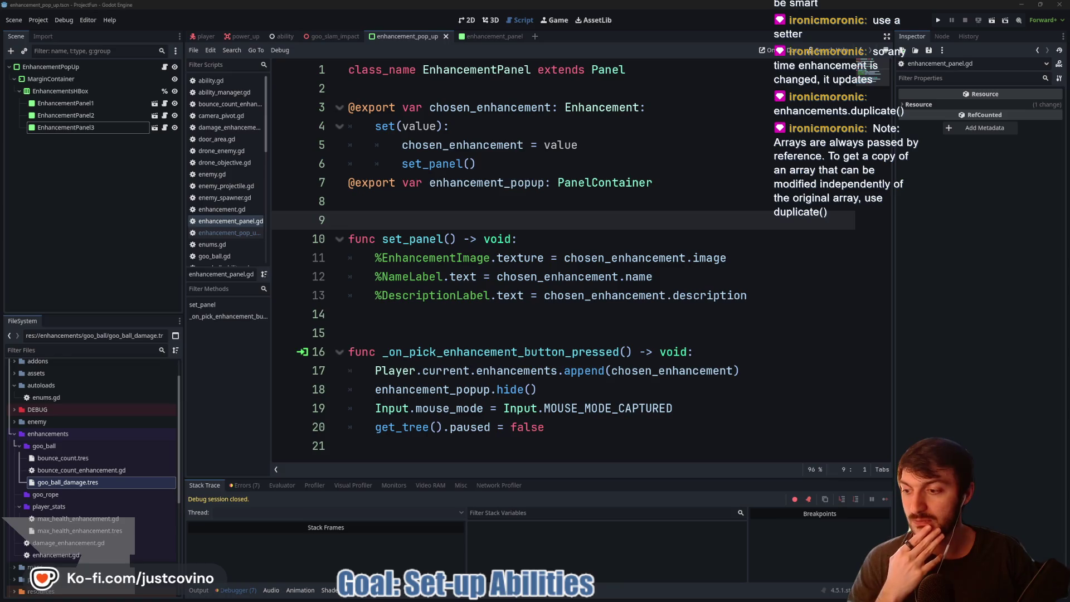
{"action": "left_click", "coordinate": [516, 206]}
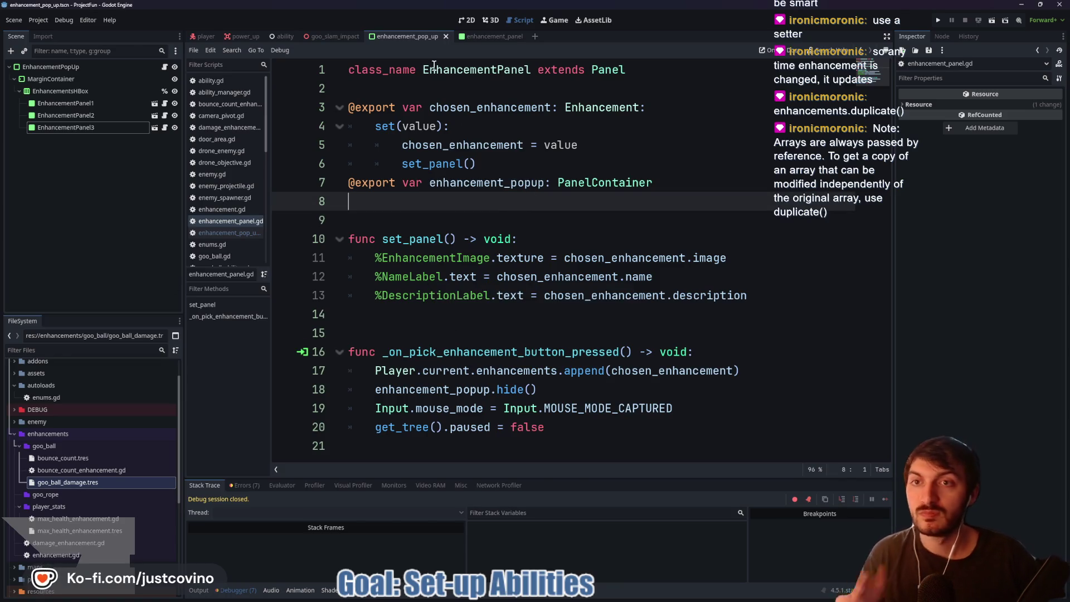
{"action": "left_click", "coordinate": [218, 36]}
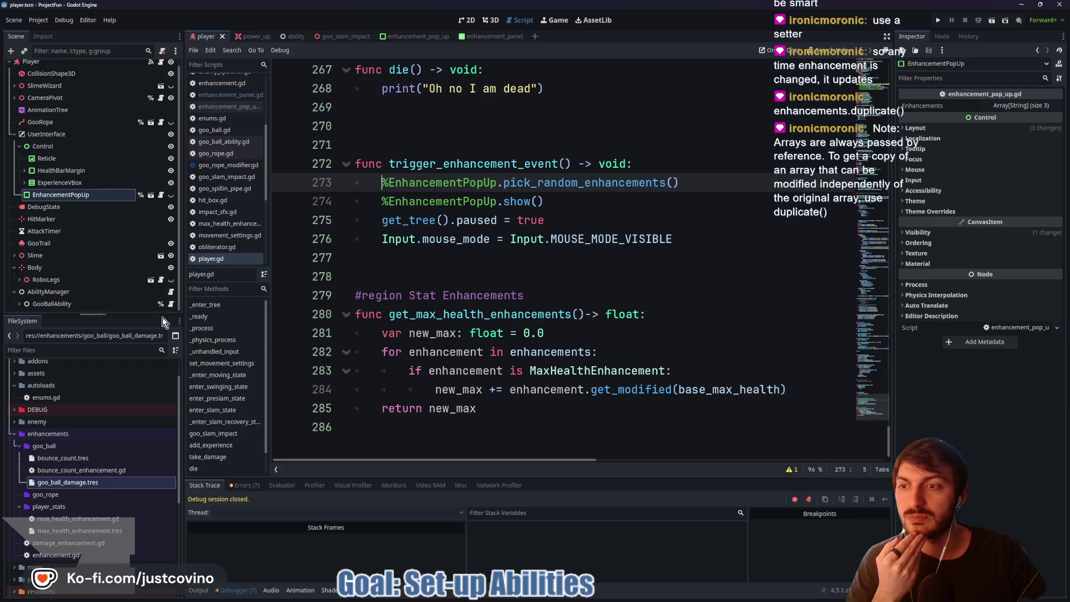
- Browse the AbilityManager, enhancement panel and player scripts, checking the enhancements reference
{"action": "left_click", "coordinate": [171, 292]}
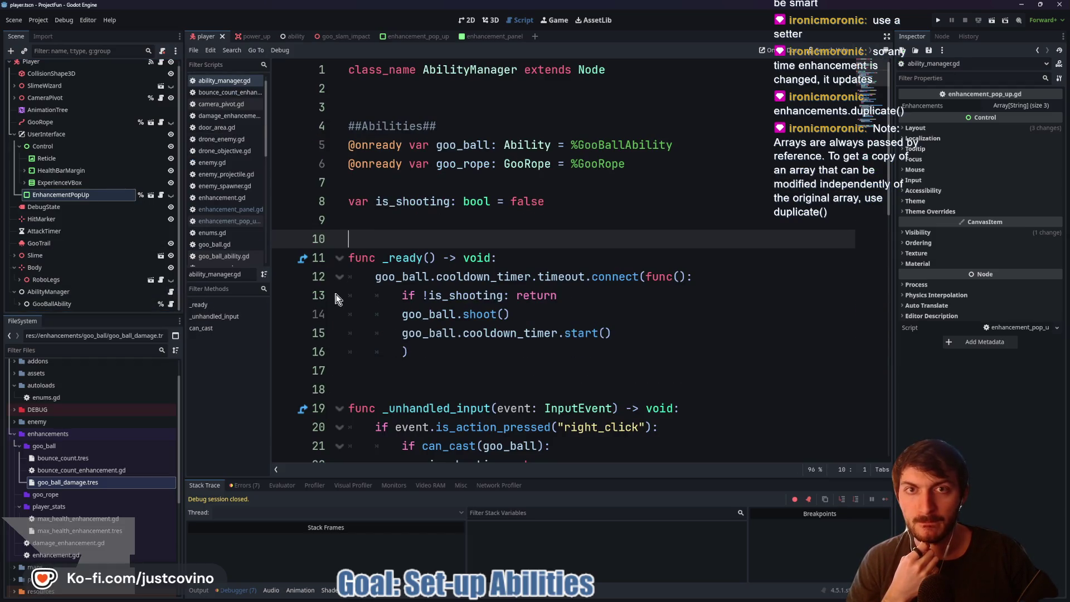
{"action": "left_click", "coordinate": [478, 35]}
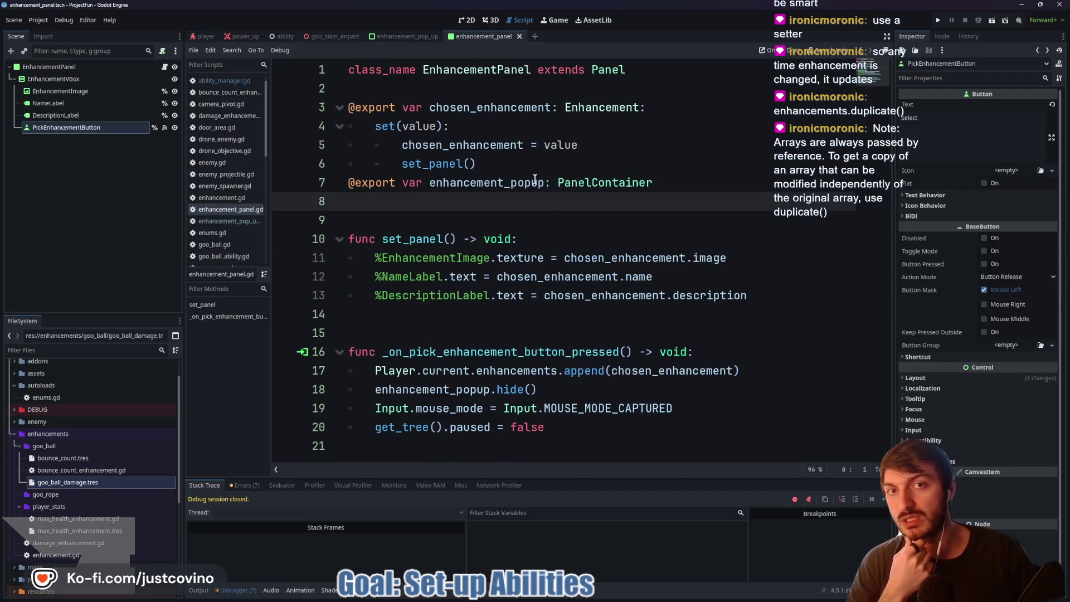
{"action": "double_click", "coordinate": [542, 372]}
{"action": "mouse_move", "coordinate": [475, 373]}
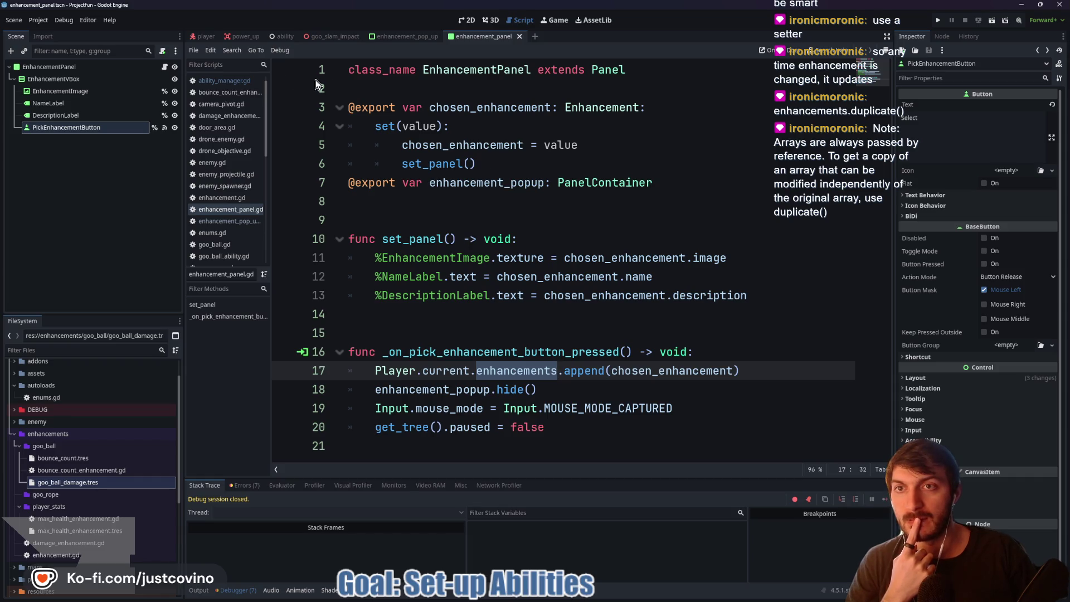
{"action": "left_click", "coordinate": [205, 36]}
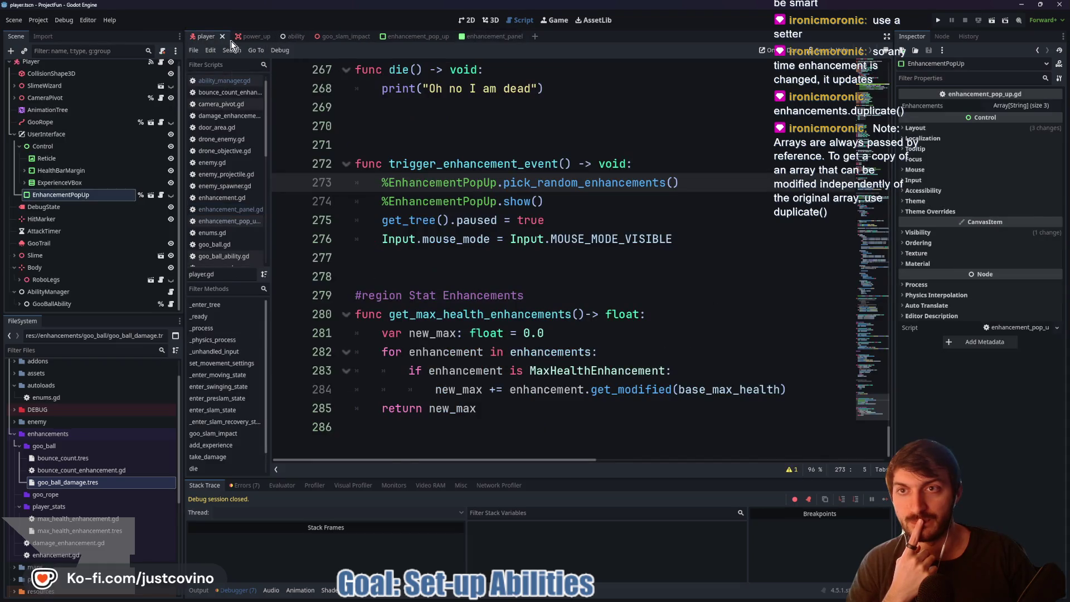
{"action": "left_click", "coordinate": [172, 291]}
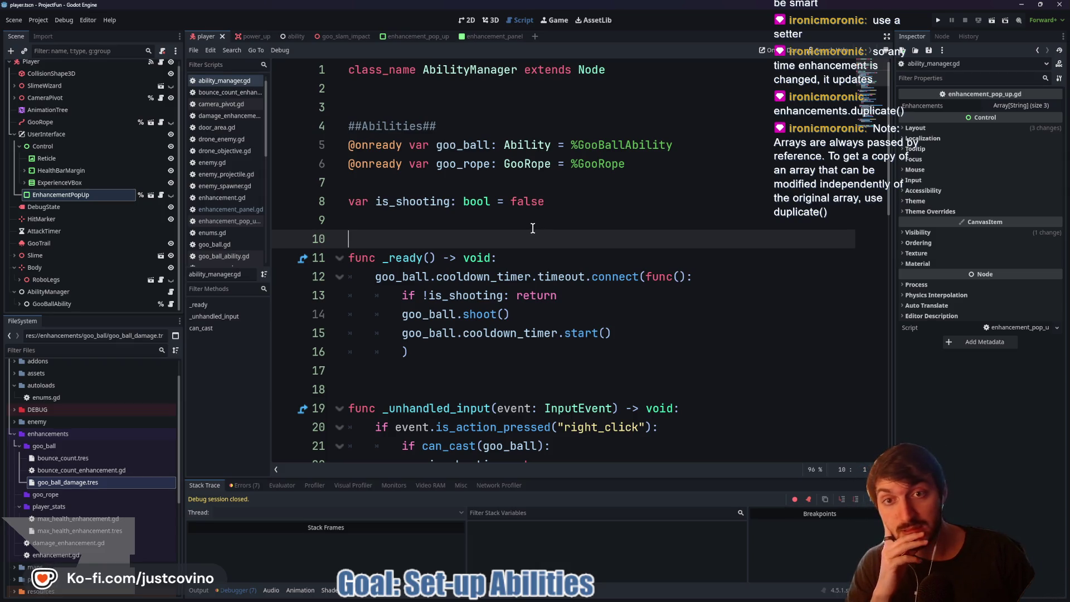
- Follow goo_ball_ability.gd's get_damage_enhancements() into ability.gd and select its line-4 enhancements export
{"action": "scroll", "coordinate": [546, 212], "scroll_direction": "down", "scroll_amount": 3}
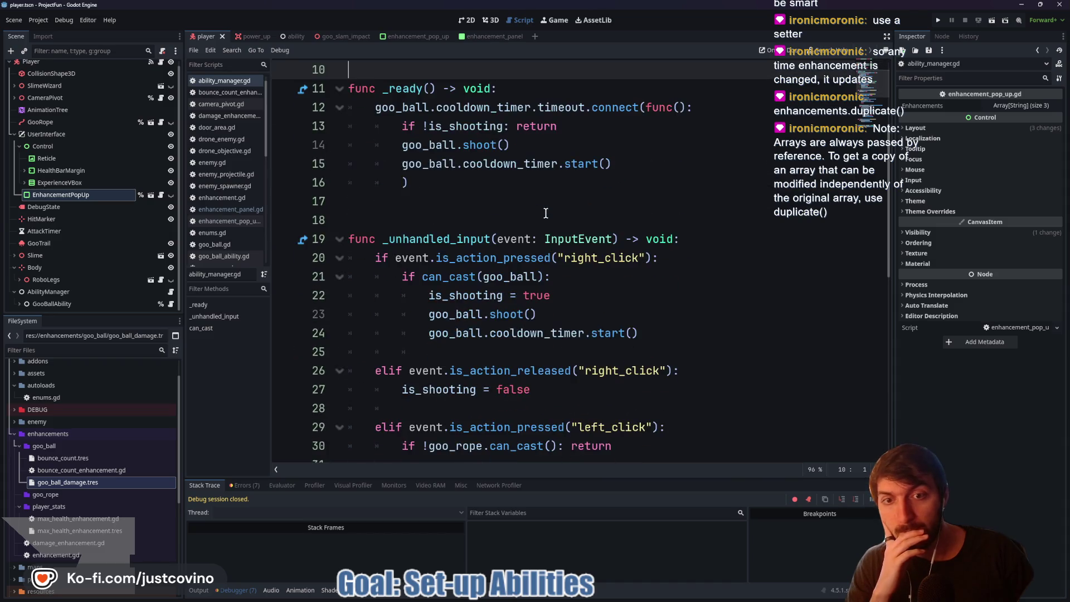
{"action": "scroll", "coordinate": [545, 212], "scroll_direction": "down", "scroll_amount": 1}
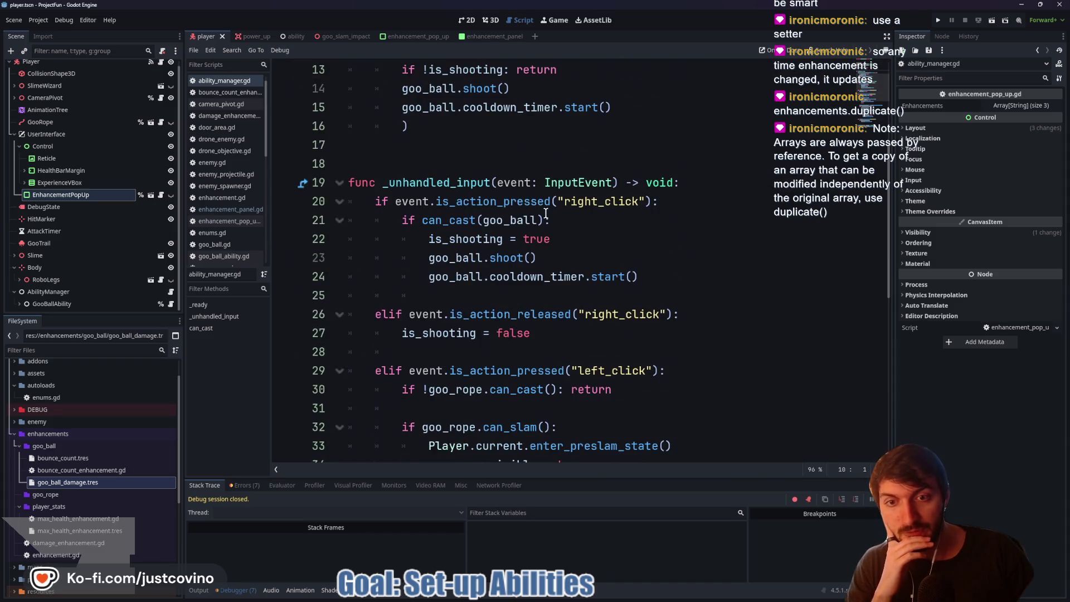
{"action": "scroll", "coordinate": [546, 214], "scroll_direction": "down", "scroll_amount": 8}
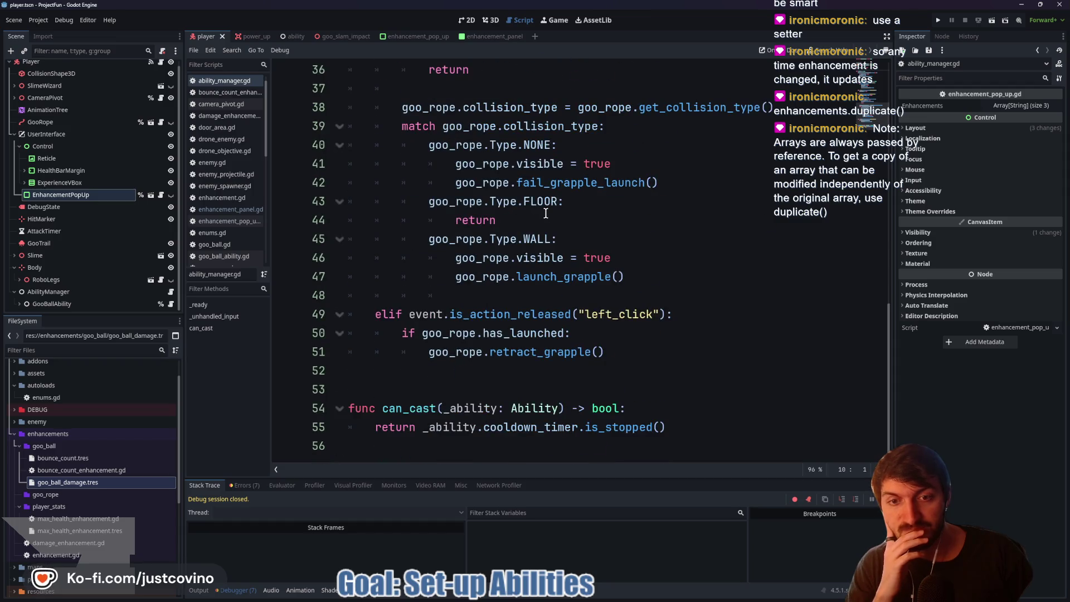
{"action": "left_click", "coordinate": [171, 304]}
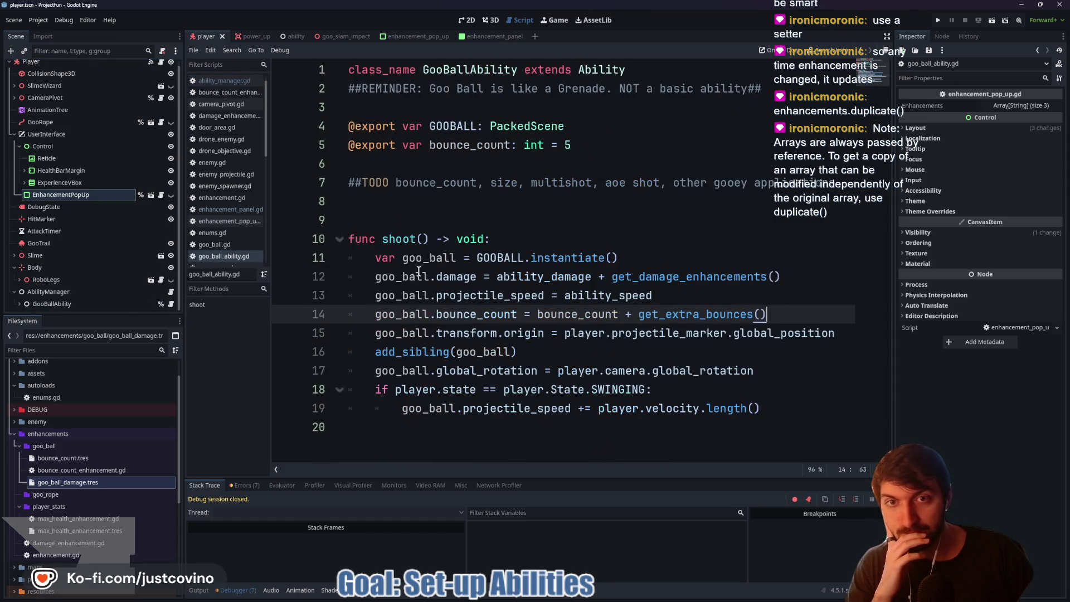
{"action": "mouse_move", "coordinate": [792, 269]}
{"action": "left_mouse_down"}
{"action": "mouse_move", "coordinate": [805, 276]}
{"action": "mouse_move", "coordinate": [585, 279]}
{"action": "mouse_move", "coordinate": [765, 279]}
{"action": "mouse_move", "coordinate": [611, 279]}
{"action": "left_mouse_up"}
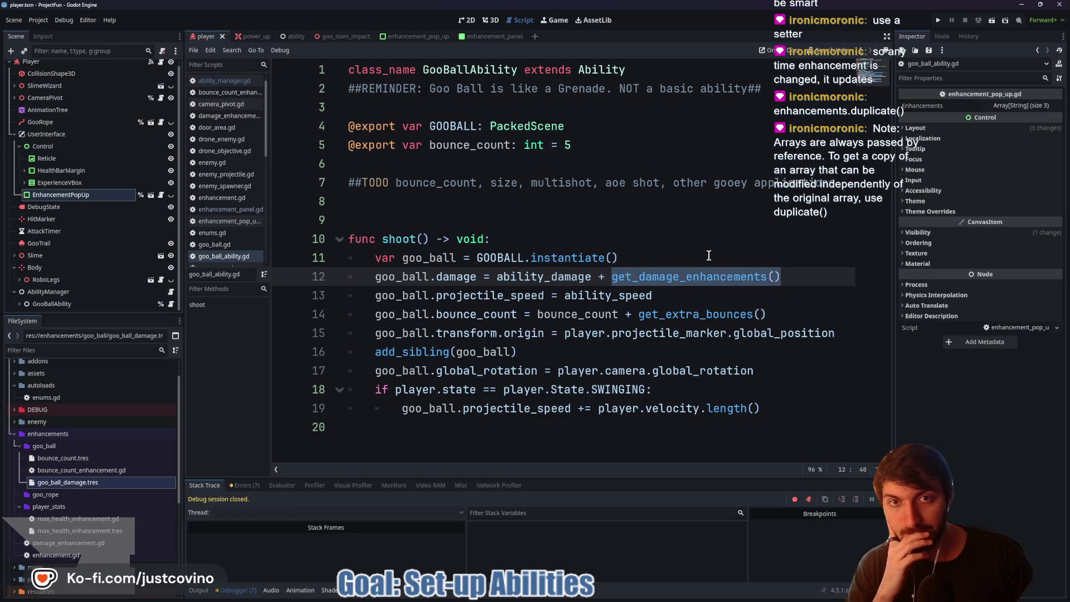
{"action": "left_click", "coordinate": [598, 69], "text": "ctrl"}
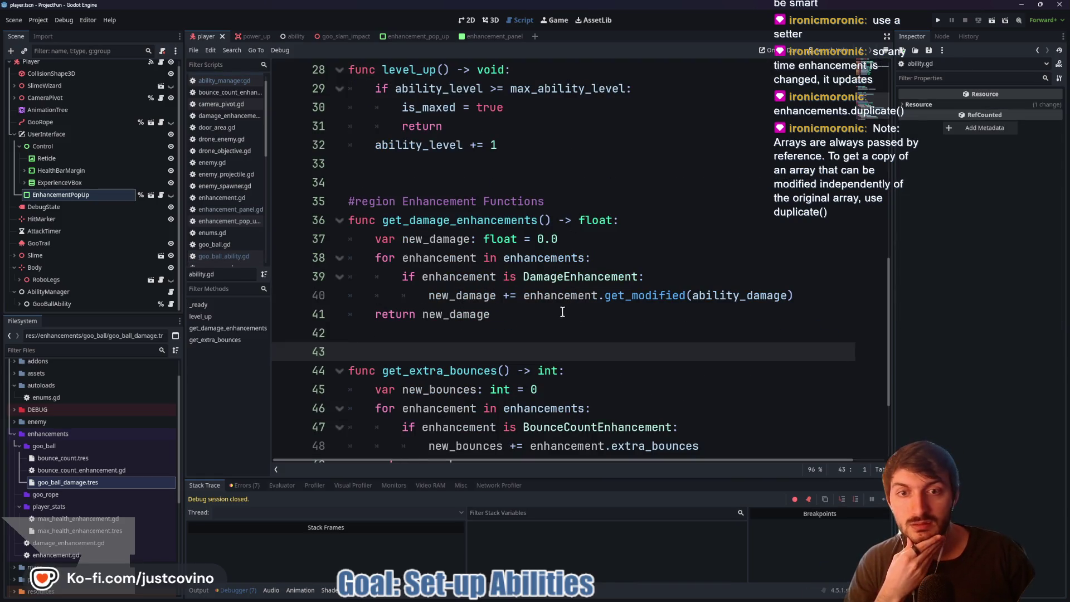
{"action": "scroll", "coordinate": [501, 281], "scroll_direction": "up", "scroll_amount": 9}
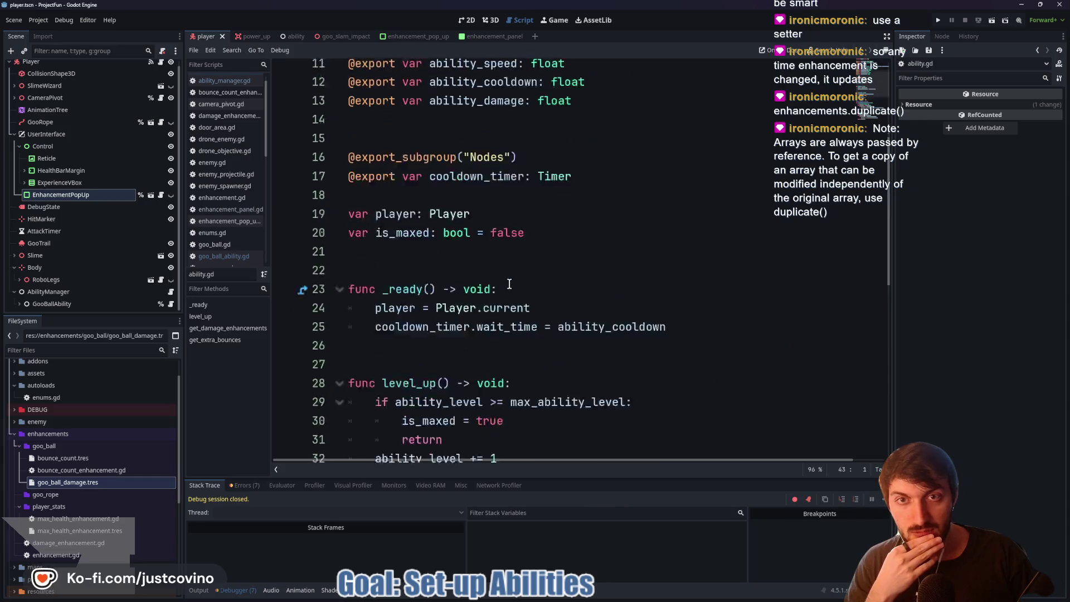
{"action": "left_click_drag", "start_coordinate": [694, 128], "coordinate": [339, 130]}
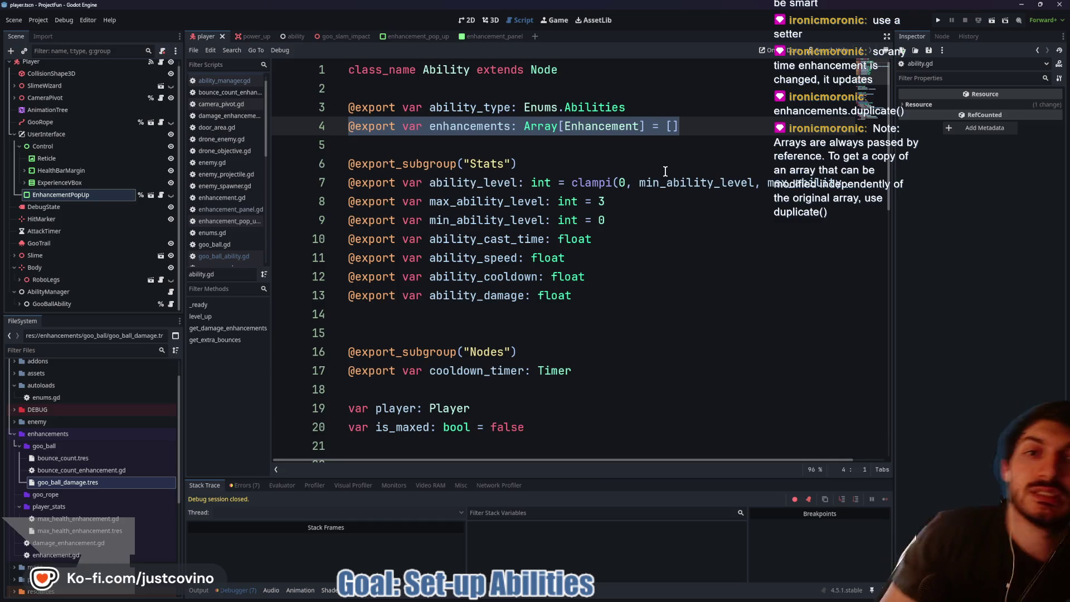
- Remove the enhancements export and use Player.current.enhancements instead, then save ability.gd
{"action": "key", "text": "ctrl+x"}
{"action": "key", "text": "BackSpace"}
{"action": "scroll", "coordinate": [651, 175], "scroll_direction": "down", "scroll_amount": 5}
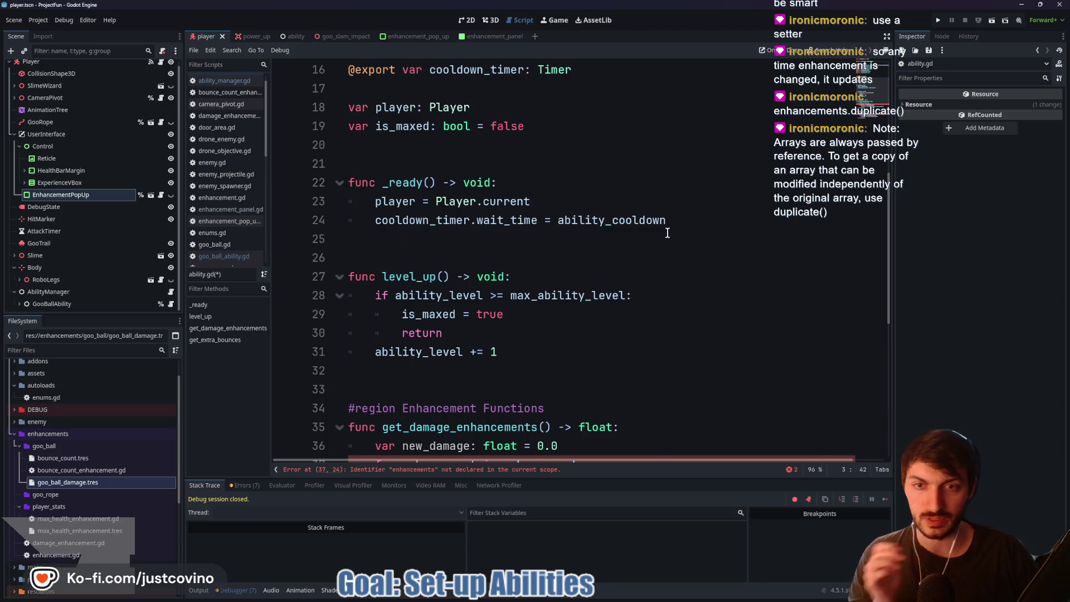
{"action": "scroll", "coordinate": [424, 301], "scroll_direction": "down", "scroll_amount": 3}
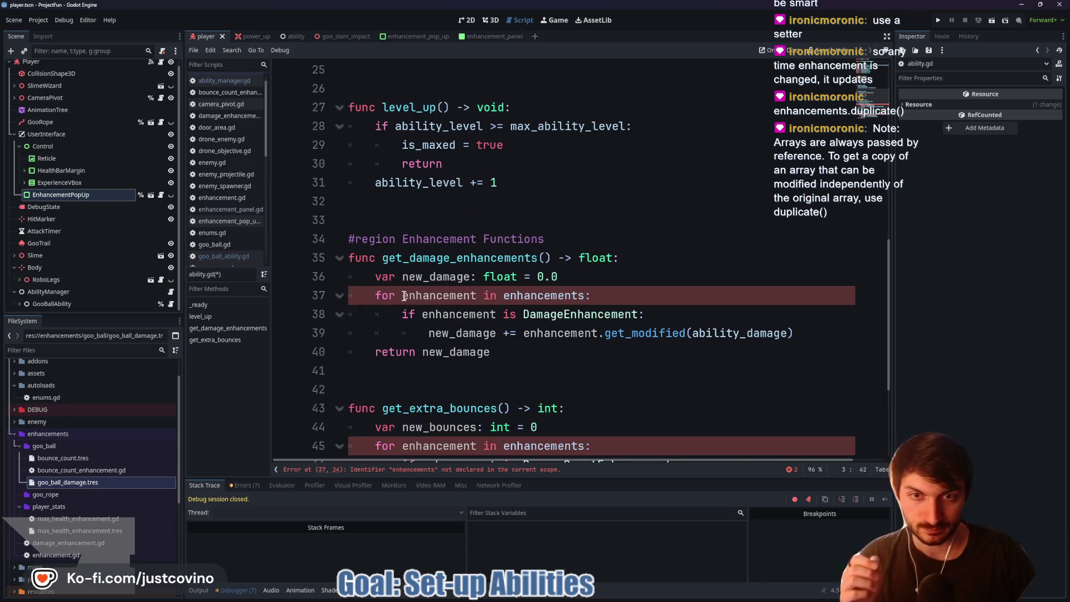
{"action": "left_click_drag", "start_coordinate": [505, 294], "coordinate": [583, 297]}
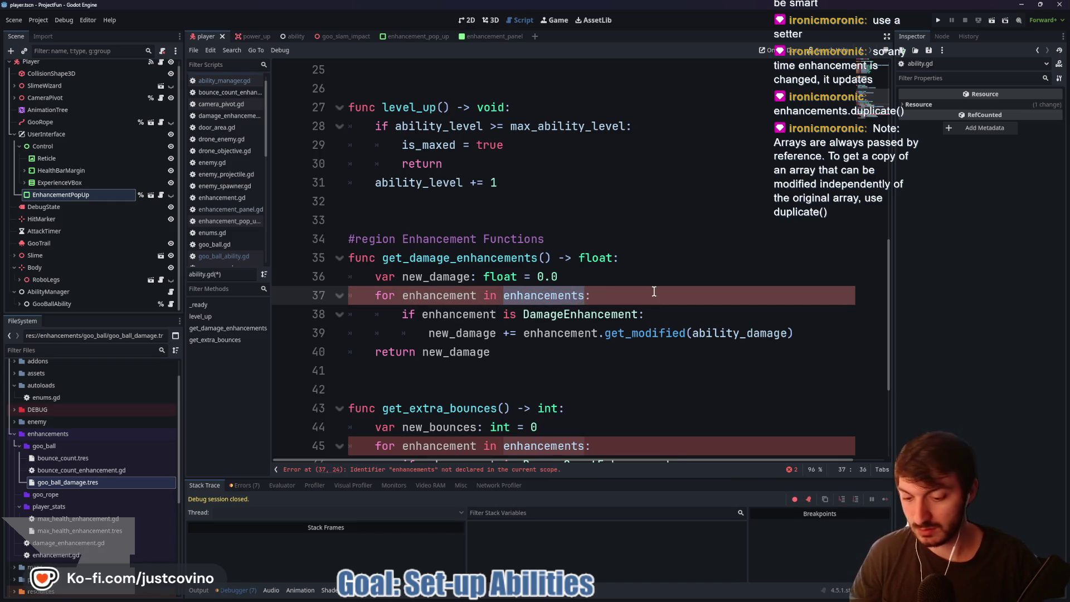
{"action": "scroll", "coordinate": [658, 287], "scroll_direction": "down", "scroll_amount": 3}
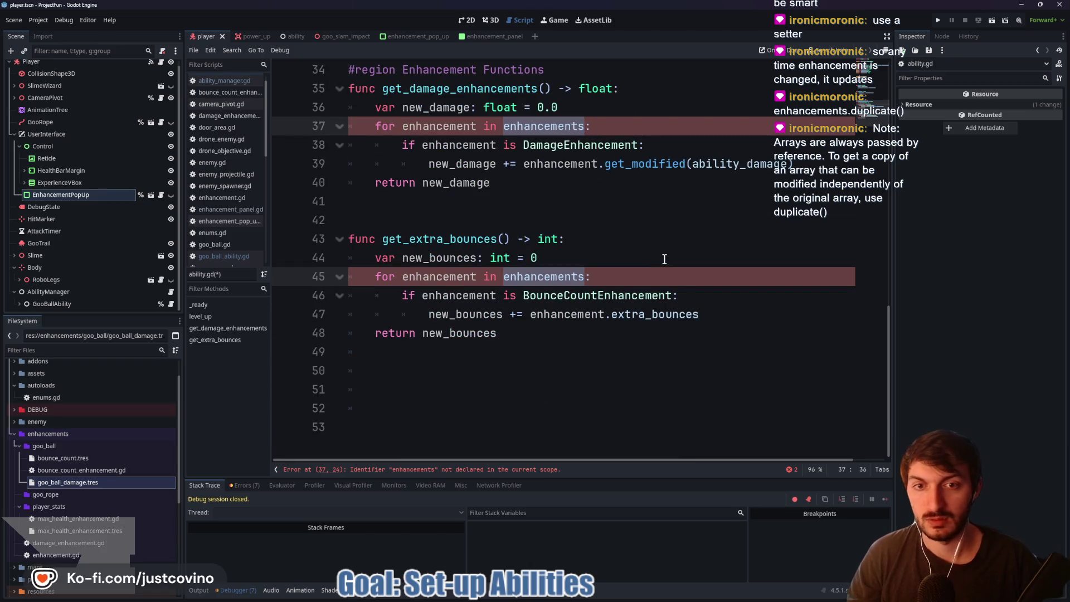
{"action": "type", "text": "Player.current."}
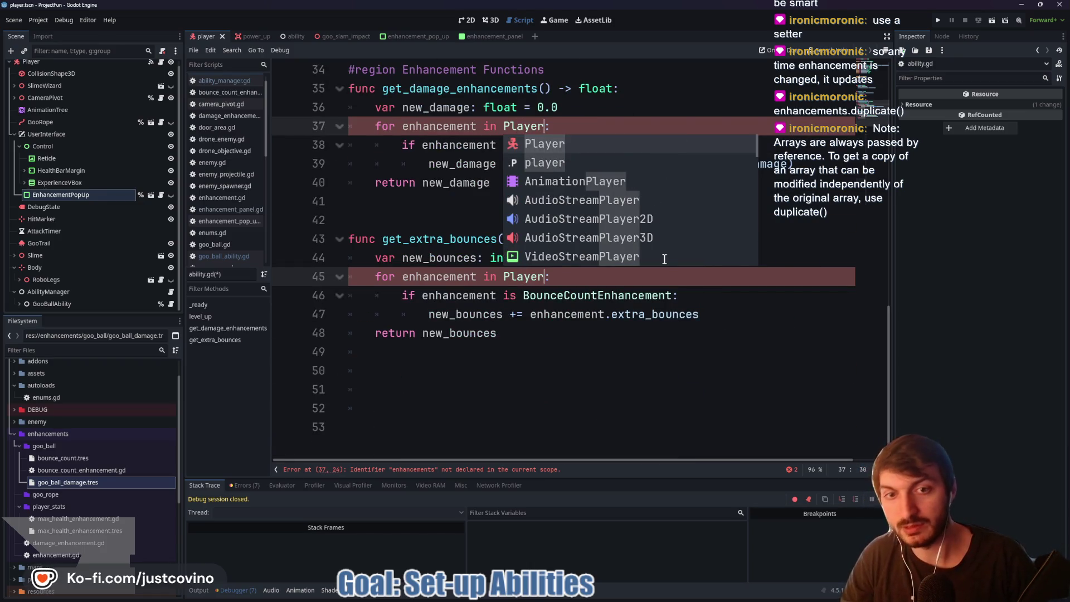
{"action": "type", "text": "enhancements"}
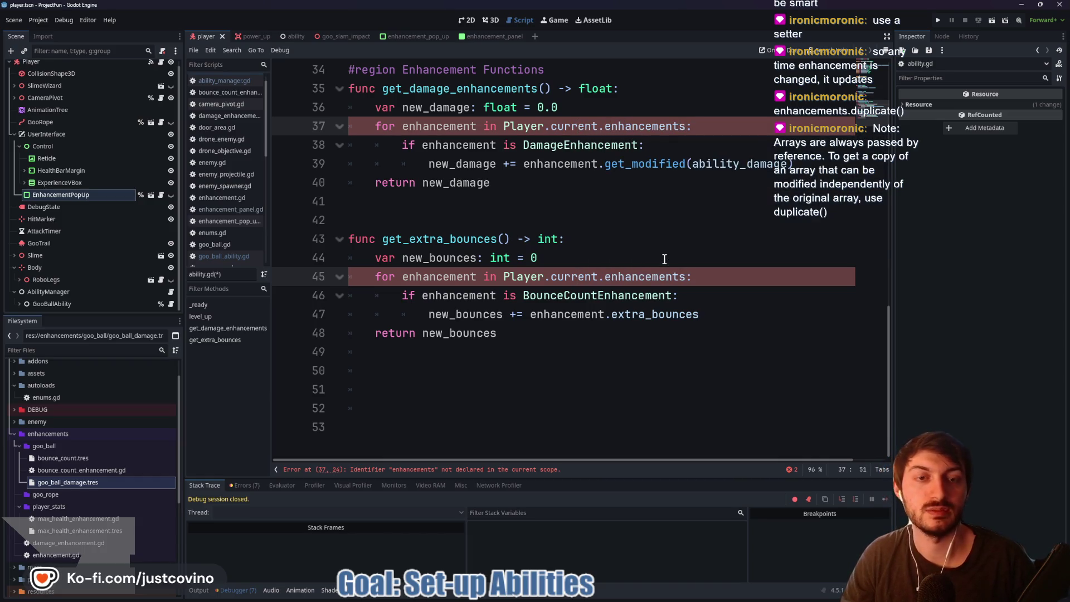
{"action": "left_click", "coordinate": [711, 275]}
{"action": "key", "text": "ctrl+s"}
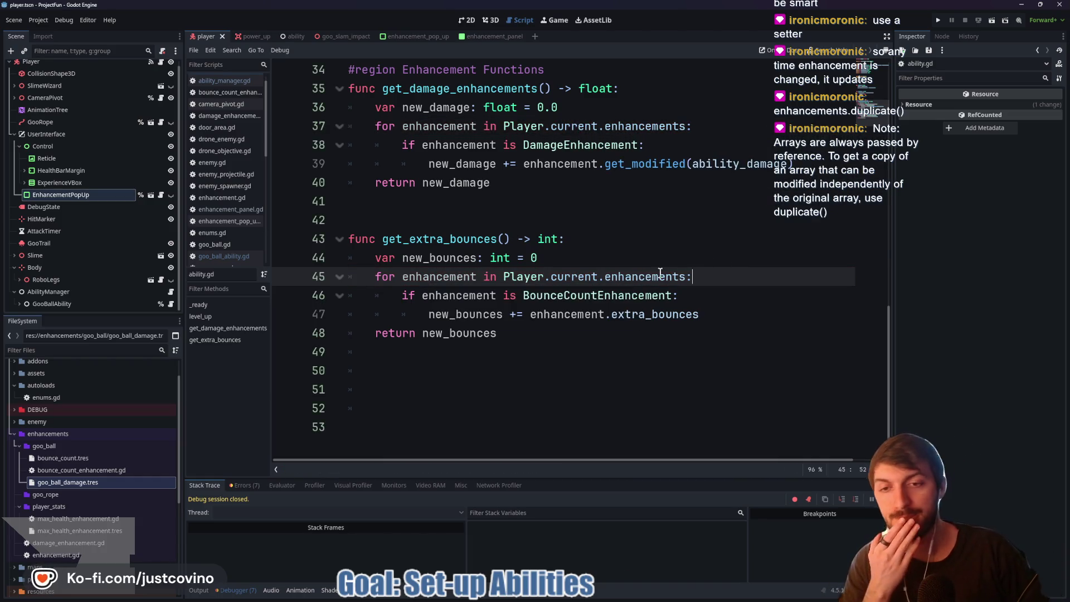
- Add an empty line below the DamageEnhancement check in get_damage_enhancements
{"action": "scroll", "coordinate": [484, 299], "scroll_direction": "up", "scroll_amount": 3}
{"action": "scroll", "coordinate": [484, 299], "scroll_direction": "up", "scroll_amount": 3}
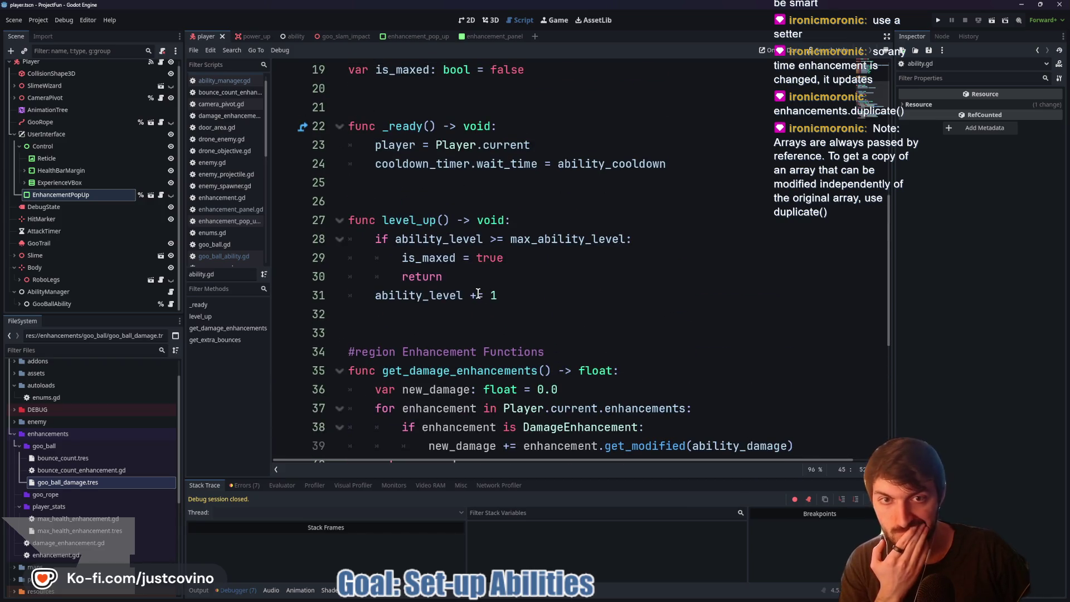
{"action": "scroll", "coordinate": [478, 294], "scroll_direction": "down", "scroll_amount": 2}
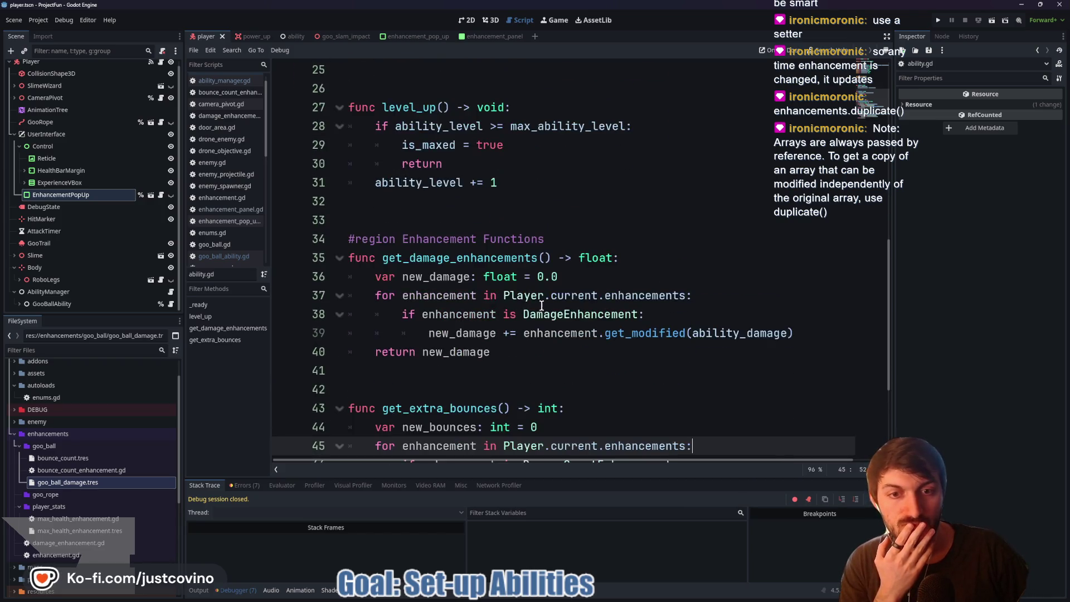
{"action": "scroll", "coordinate": [542, 306], "scroll_direction": "down", "scroll_amount": 2}
{"action": "left_click_drag", "start_coordinate": [523, 204], "coordinate": [636, 204]}
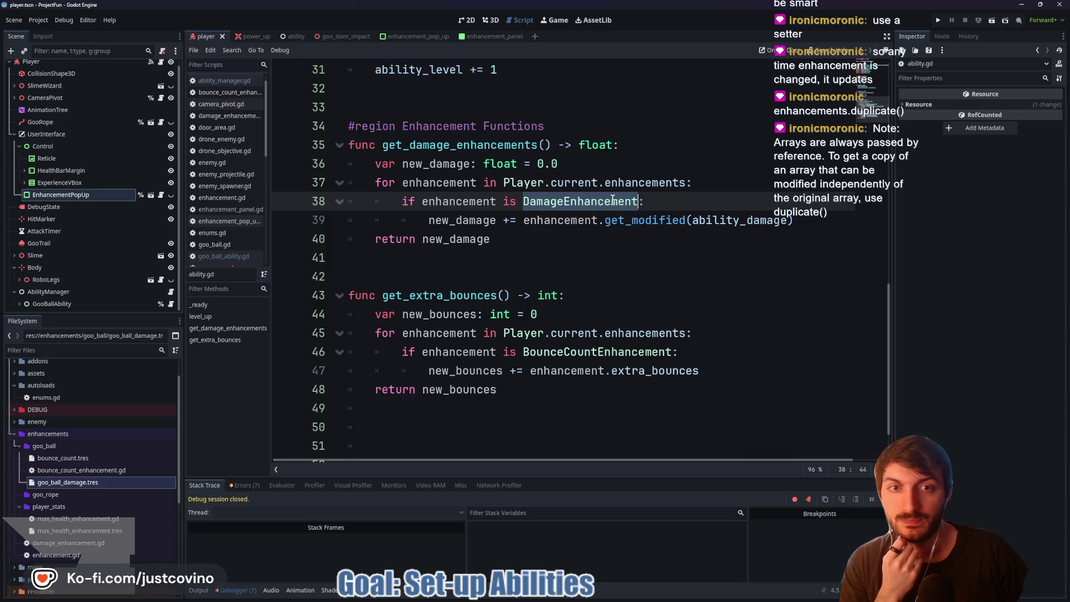
{"action": "left_click", "coordinate": [650, 203]}
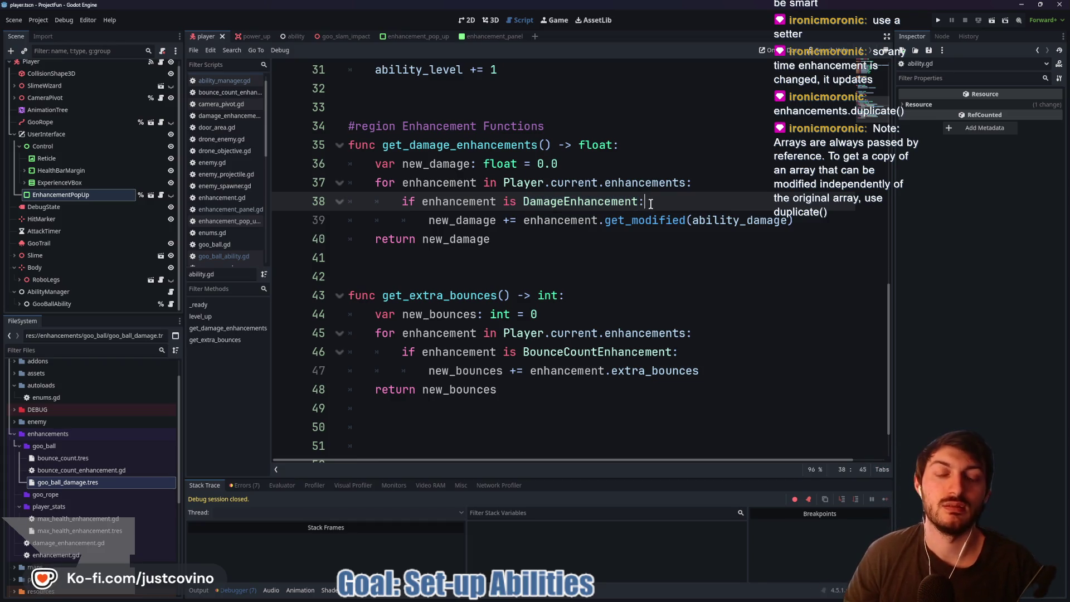
{"action": "key", "text": "Return"}
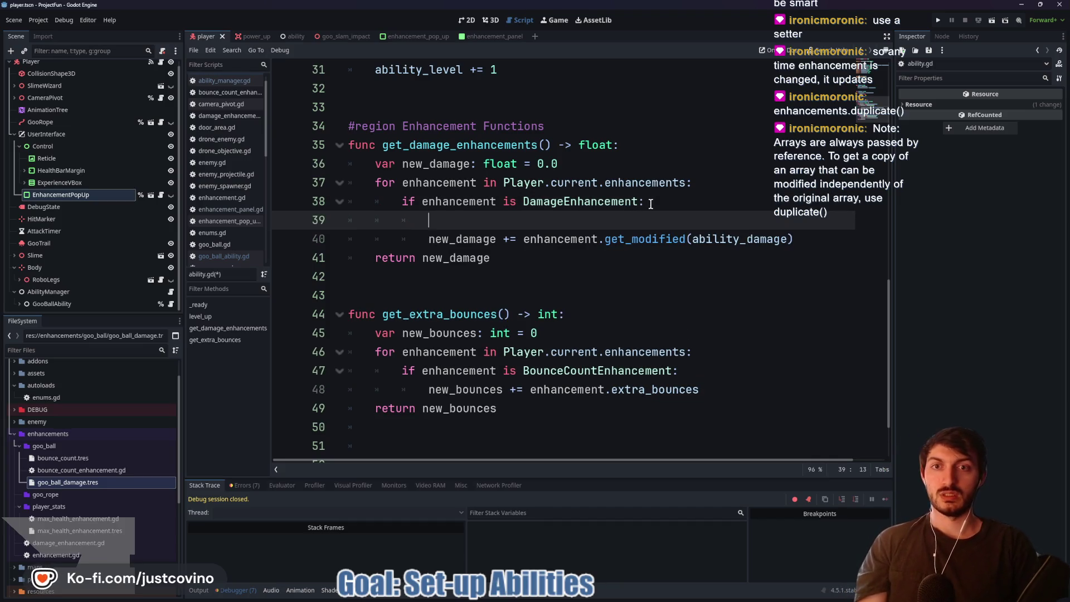
- Begin line 39 as 'if enhancement.effected' using autocomplete
{"action": "type", "text": "if enhancement"}
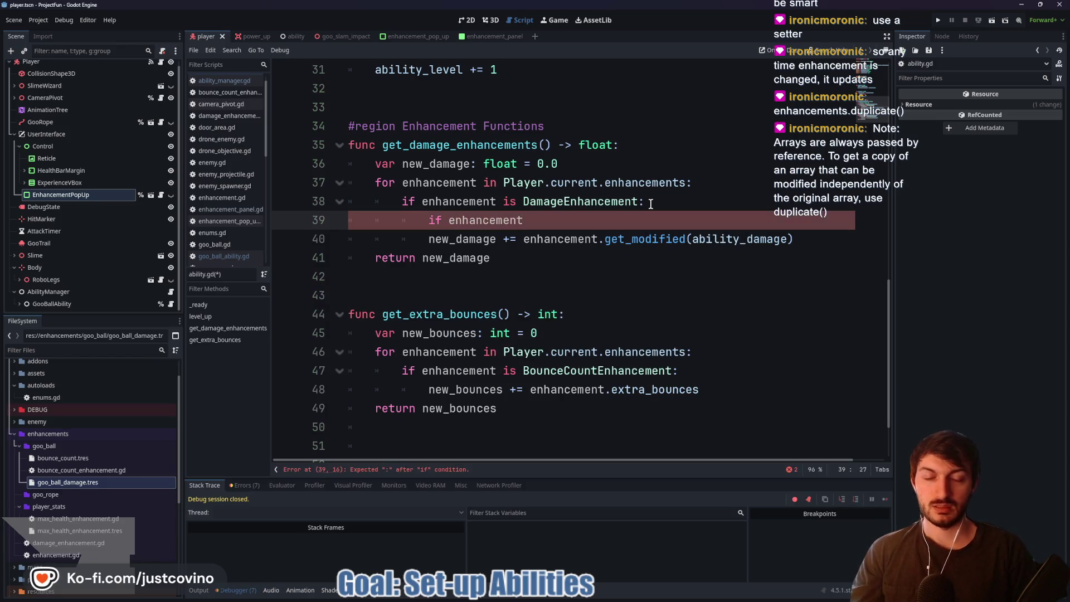
{"action": "type", "text": "."}
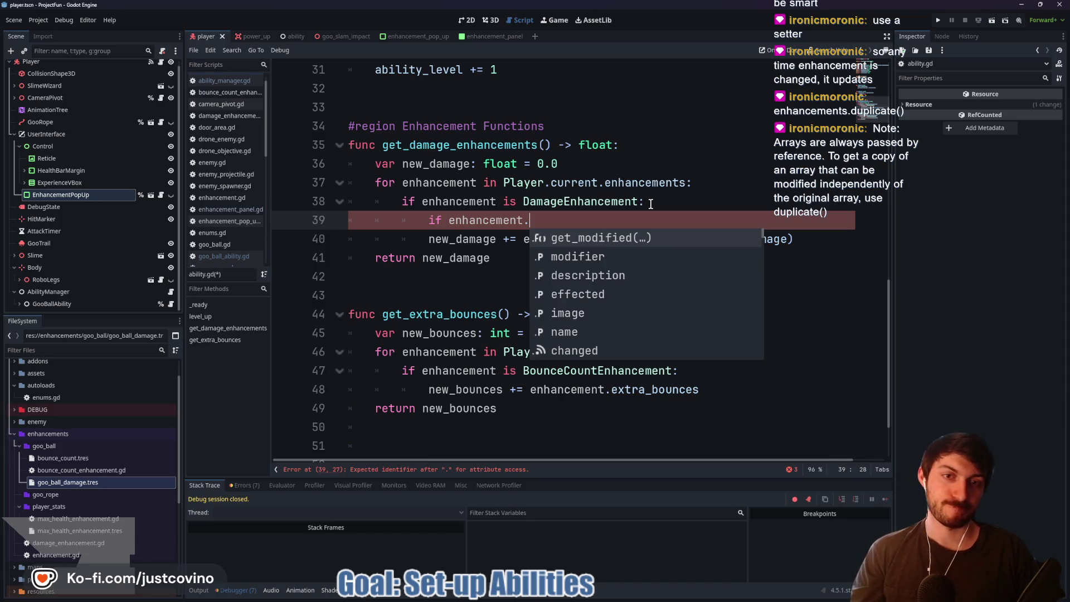
{"action": "key", "text": "Down"}
{"action": "key", "text": "Down"}
{"action": "key", "text": "Down"}
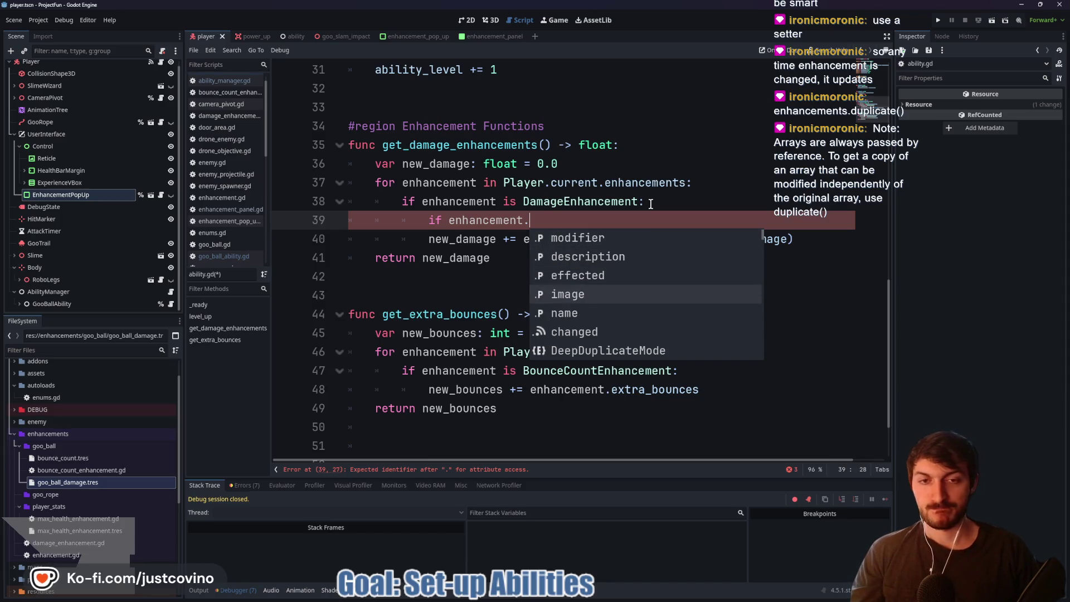
{"action": "key", "text": "Down"}
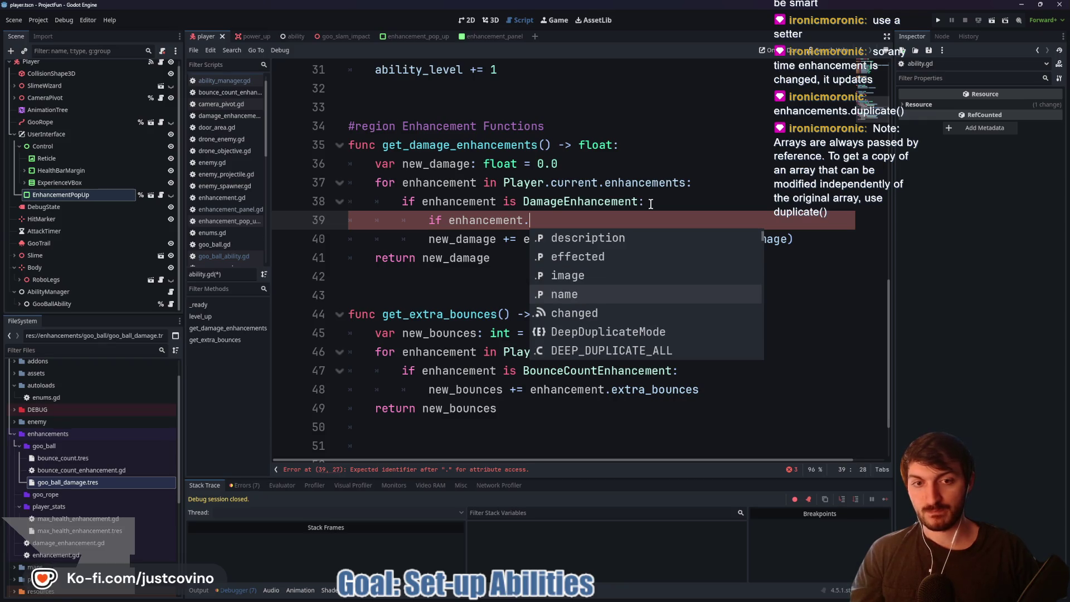
{"action": "key", "text": "Down"}
{"action": "key", "text": "Down"}
{"action": "key", "text": "Up"}
{"action": "key", "text": "Down"}
{"action": "key", "text": "Up"}
{"action": "key", "text": "Up"}
{"action": "key", "text": "Up"}
{"action": "key", "text": "Up"}
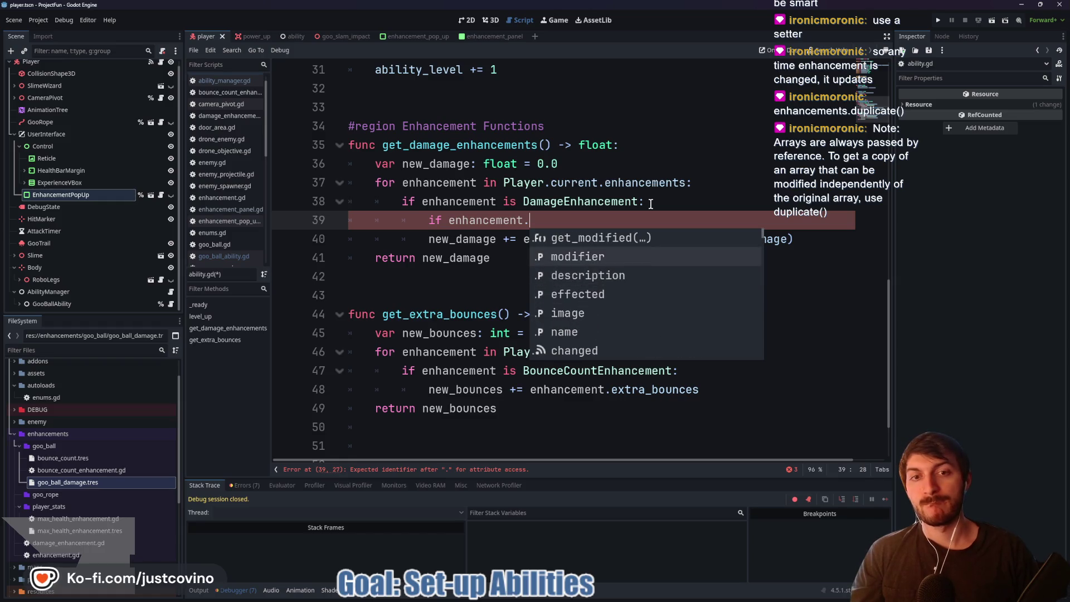
{"action": "key", "text": "Up"}
{"action": "key", "text": "Up"}
{"action": "key", "text": "Up"}
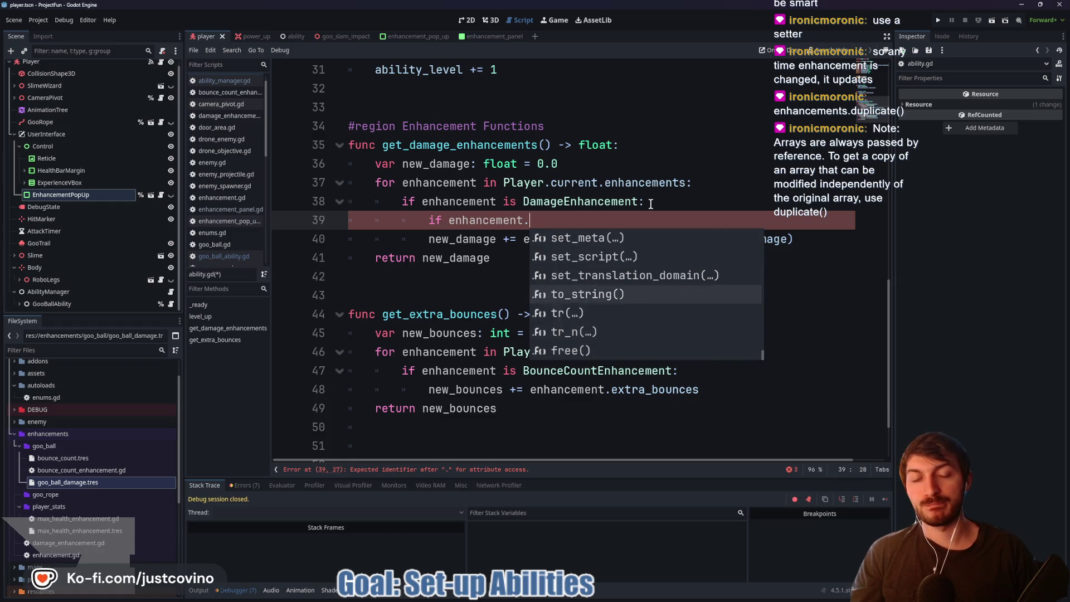
{"action": "key", "text": "Up"}
{"action": "key", "text": "Up"}
{"action": "key", "text": "Up"}
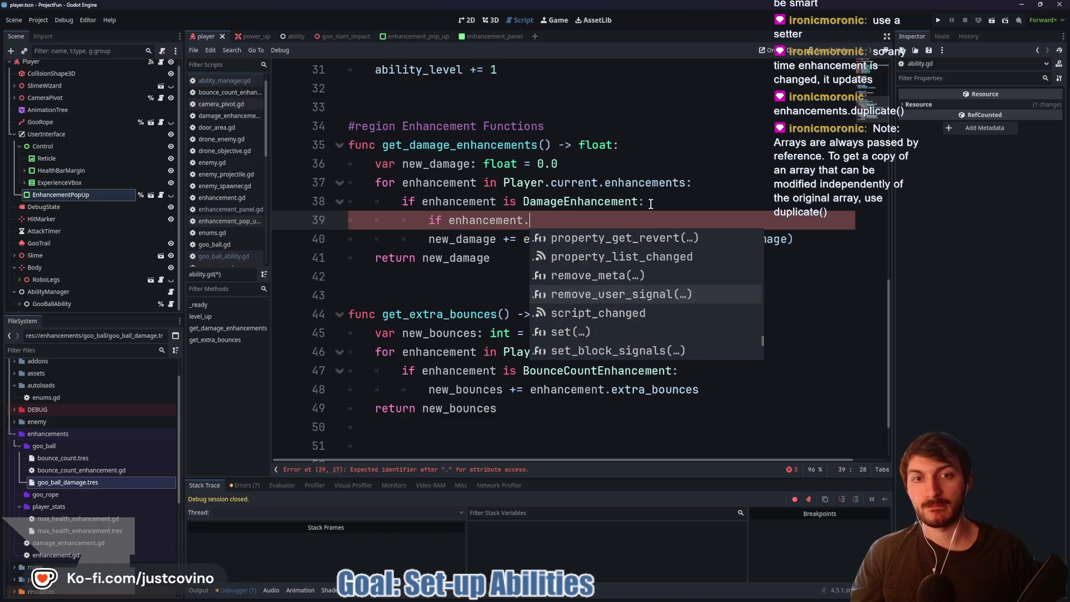
{"action": "key", "text": "Up"}
{"action": "key", "text": "Up"}
{"action": "key", "text": "Up"}
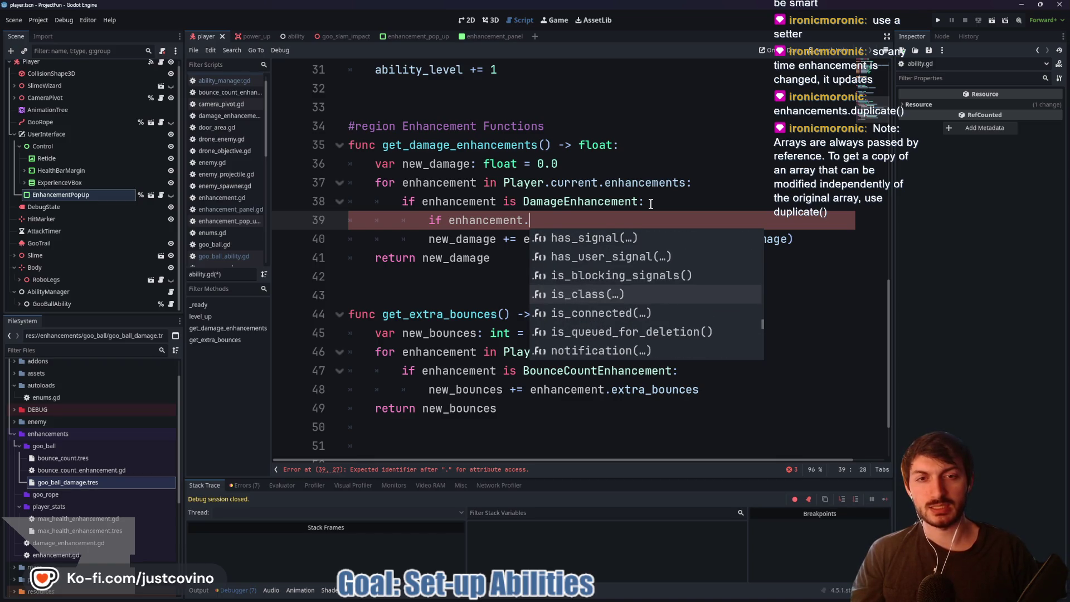
{"action": "key", "text": "Up"}
{"action": "key", "text": "Up"}
{"action": "key", "text": "Up"}
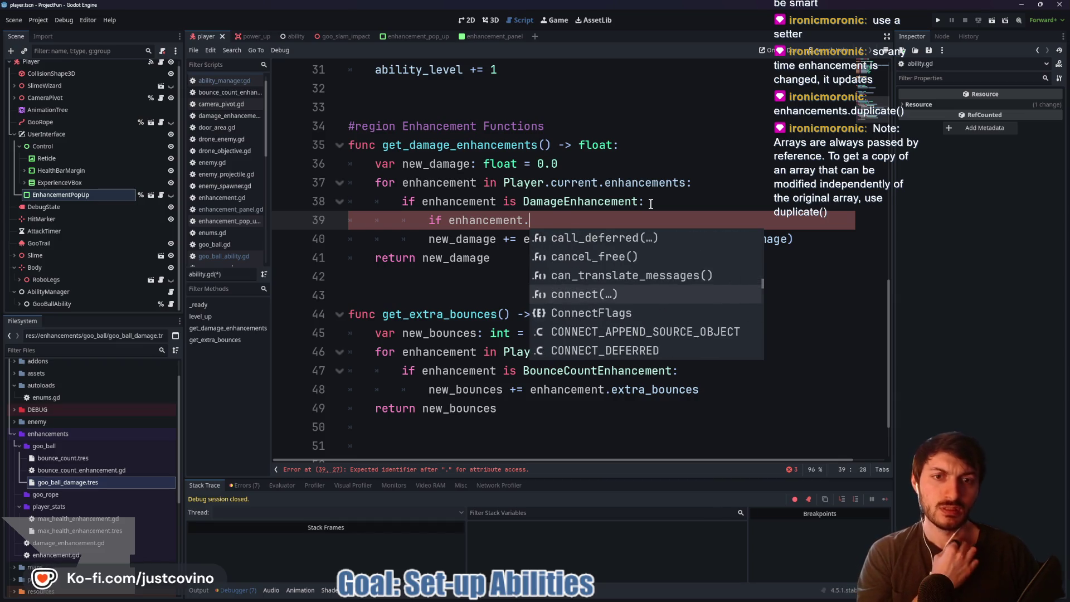
{"action": "key", "text": "Up"}
{"action": "key", "text": "Up"}
{"action": "key", "text": "Up"}
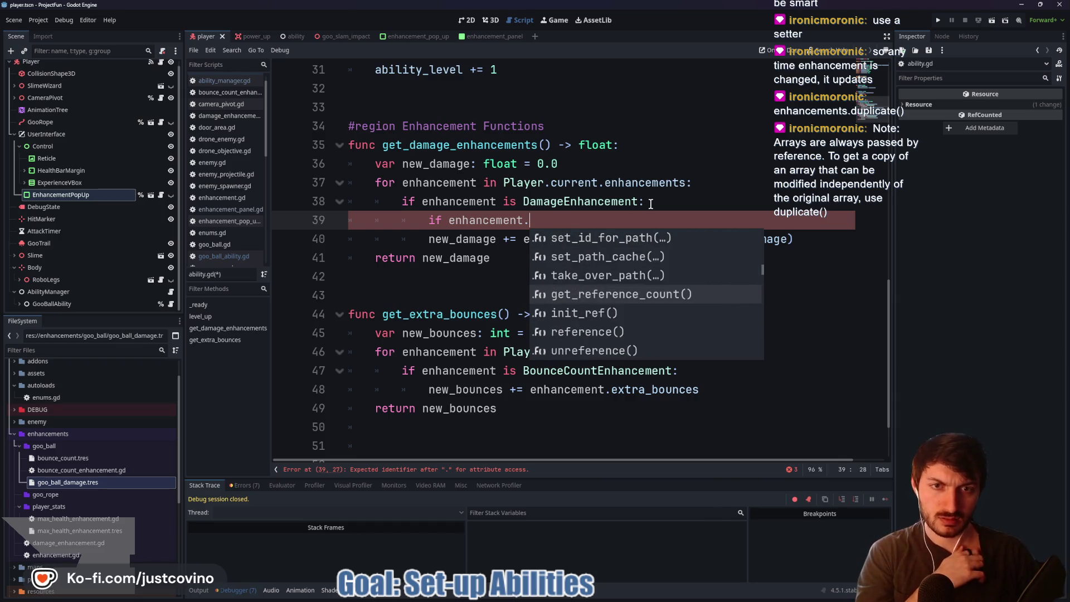
{"action": "key", "text": "Up"}
{"action": "key", "text": "Up"}
{"action": "key", "text": "Up"}
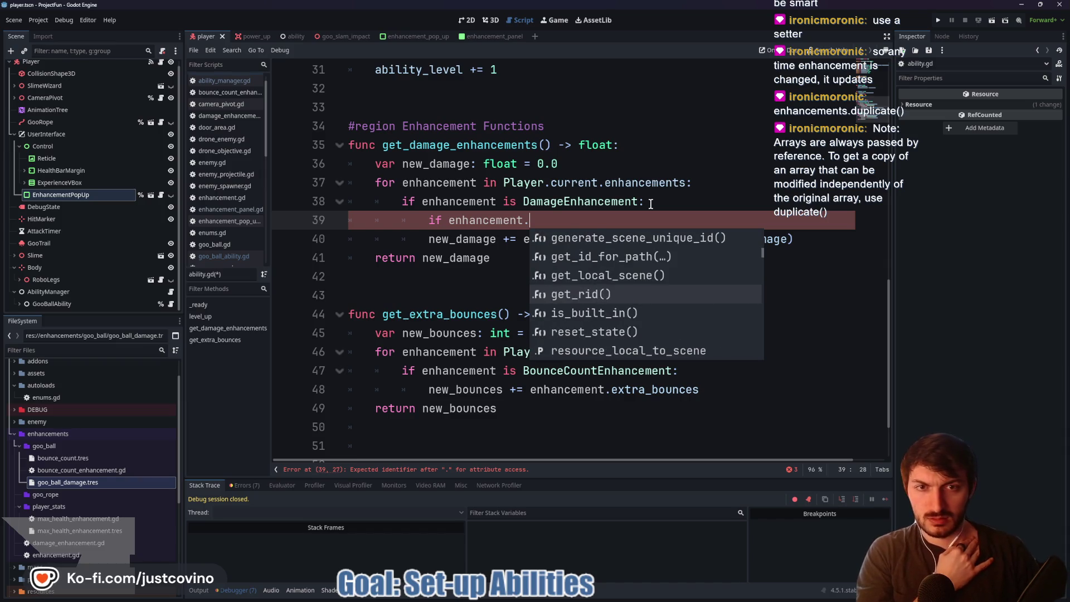
{"action": "key", "text": "Down"}
{"action": "key", "text": "Down"}
{"action": "key", "text": "Down"}
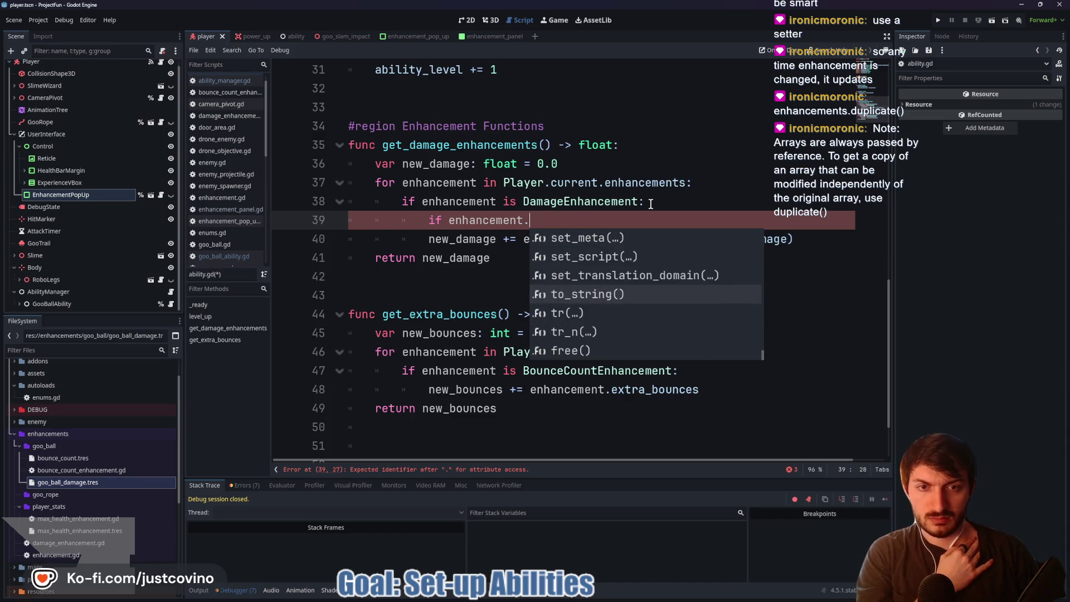
{"action": "key", "text": "Down"}
{"action": "key", "text": "Down"}
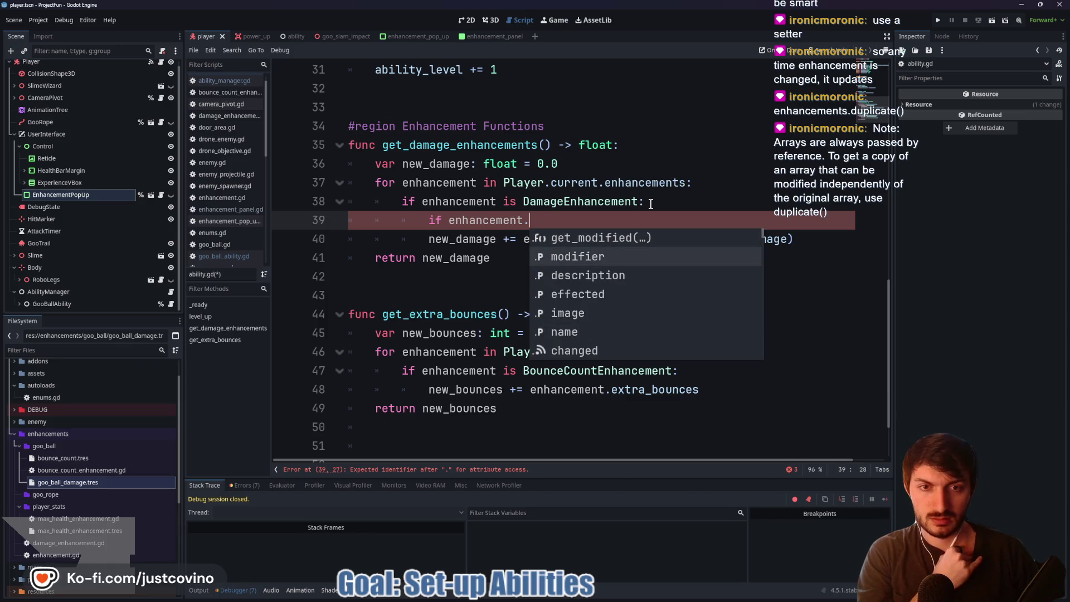
{"action": "key", "text": "Down"}
{"action": "key", "text": "Down"}
{"action": "key", "text": "Return"}
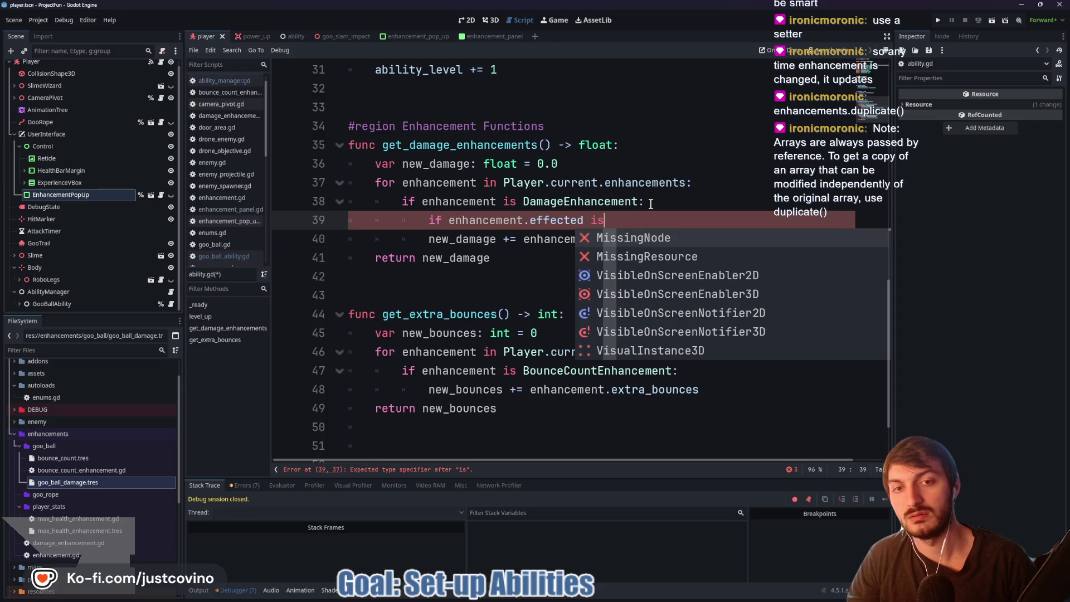
- Finish it as '== Enums.Enhanced[ability_type]:' and indent the new_damage line beneath it
{"action": "key", "text": "BackSpace"}
{"action": "key", "text": "BackSpace"}
{"action": "type", "text": "= "}
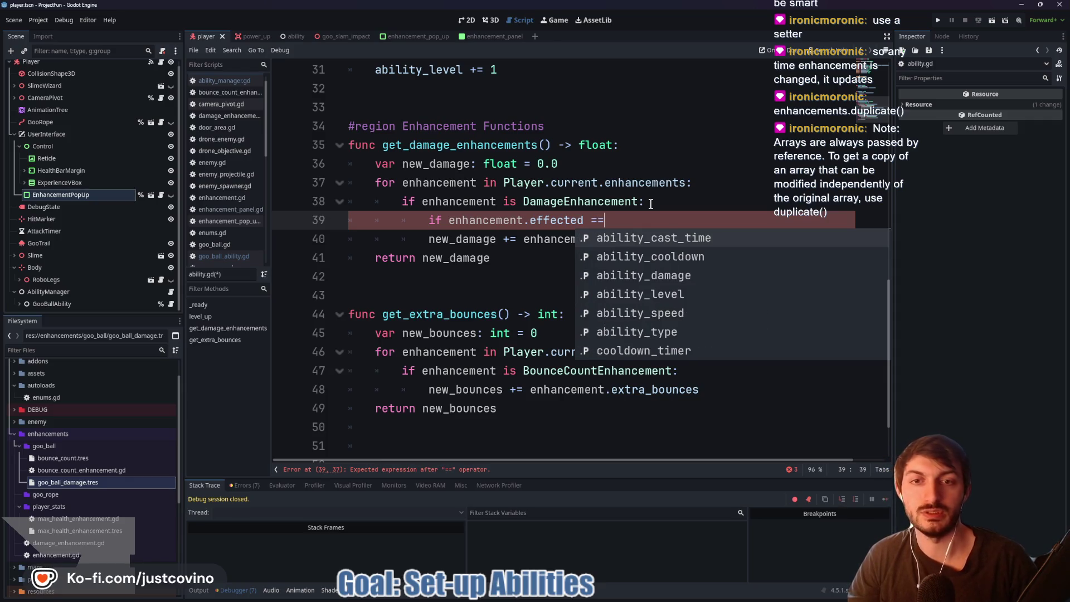
{"action": "type", "text": "Enums."}
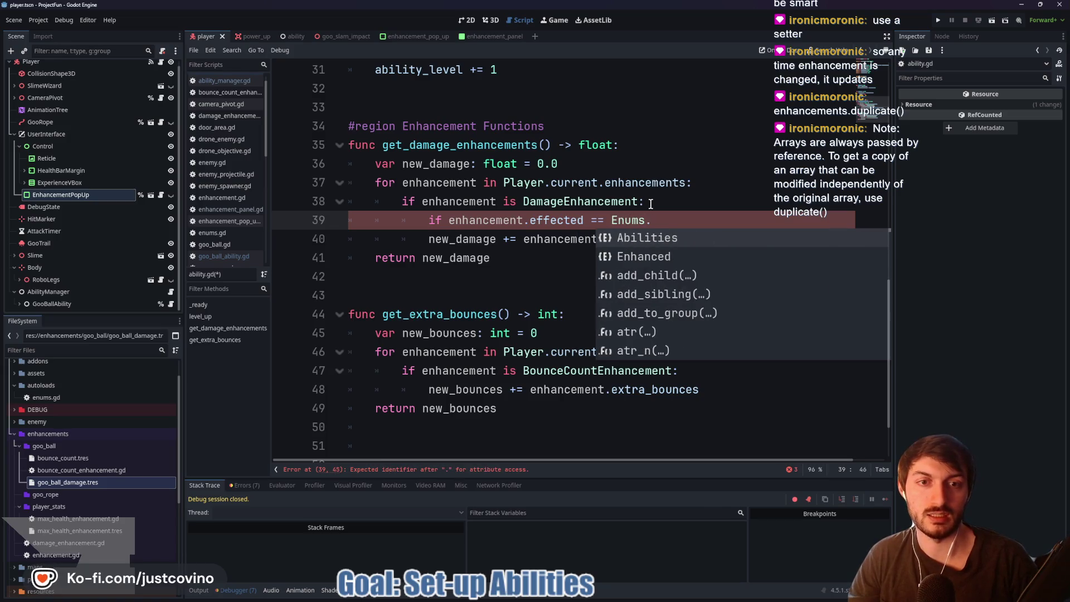
{"action": "key", "text": "Down"}
{"action": "key", "text": "Return"}
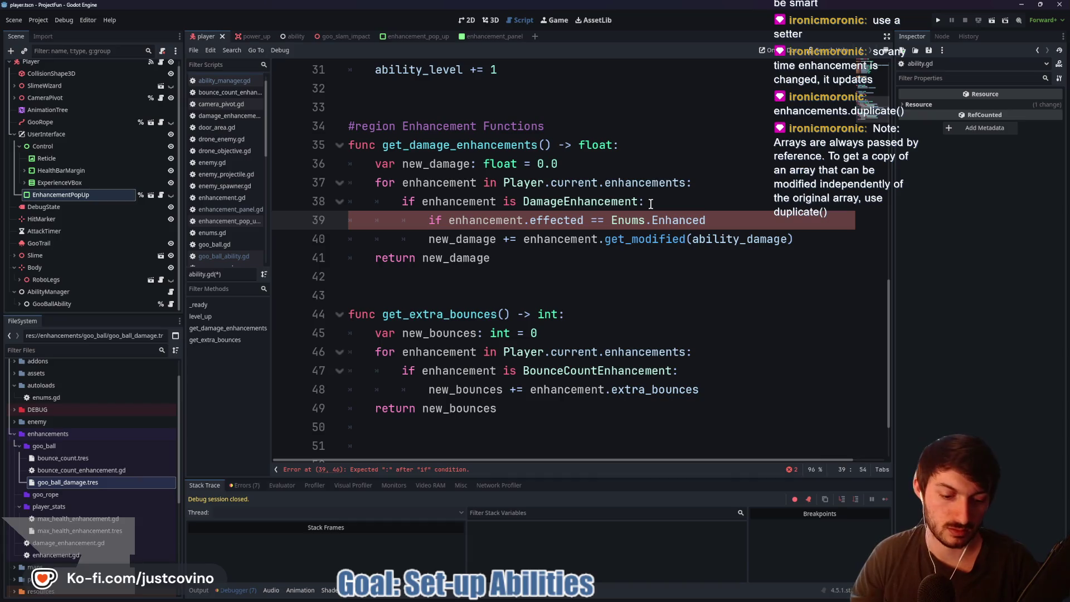
{"action": "type", "text": "ability"}
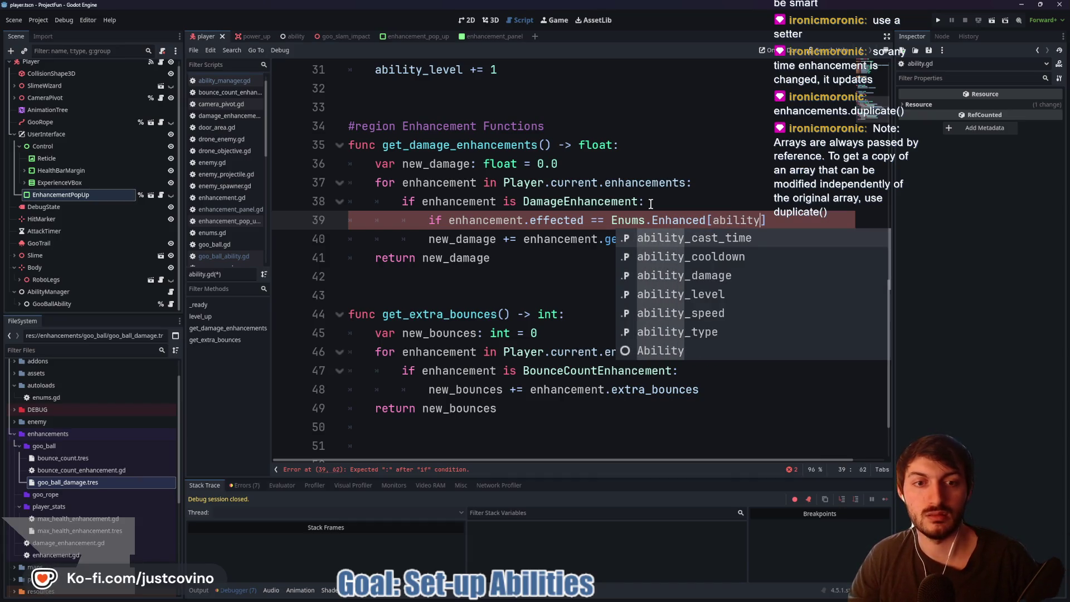
{"action": "key", "text": "Down"}
{"action": "key", "text": "Down"}
{"action": "key", "text": "Down"}
{"action": "key", "text": "Return"}
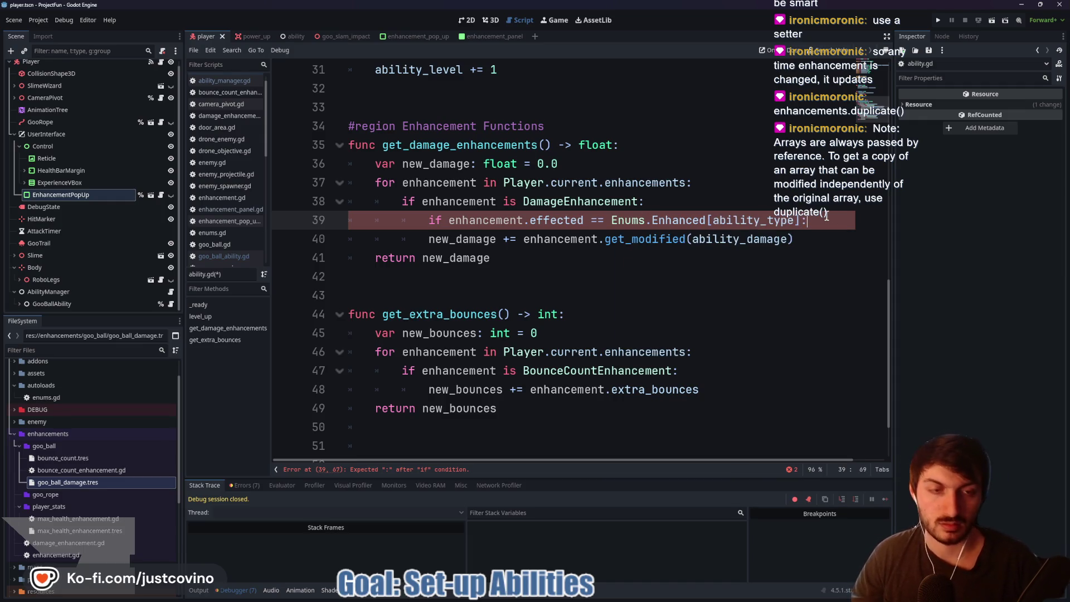
{"action": "left_click", "coordinate": [427, 239]}
{"action": "key", "text": "Tab"}
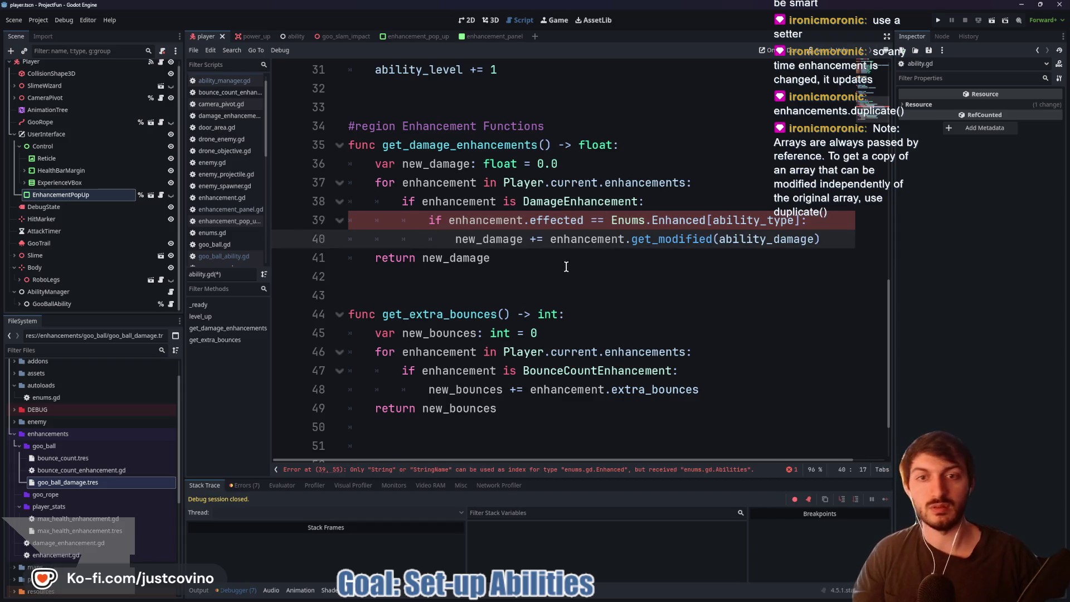
{"action": "left_click", "coordinate": [569, 268]}
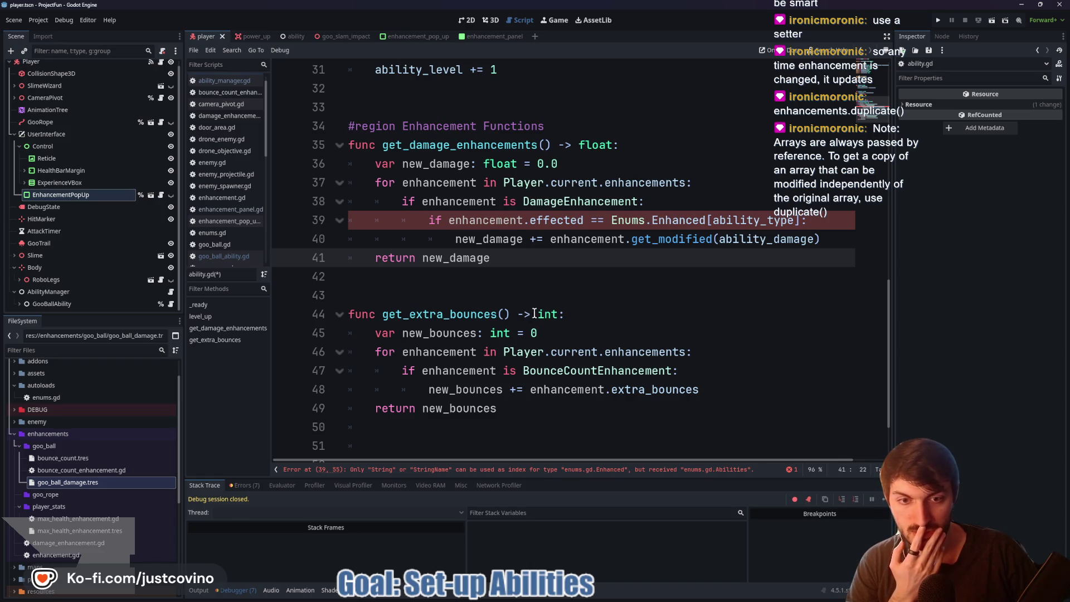
{"action": "left_click", "coordinate": [712, 222]}
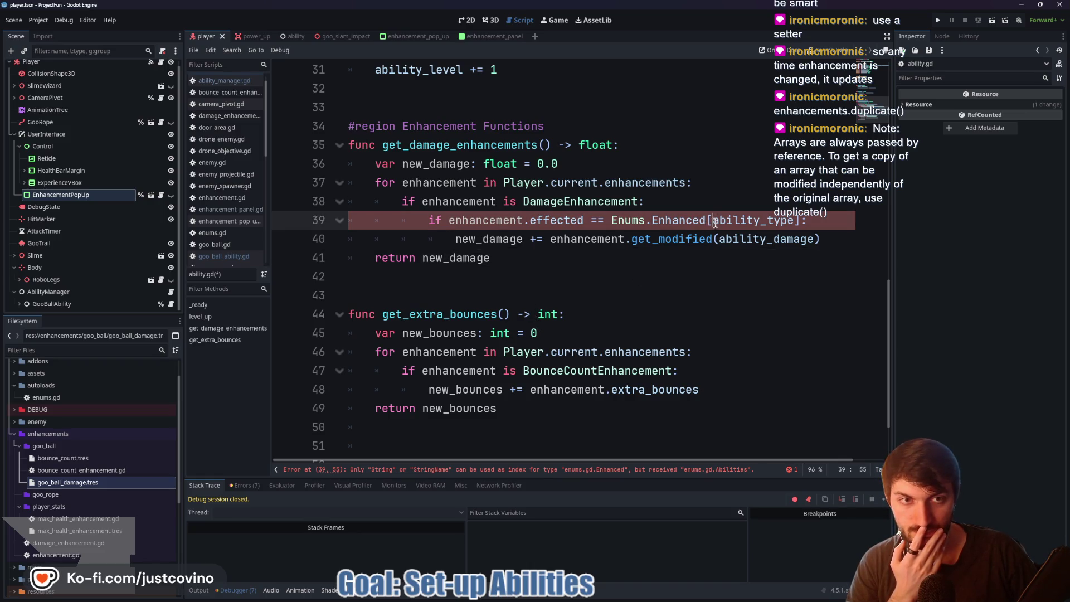
{"action": "mouse_move", "coordinate": [796, 220]}
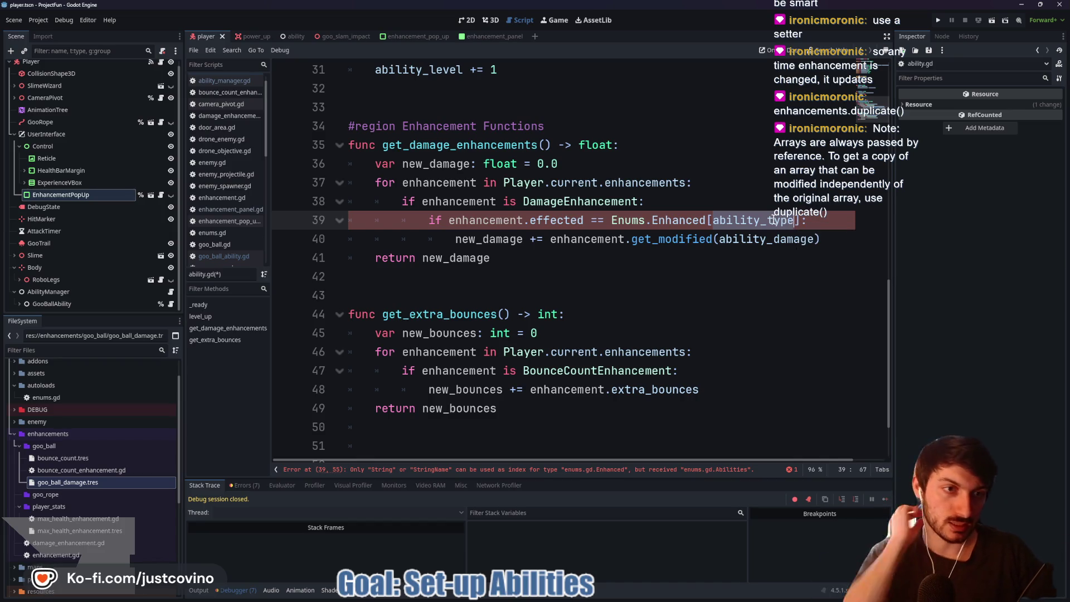
{"action": "mouse_move", "coordinate": [757, 224]}
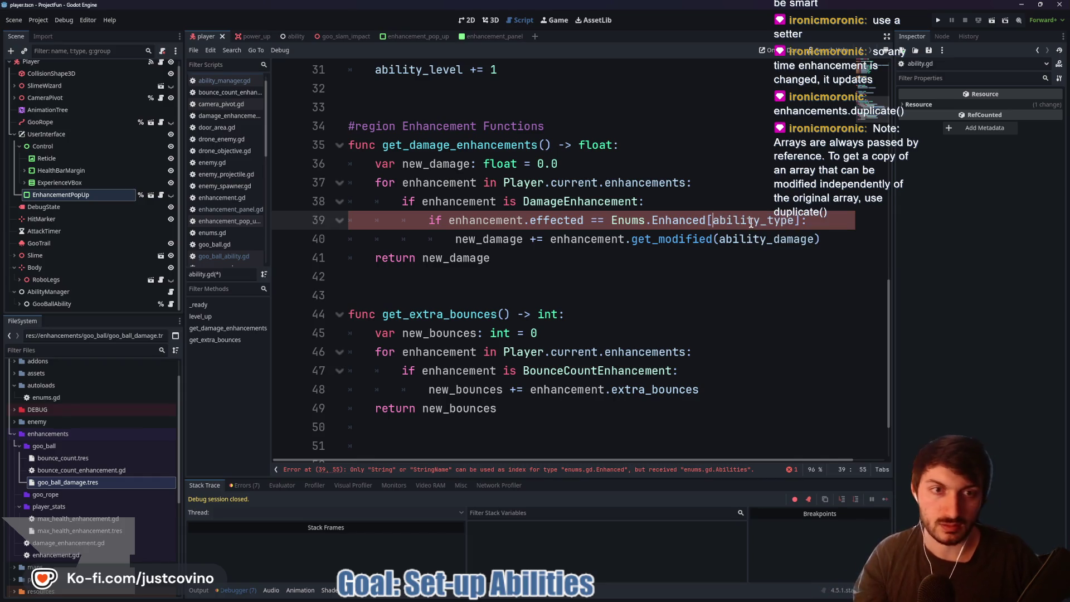
{"action": "type", "text": "Enums."}
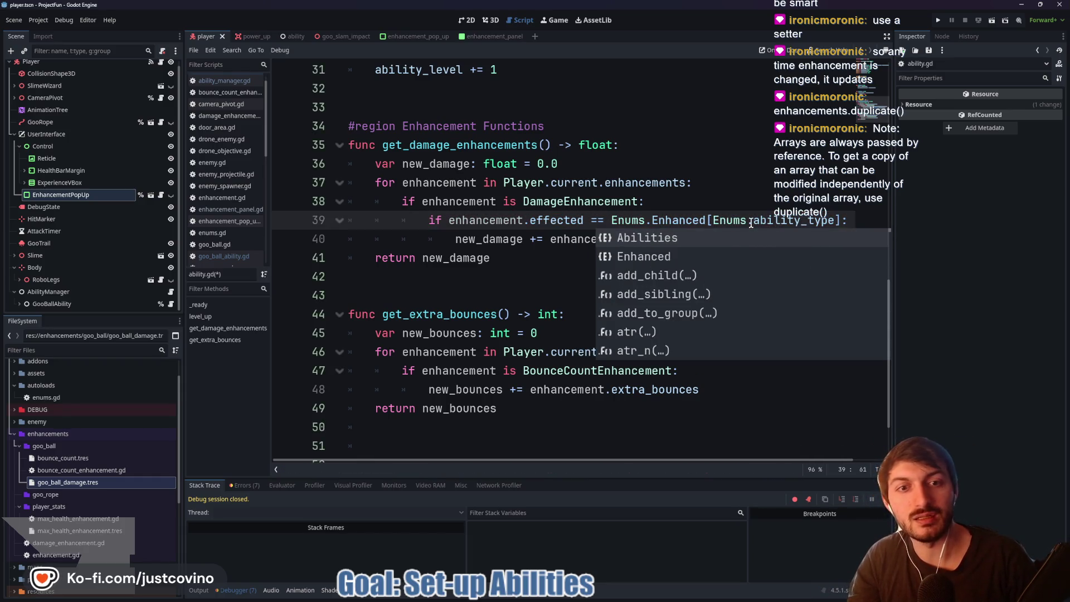
- Index Enums.Enhanced with Enums.Abilities.keys()[ability_type] on line 39 and save ability.gd
{"action": "key", "text": "Tab"}
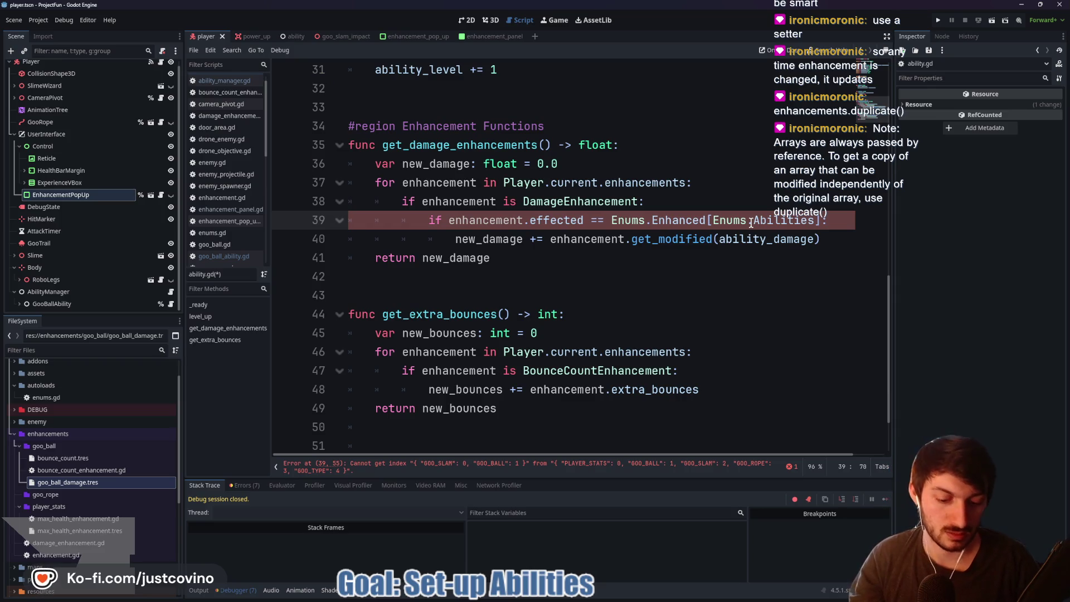
{"action": "type", "text": ".keys"}
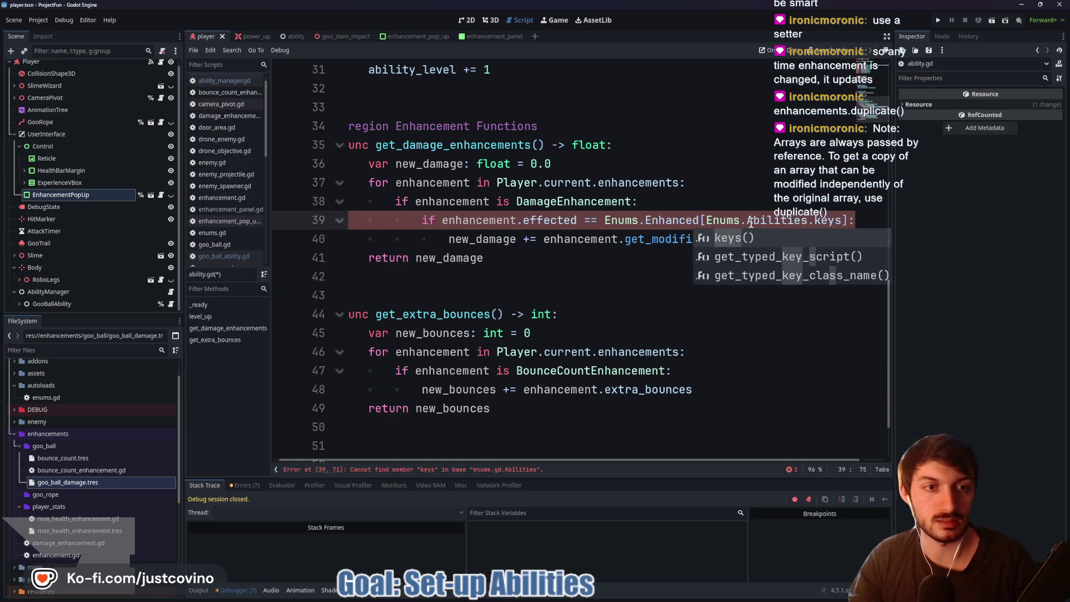
{"action": "key", "text": "Tab"}
{"action": "type", "text": "["}
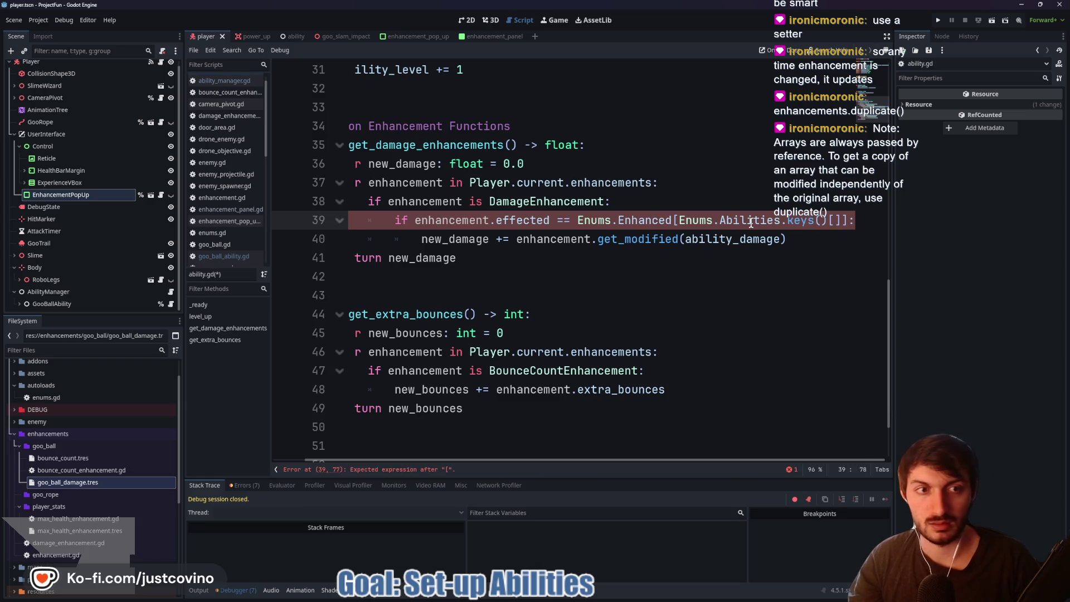
{"action": "type", "text": "ability"}
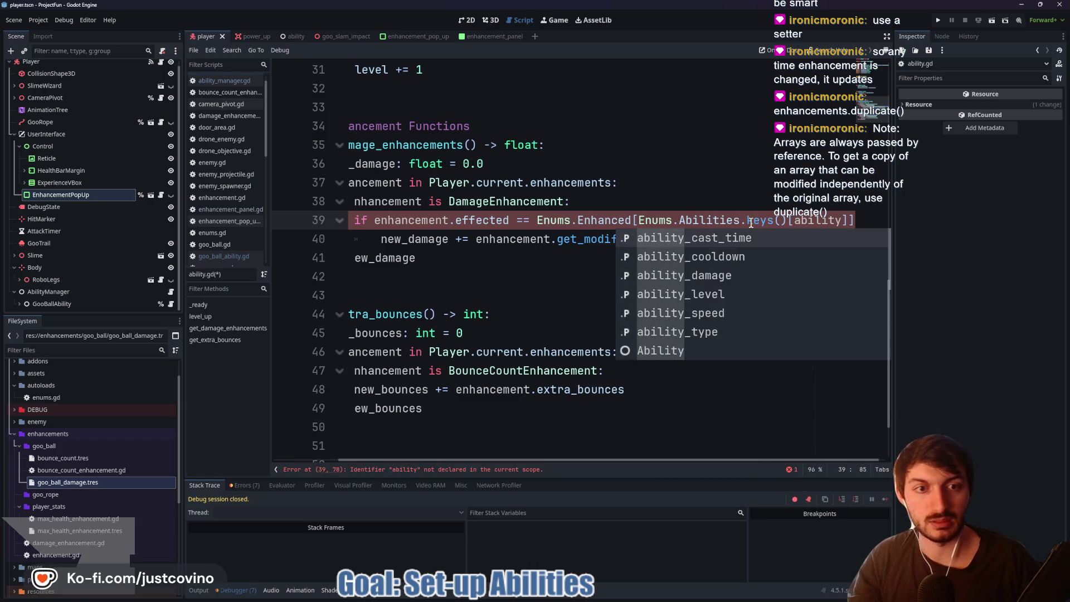
{"action": "key", "text": "Down"}
{"action": "key", "text": "Down"}
{"action": "key", "text": "Down"}
{"action": "key", "text": "Down"}
{"action": "key", "text": "Tab"}
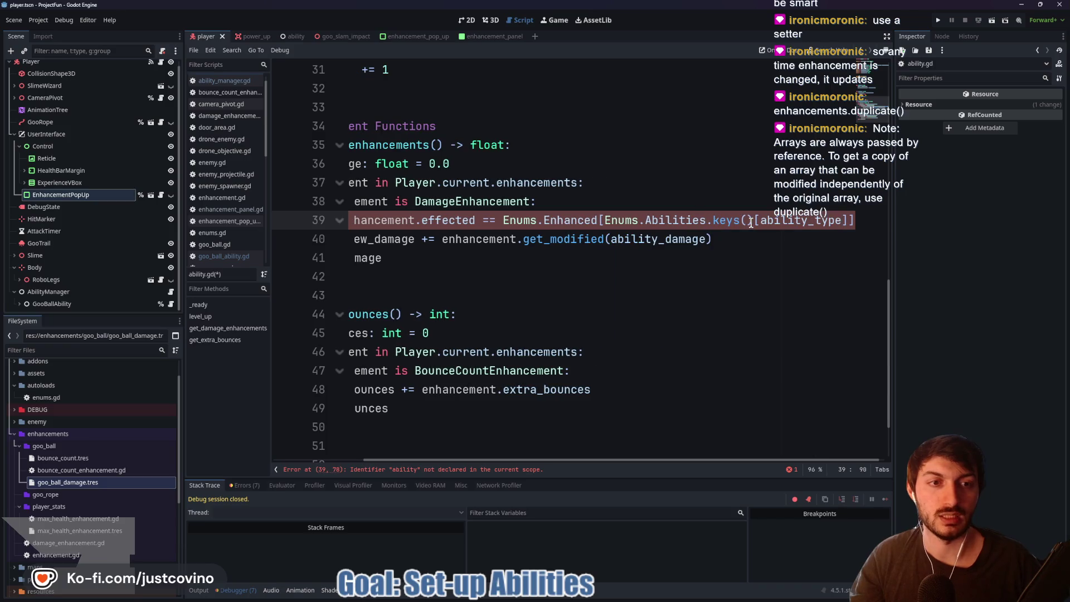
{"action": "key", "text": "Up"}
{"action": "key", "text": "ctrl+s"}
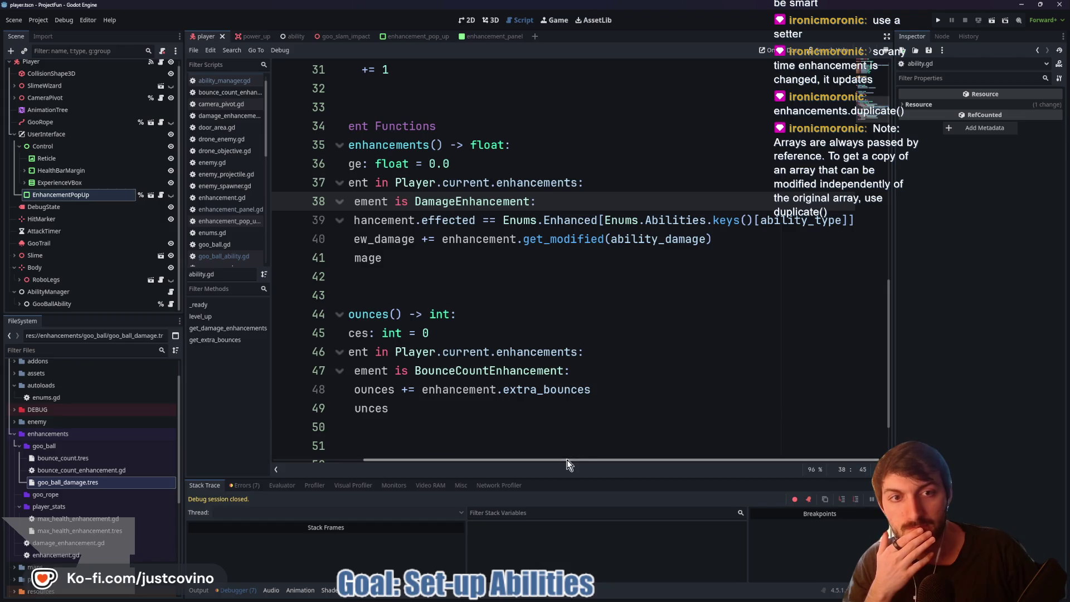
- Review the line and jump to the Enums definition in enums.gd
{"action": "scroll", "coordinate": [640, 458], "scroll_direction": "right", "scroll_amount": 1}
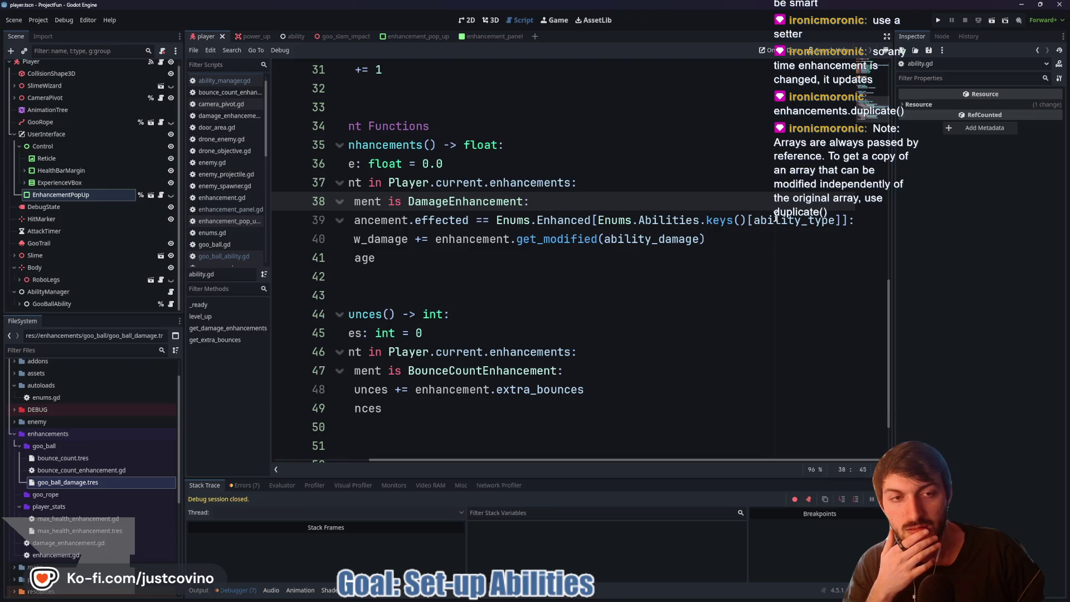
{"action": "mouse_move", "coordinate": [570, 461]}
{"action": "left_mouse_down"}
{"action": "mouse_move", "coordinate": [431, 463]}
{"action": "mouse_move", "coordinate": [563, 464]}
{"action": "mouse_move", "coordinate": [456, 465]}
{"action": "left_mouse_up"}
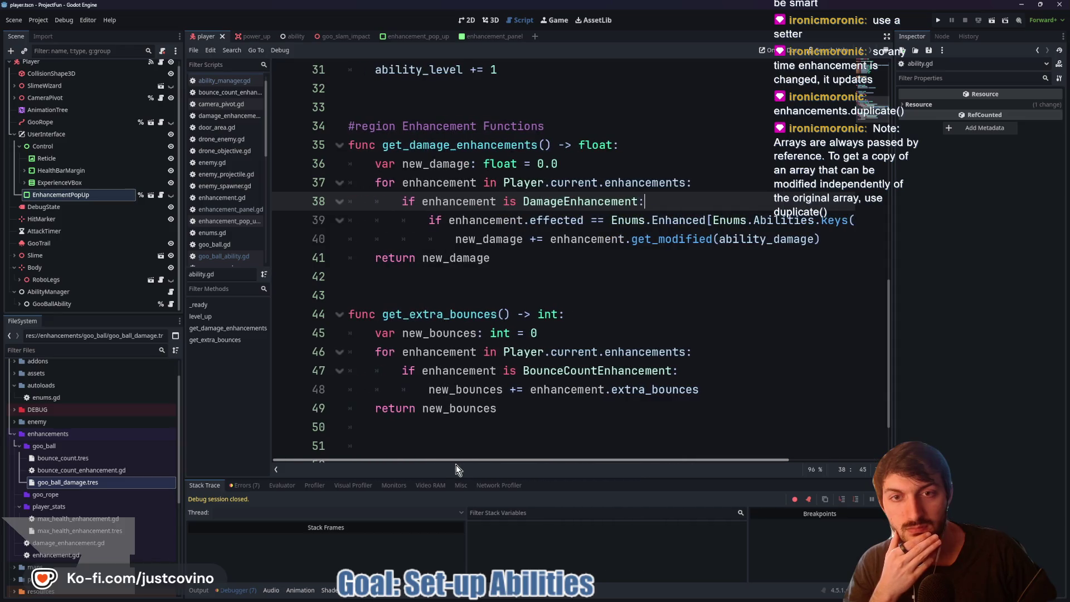
{"action": "left_click", "coordinate": [724, 220], "text": "ctrl"}
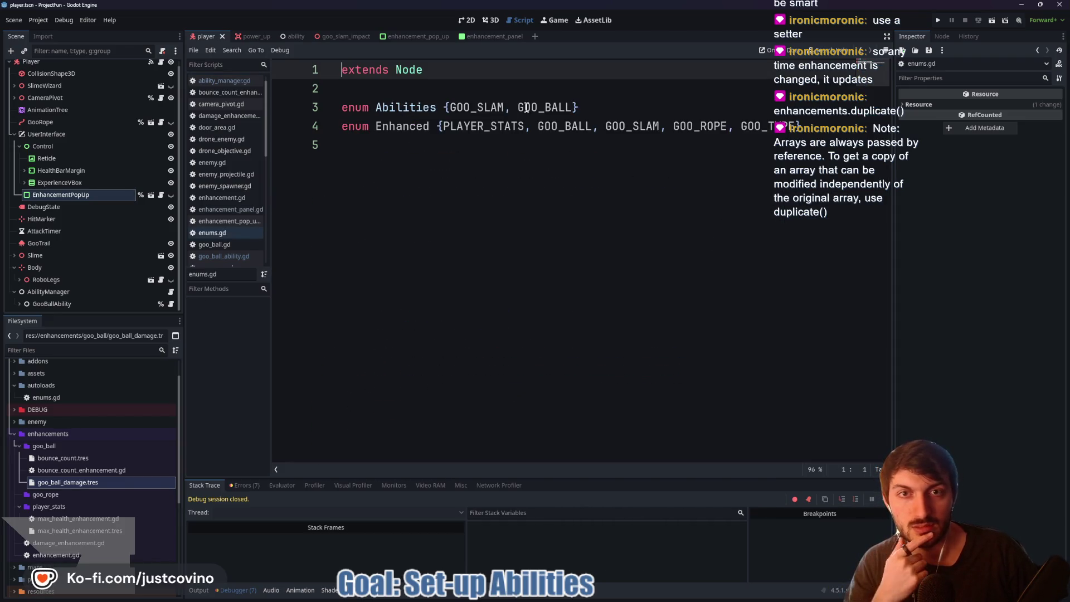
- Keep the Abilities enum as GOO_SLAM and GOO_BALL, save enums.gd, and run the game
{"action": "left_click", "coordinate": [573, 106]}
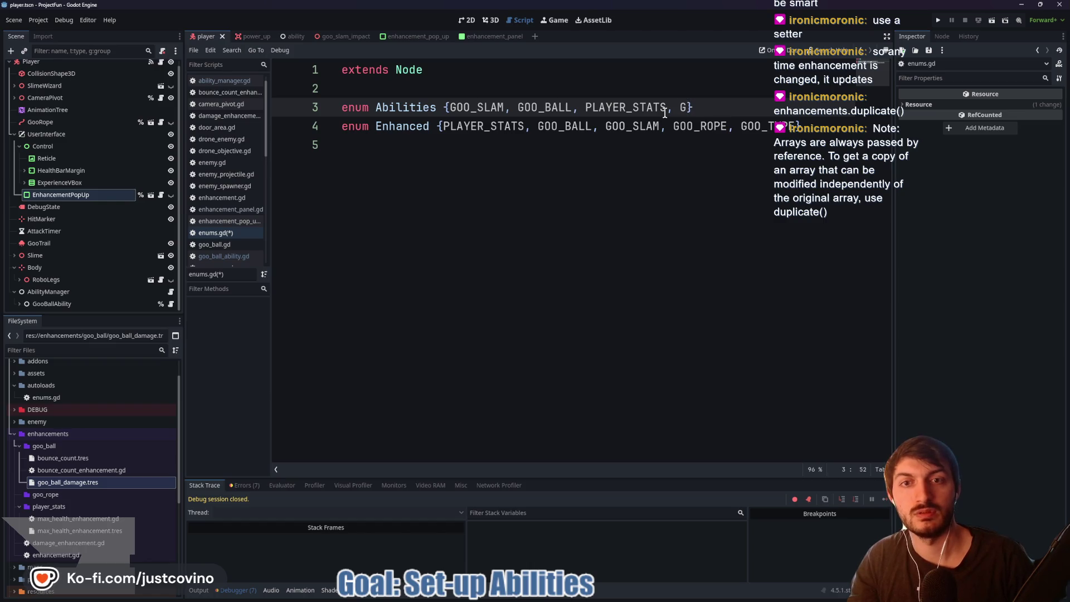
{"action": "mouse_move", "coordinate": [790, 129]}
{"action": "left_mouse_down"}
{"action": "mouse_move", "coordinate": [426, 127]}
{"action": "mouse_move", "coordinate": [440, 131]}
{"action": "left_mouse_up"}
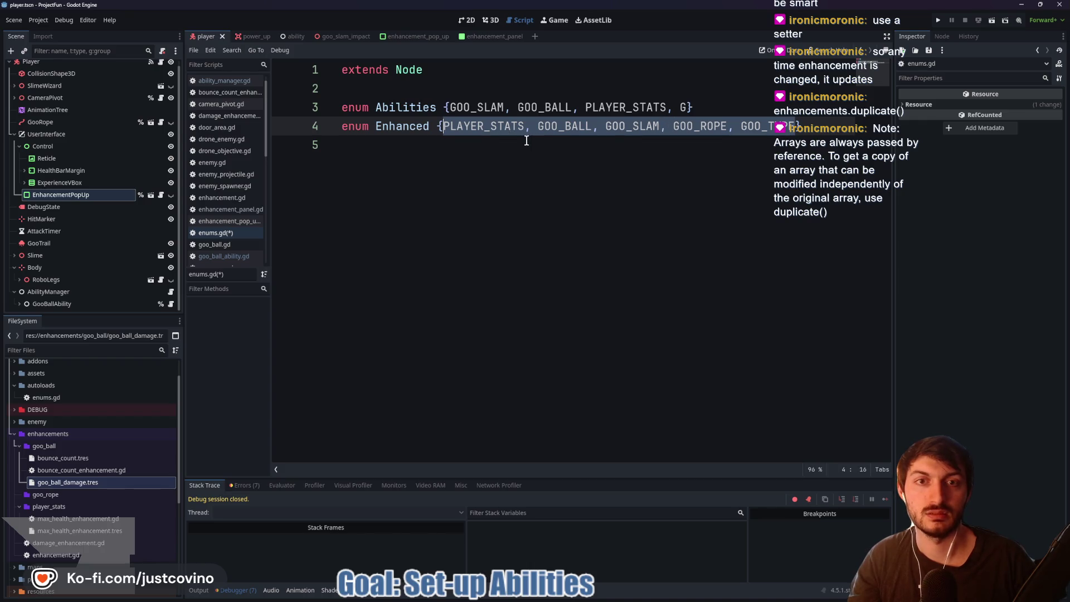
{"action": "left_click", "coordinate": [669, 107]}
{"action": "left_click_drag", "start_coordinate": [589, 107], "coordinate": [574, 106]}
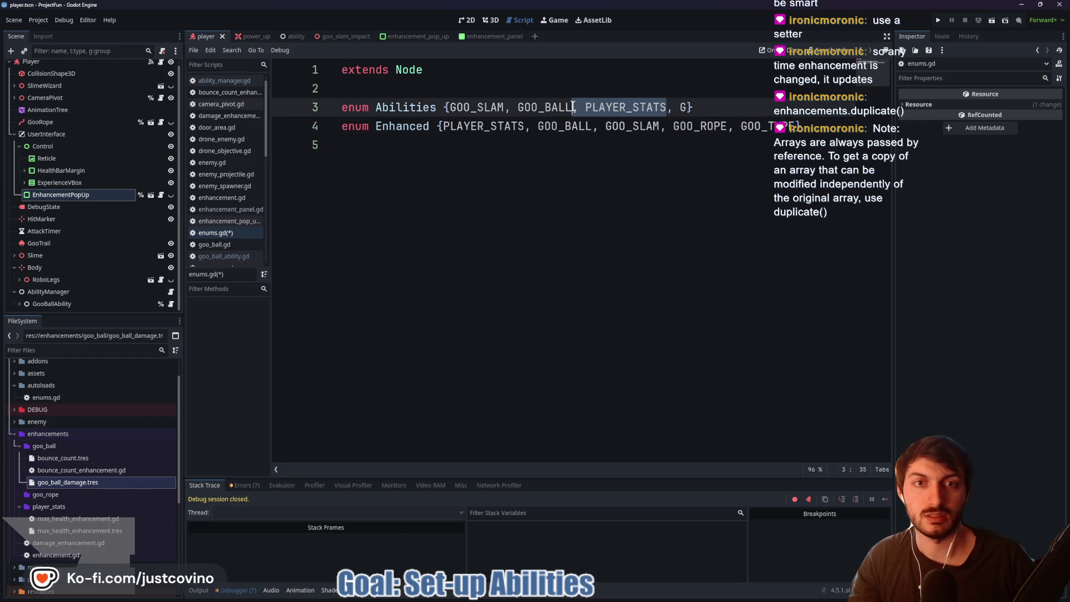
{"action": "key", "text": "BackSpace"}
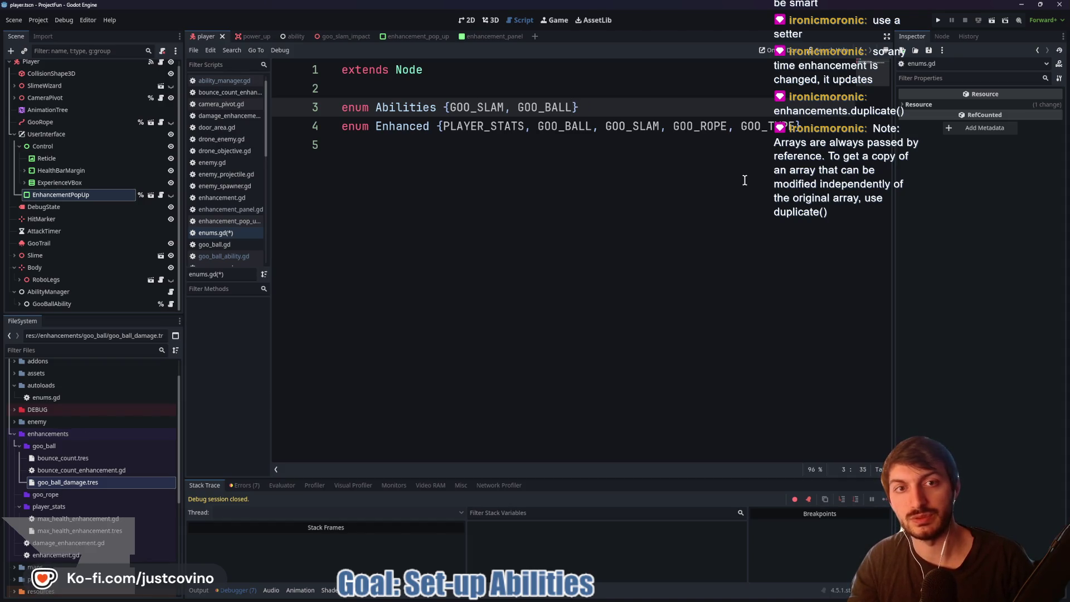
{"action": "key", "text": "ctrl+s"}
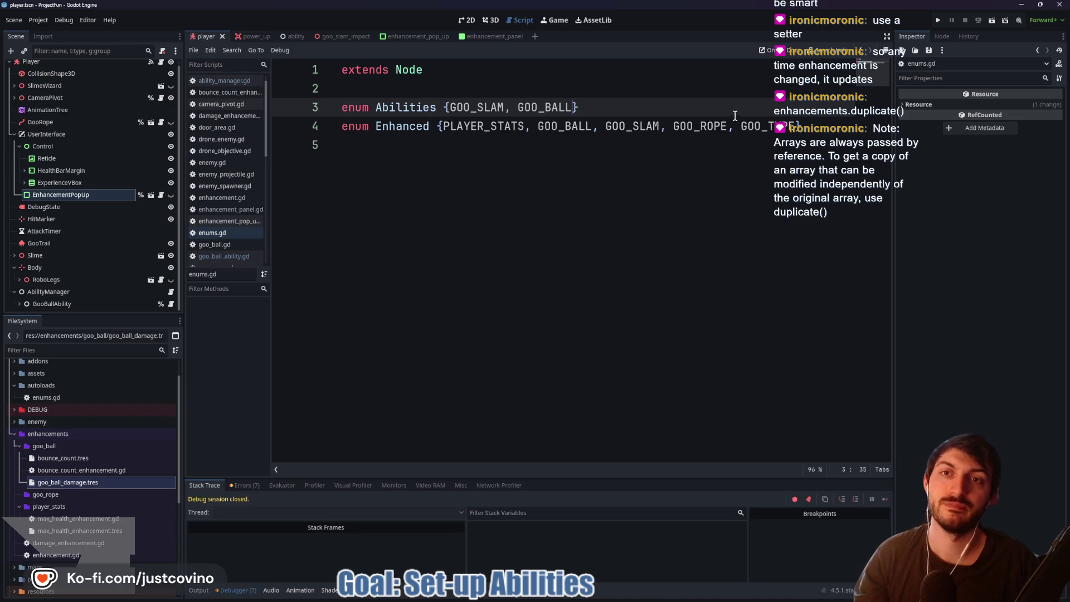
{"action": "left_click", "coordinate": [401, 90]}
{"action": "key", "text": "ctrl+s"}
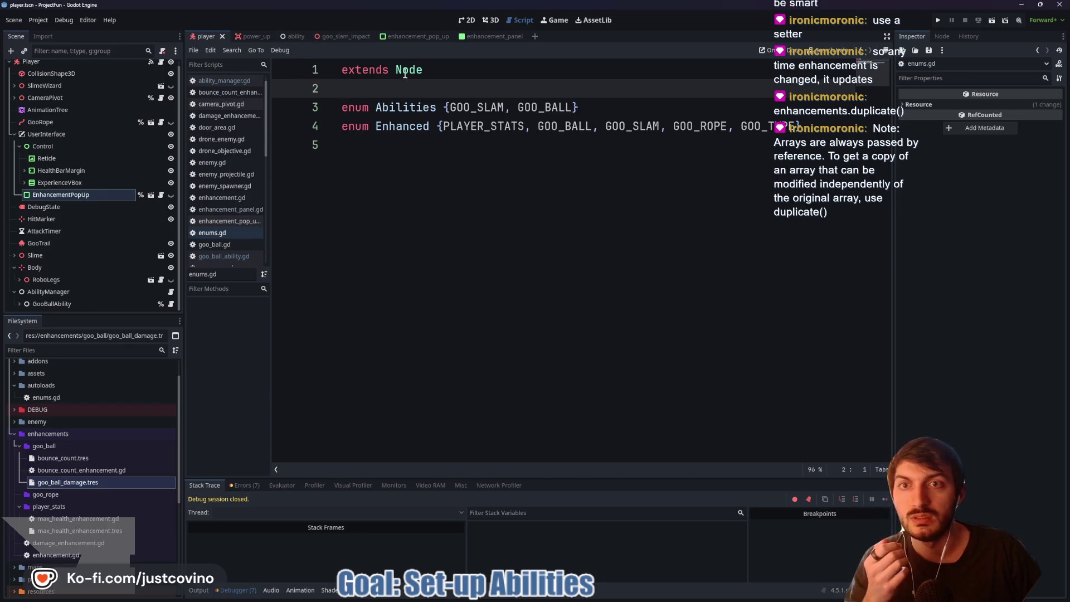
{"action": "left_click", "coordinate": [940, 22]}
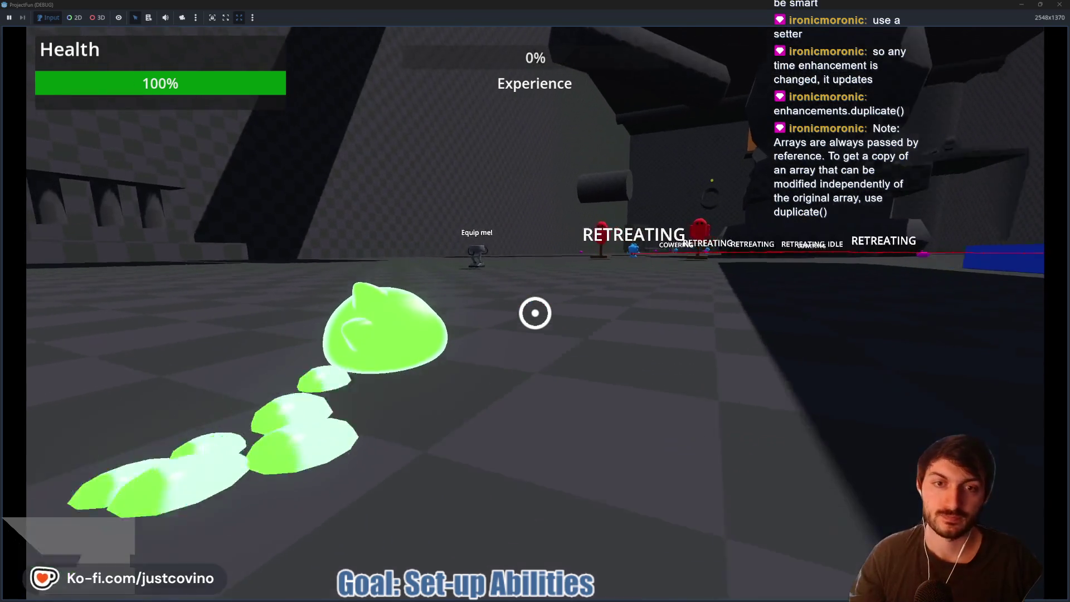
- Walk the robot toward the enemies, firing goo balls and grappling through the corridors
{"action": "key", "text": "w"}
{"action": "left_click", "coordinate": [535, 313]}
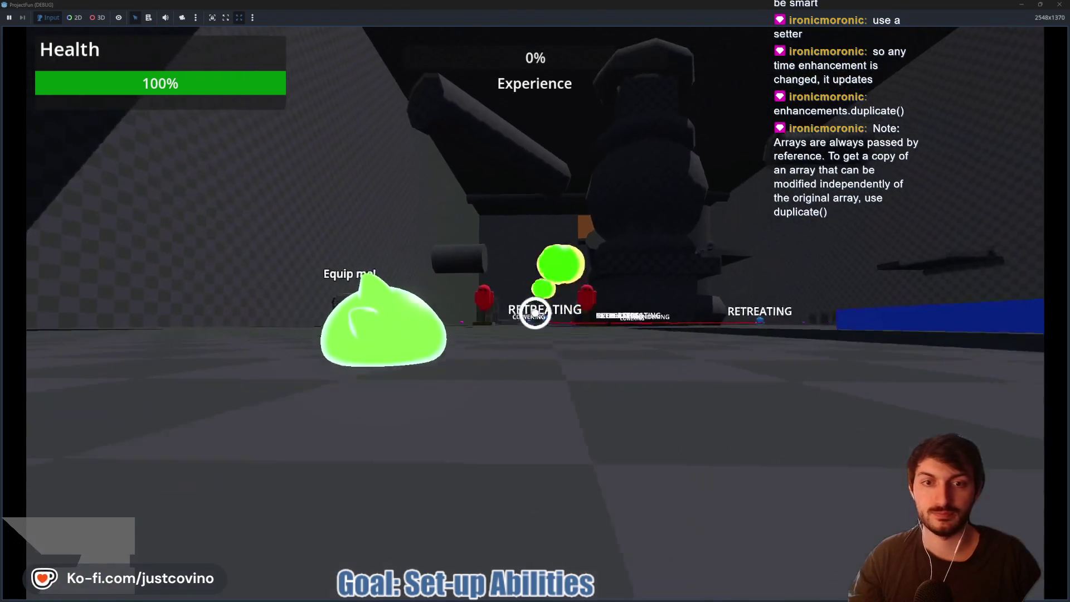
{"action": "key", "text": "w"}
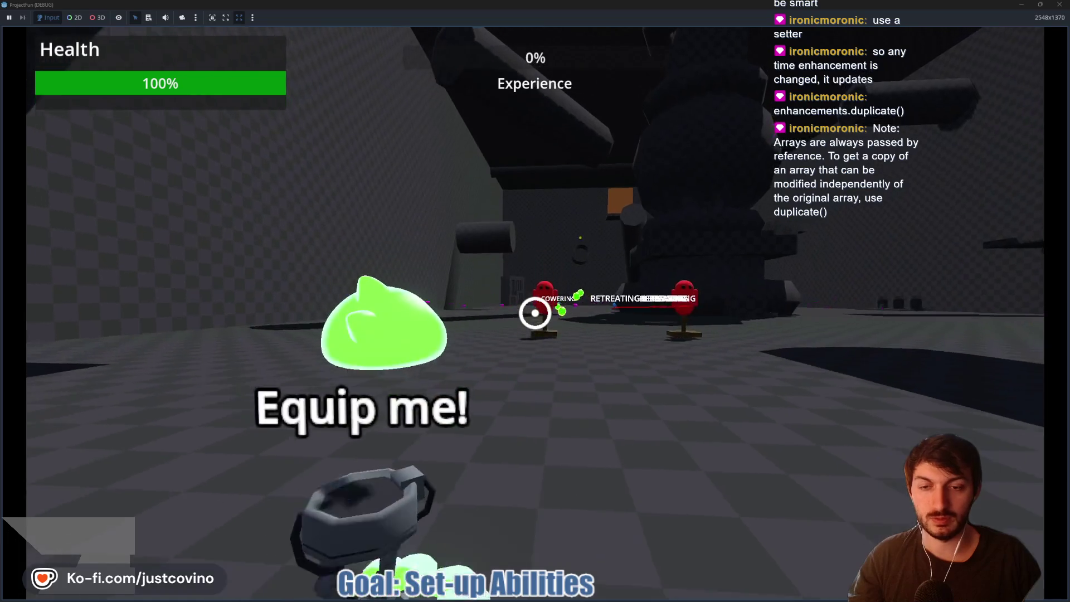
{"action": "key", "text": "w"}
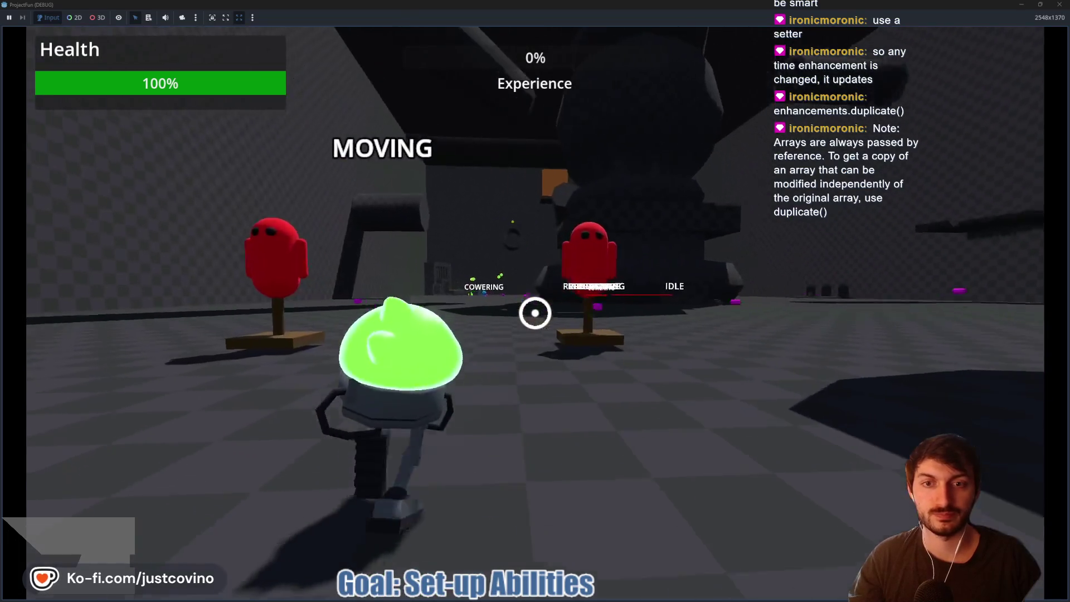
{"action": "left_click", "coordinate": [535, 313]}
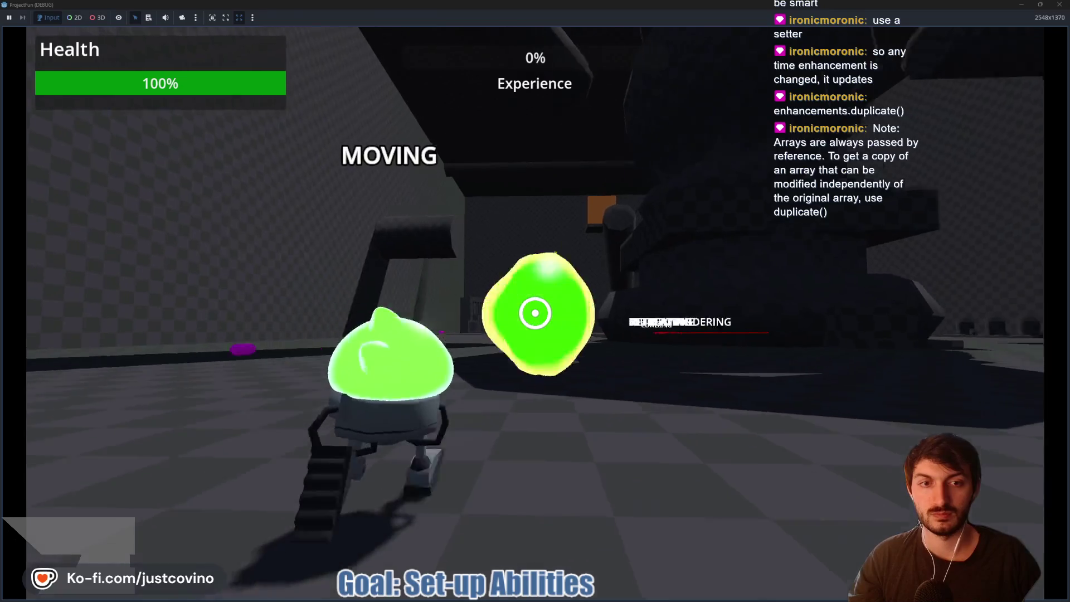
{"action": "left_click", "coordinate": [535, 312]}
{"action": "key", "text": "w"}
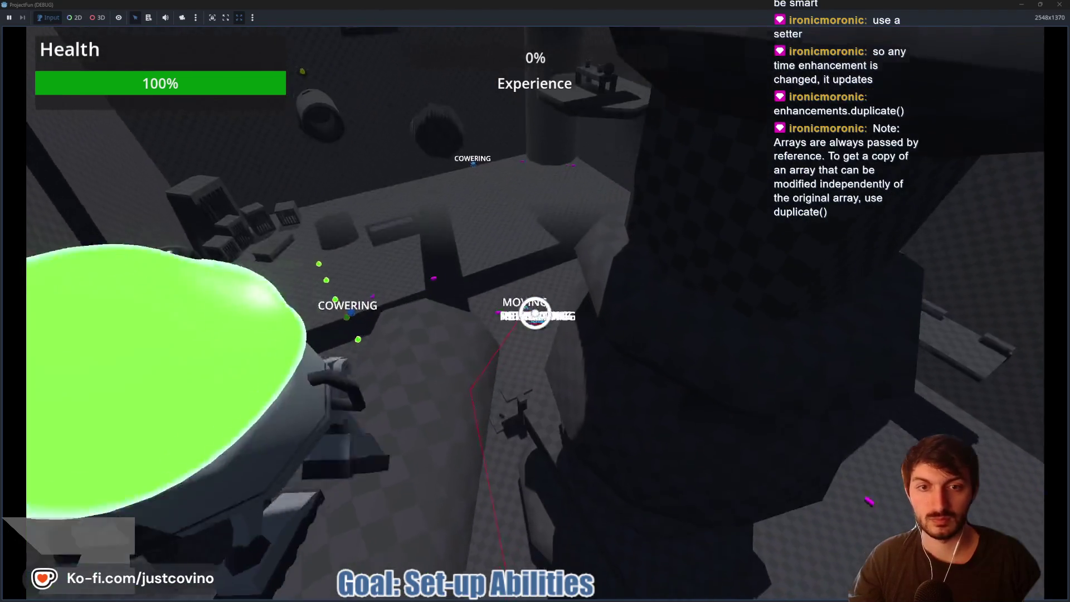
{"action": "left_click", "coordinate": [536, 313]}
{"action": "key", "text": "w"}
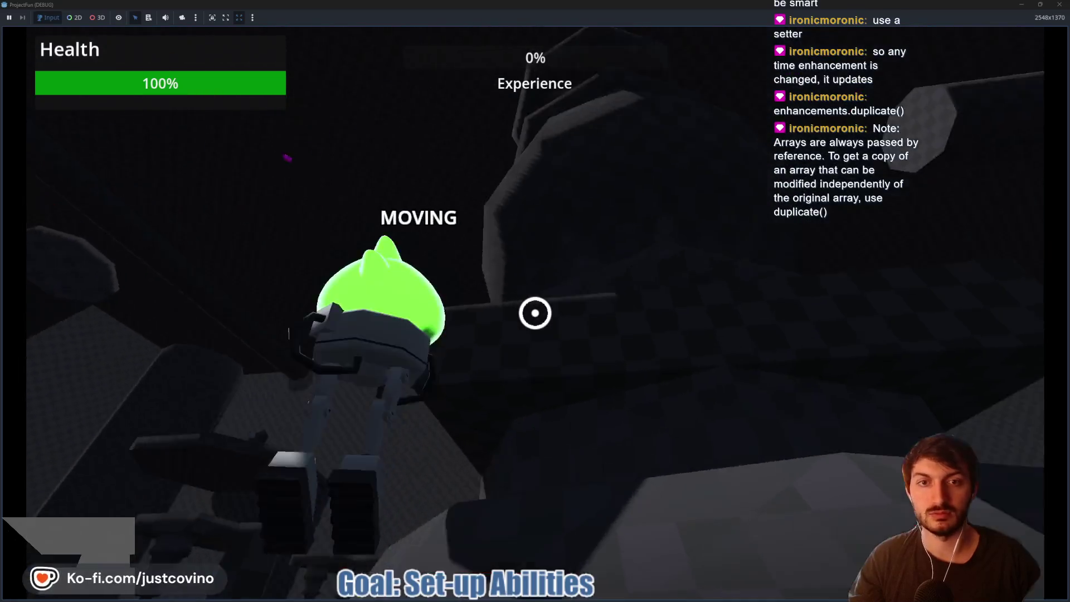
{"action": "left_click", "coordinate": [535, 313]}
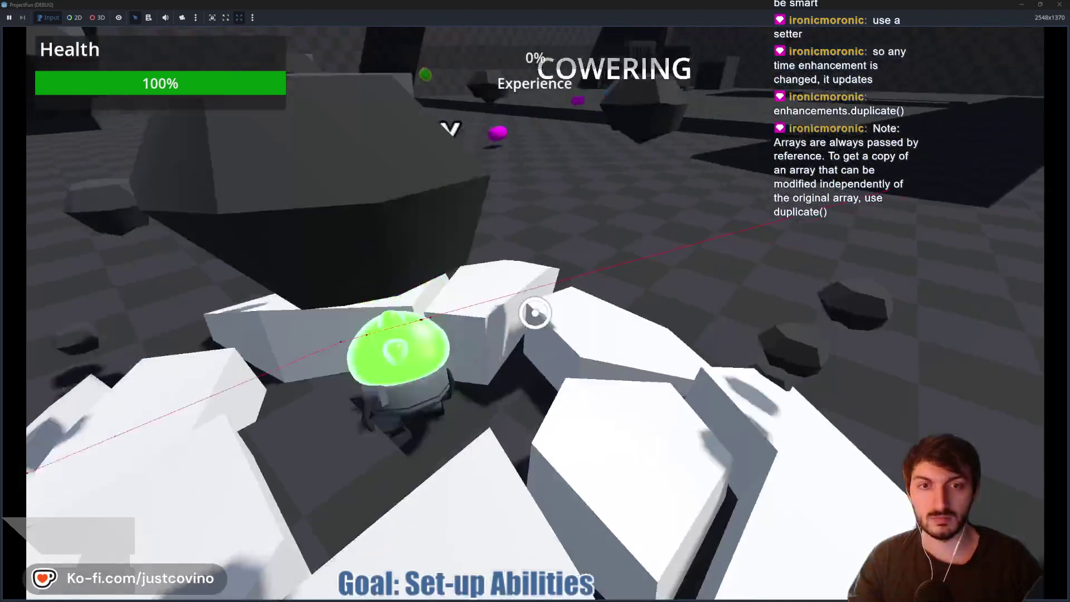
{"action": "key", "text": "w"}
{"action": "left_click", "coordinate": [535, 312]}
{"action": "key", "text": "w"}
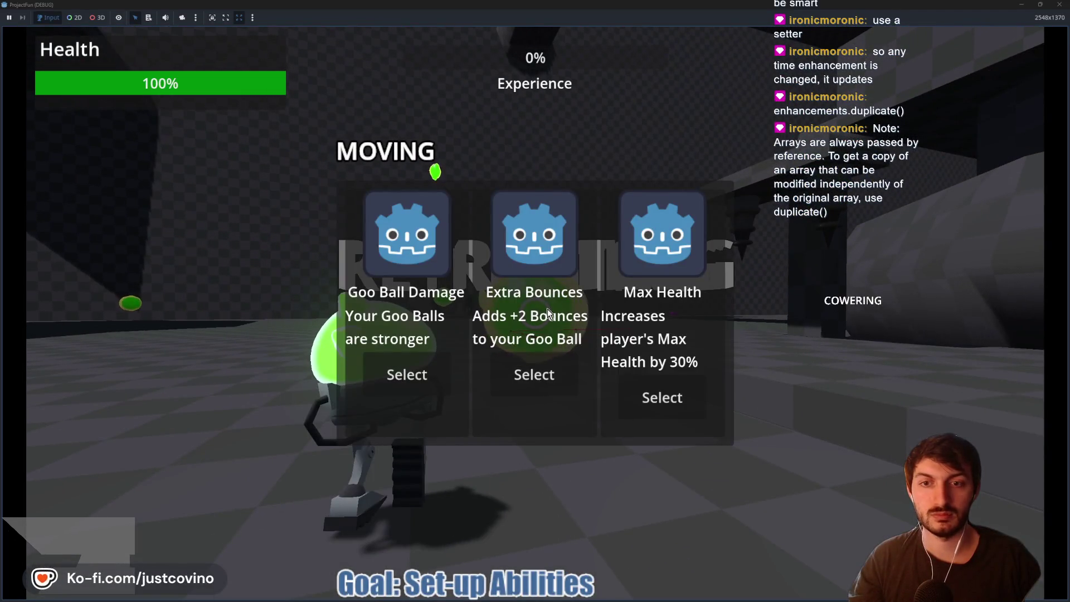
- Take Goo Ball Damage and Extra Bounces upgrades on level-ups while shooting enemies
{"action": "left_click", "coordinate": [375, 373]}
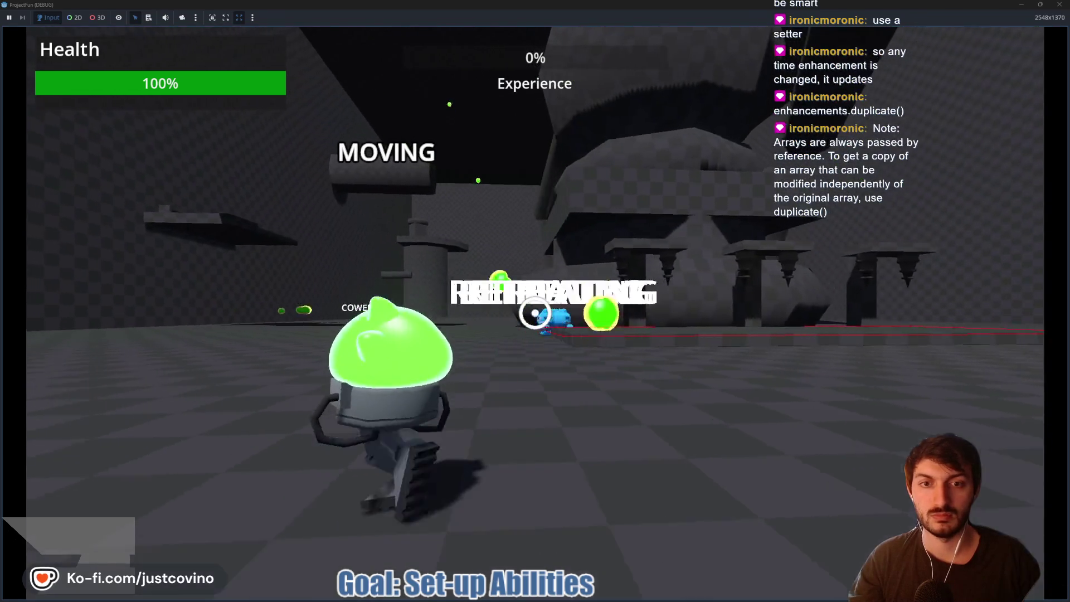
{"action": "left_click", "coordinate": [535, 313]}
{"action": "left_click", "coordinate": [535, 313]}
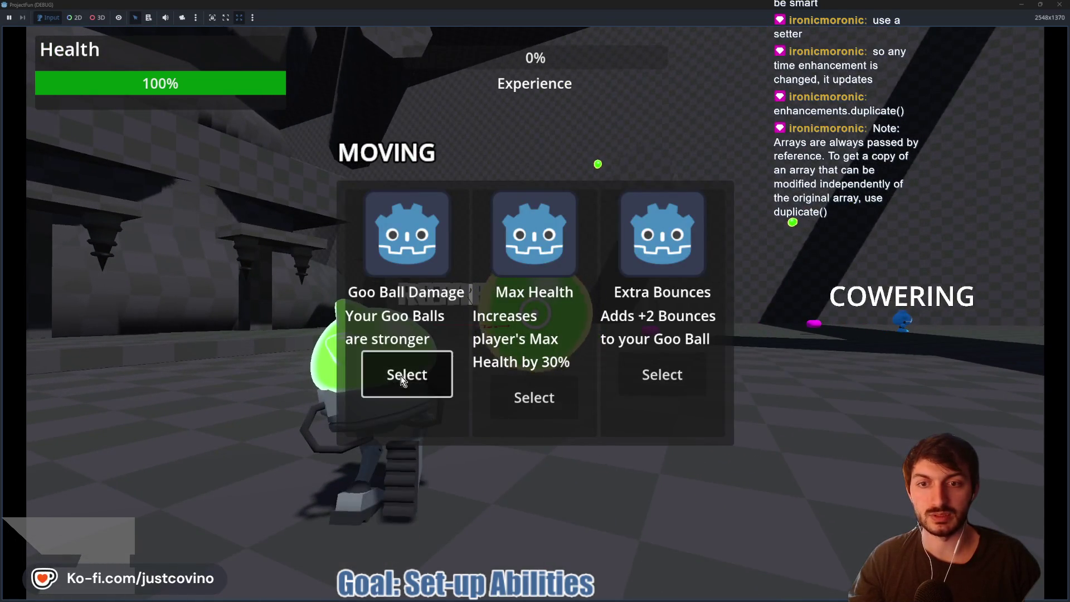
{"action": "left_click", "coordinate": [407, 373]}
{"action": "key", "text": "w"}
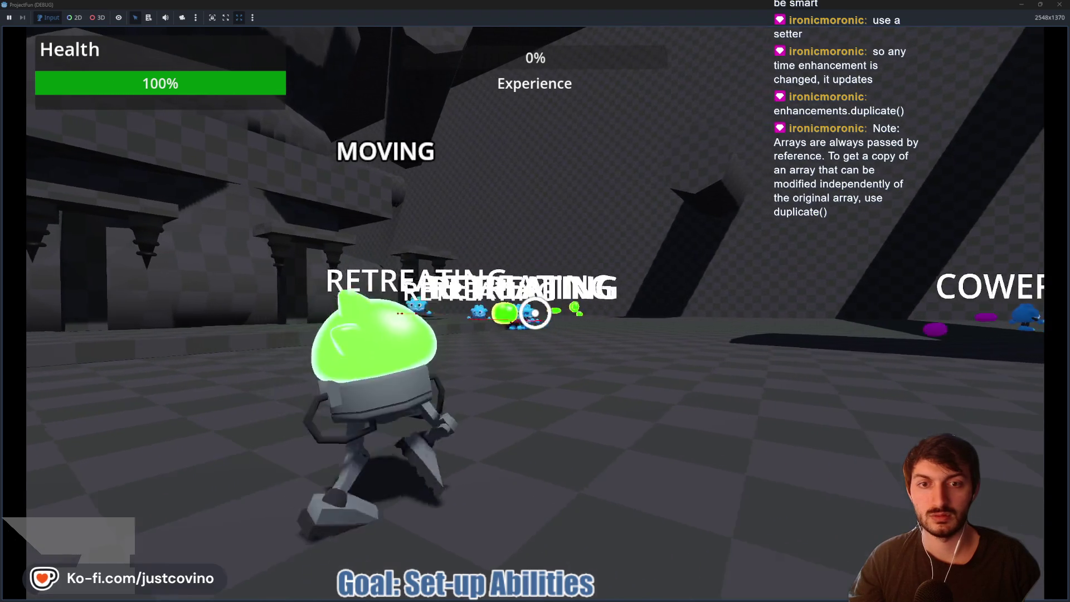
{"action": "left_click", "coordinate": [535, 313]}
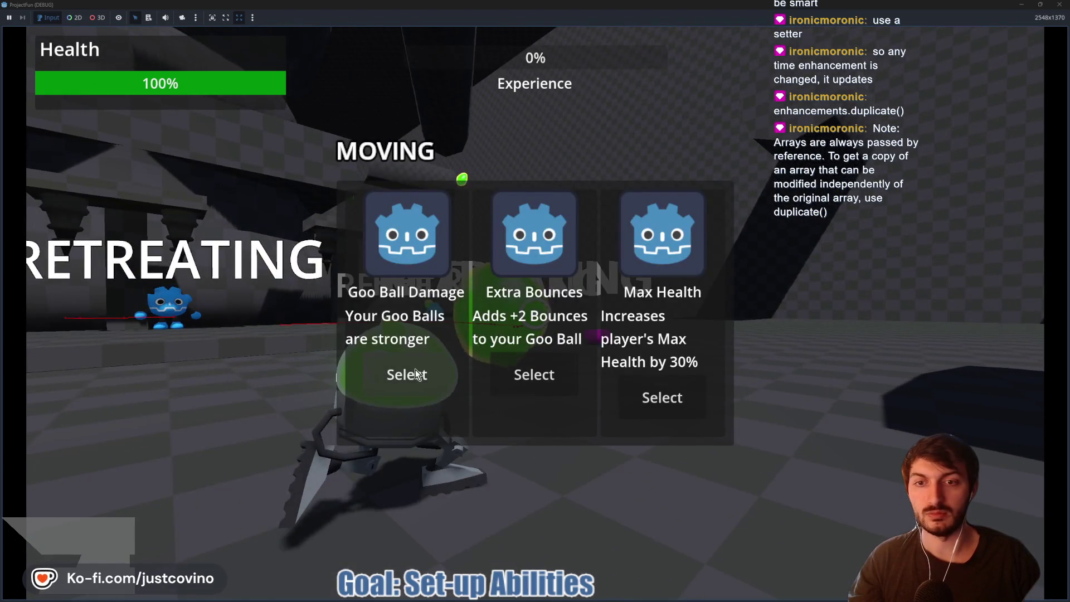
{"action": "left_click", "coordinate": [407, 374]}
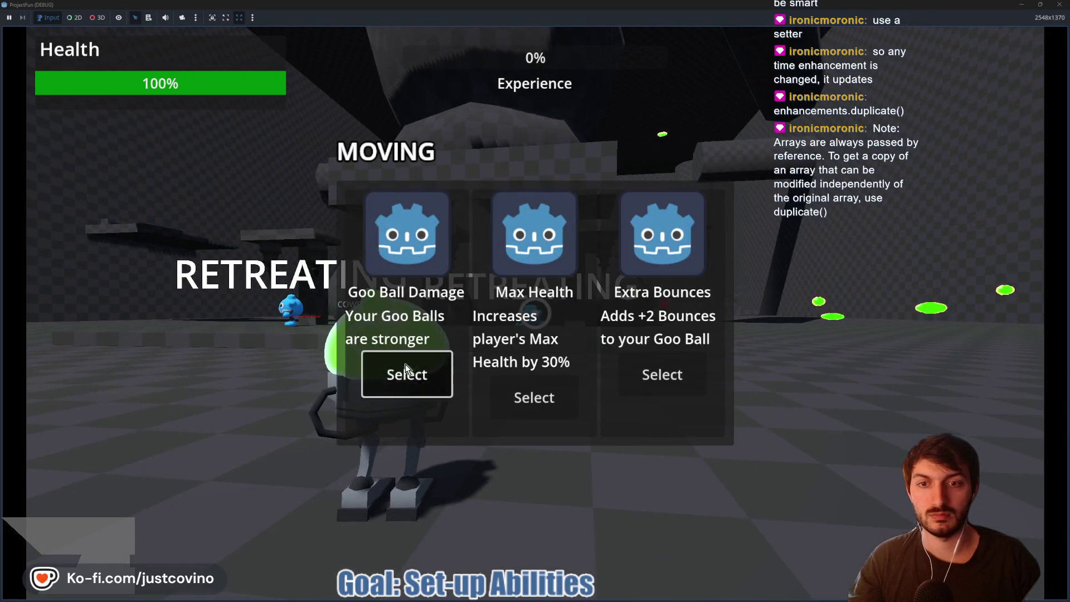
{"action": "left_click", "coordinate": [406, 375]}
{"action": "left_click", "coordinate": [406, 375]}
{"action": "left_click", "coordinate": [535, 314]}
{"action": "left_click", "coordinate": [535, 313]}
{"action": "left_click", "coordinate": [535, 313]}
{"action": "left_click", "coordinate": [535, 314]}
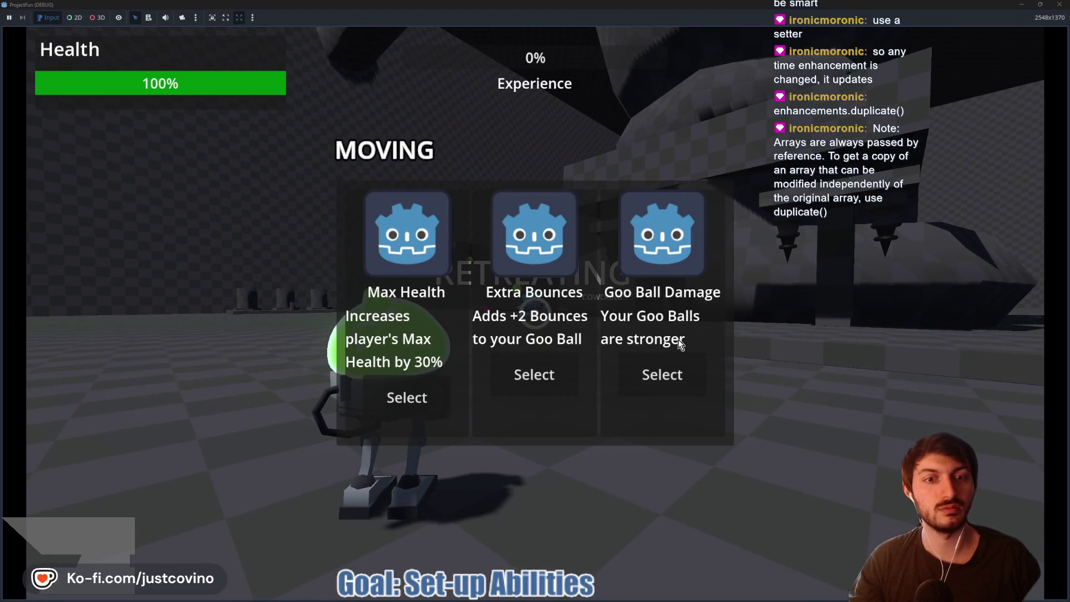
{"action": "left_click", "coordinate": [667, 374]}
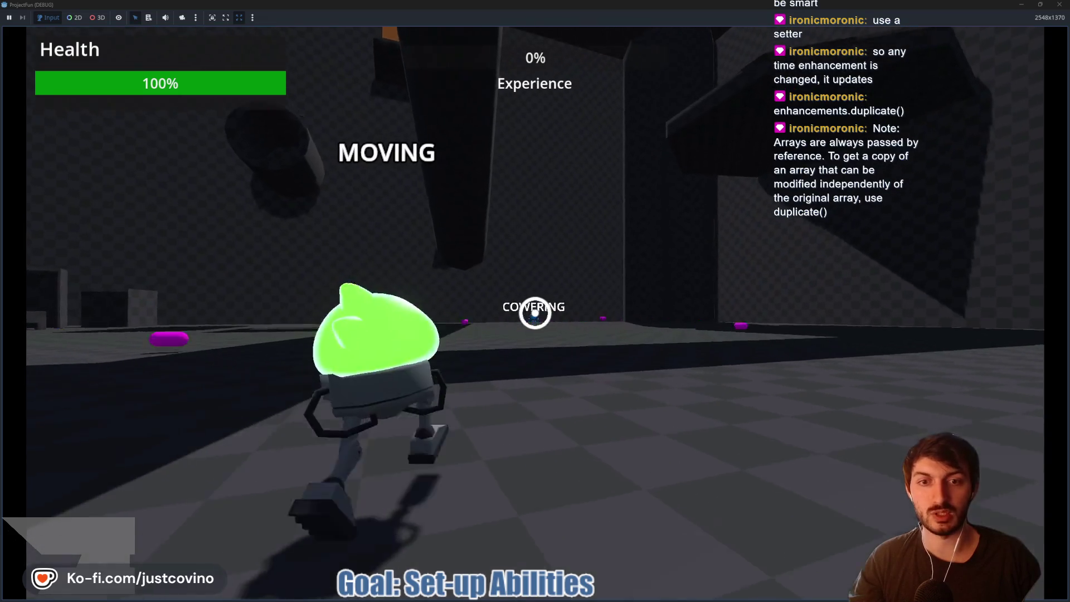
- Grapple across the arena shooting goo balls, then choose upgrades from the level-up offers
{"action": "left_click", "coordinate": [535, 313]}
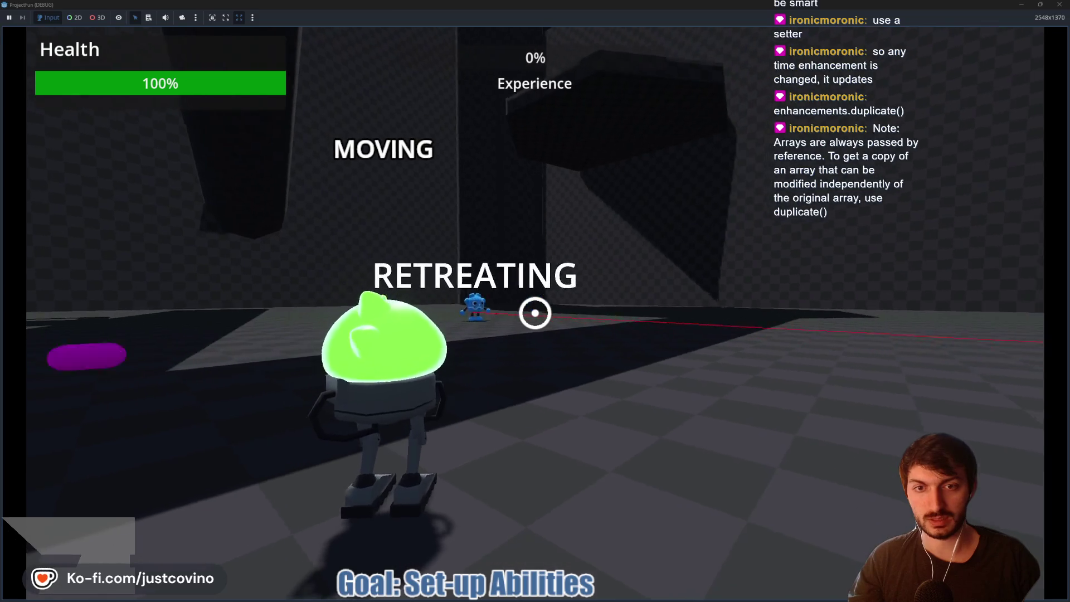
{"action": "left_click", "coordinate": [535, 313]}
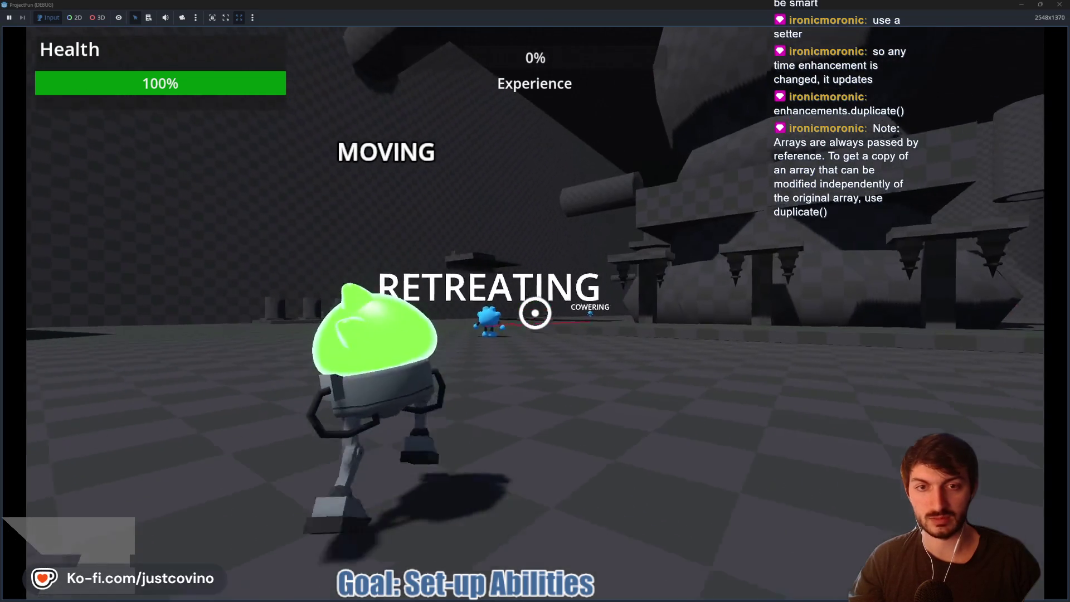
{"action": "left_click", "coordinate": [535, 313]}
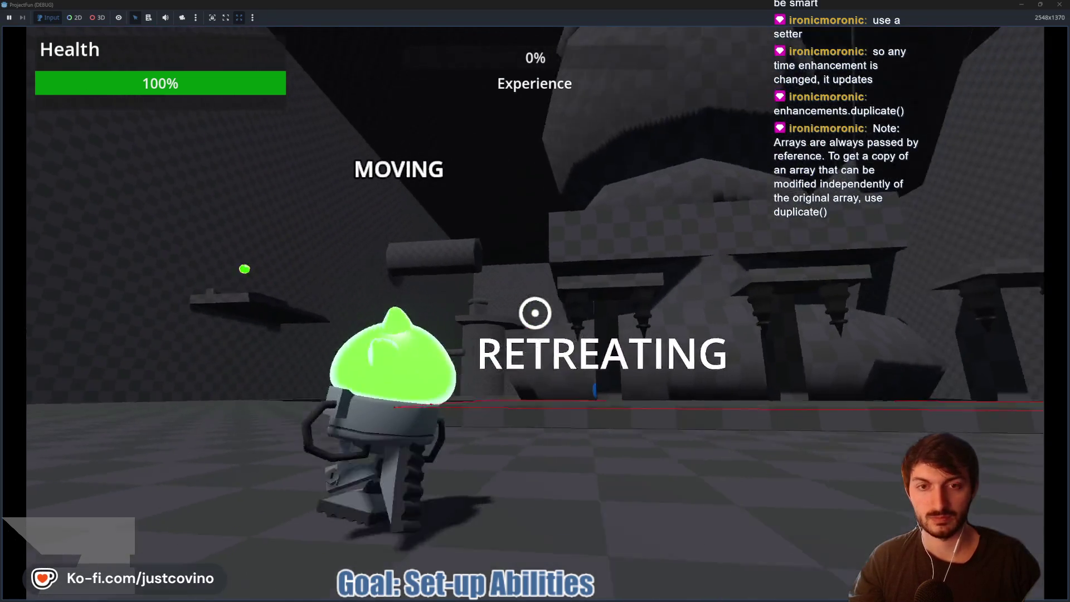
{"action": "right_click", "coordinate": [535, 313]}
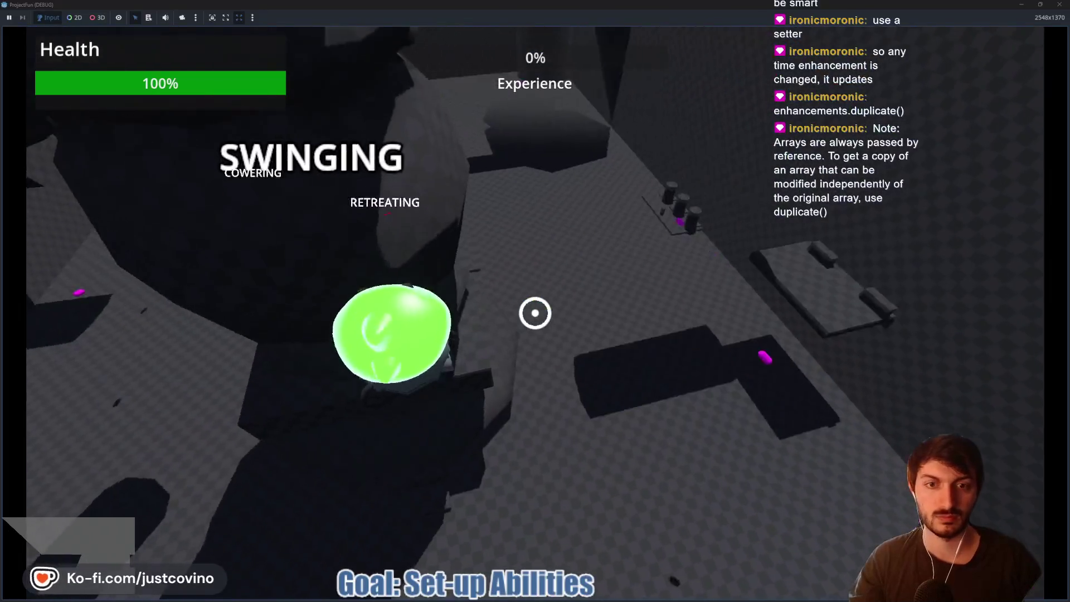
{"action": "right_click", "coordinate": [535, 313]}
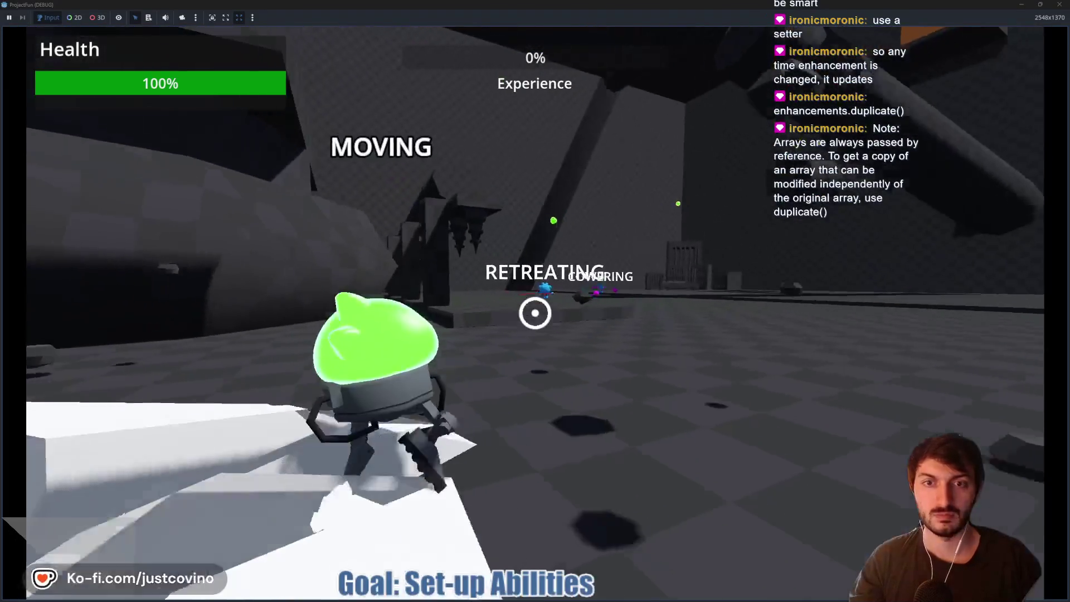
{"action": "left_click", "coordinate": [535, 314]}
{"action": "left_click", "coordinate": [535, 313]}
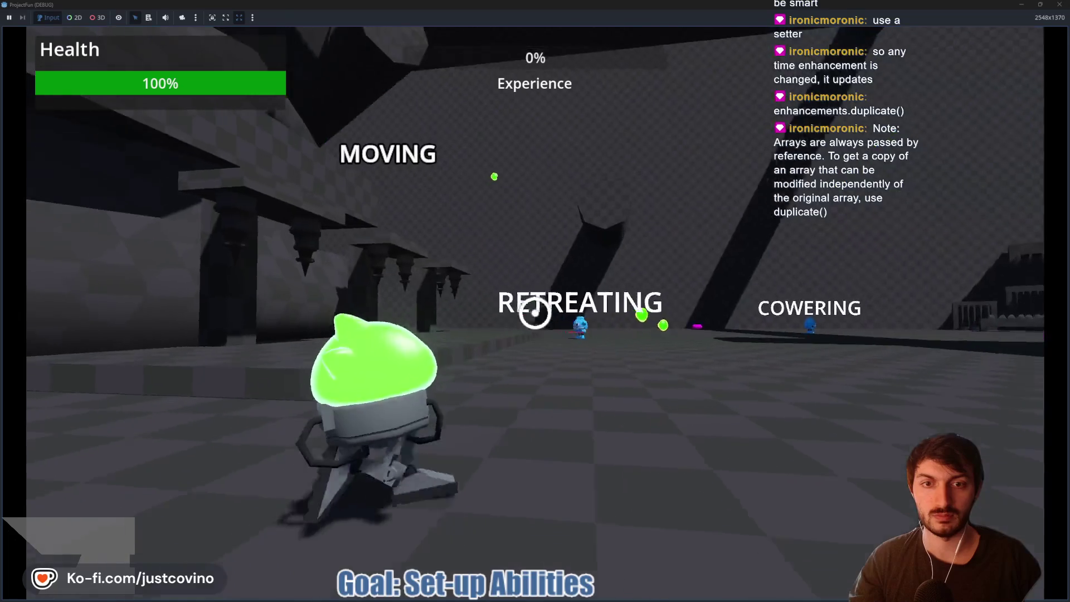
{"action": "left_click", "coordinate": [535, 313]}
{"action": "left_click", "coordinate": [535, 313]}
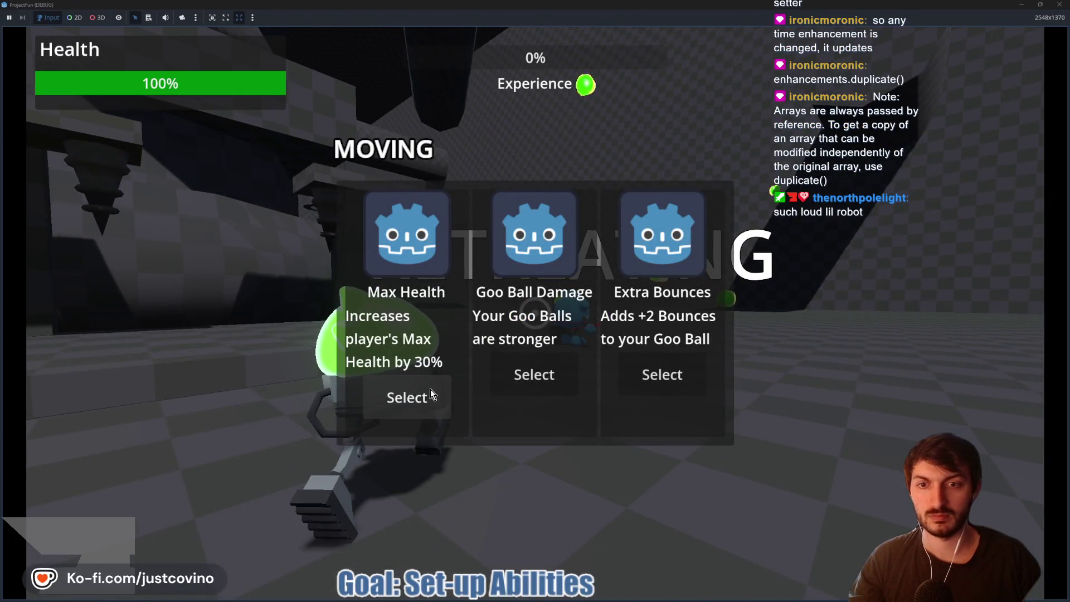
{"action": "left_click", "coordinate": [552, 377]}
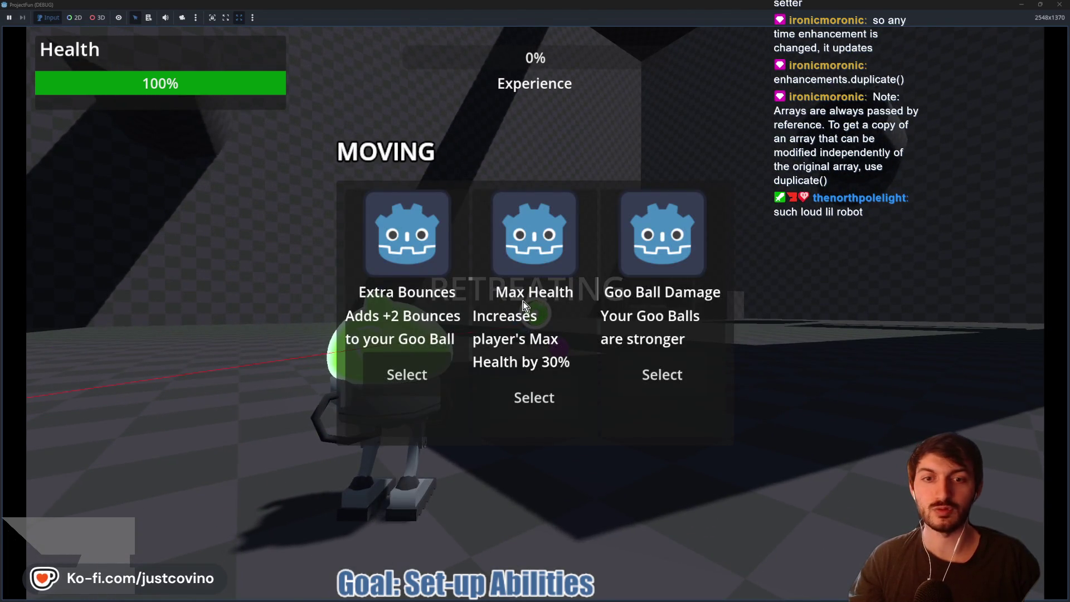
{"action": "left_click", "coordinate": [676, 382]}
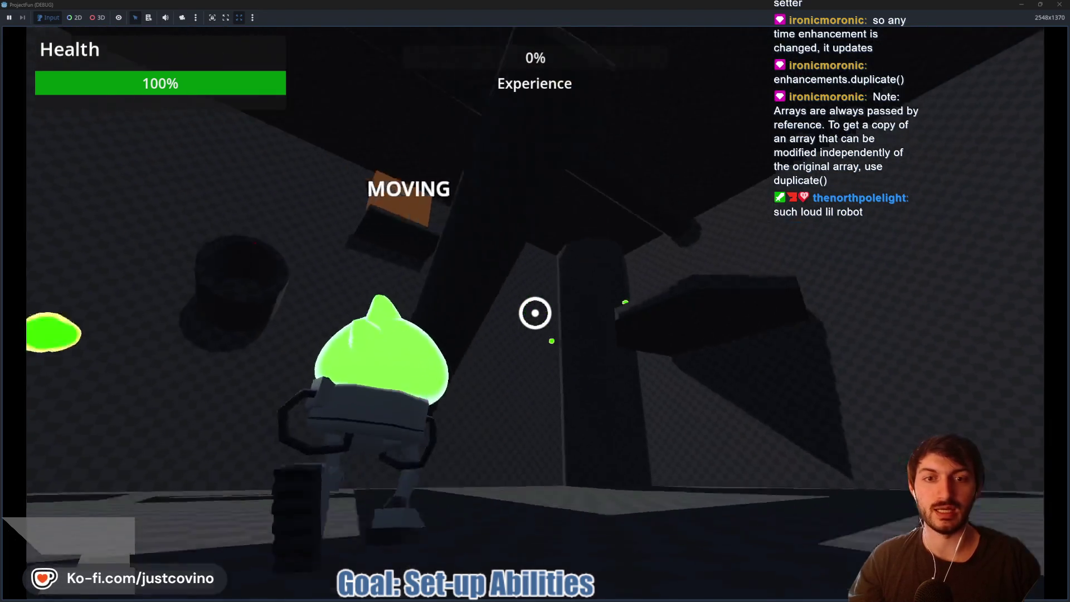
- Swing and slam onto the white platform, pick one more upgrade, and stop the game with F8
{"action": "left_click", "coordinate": [535, 313]}
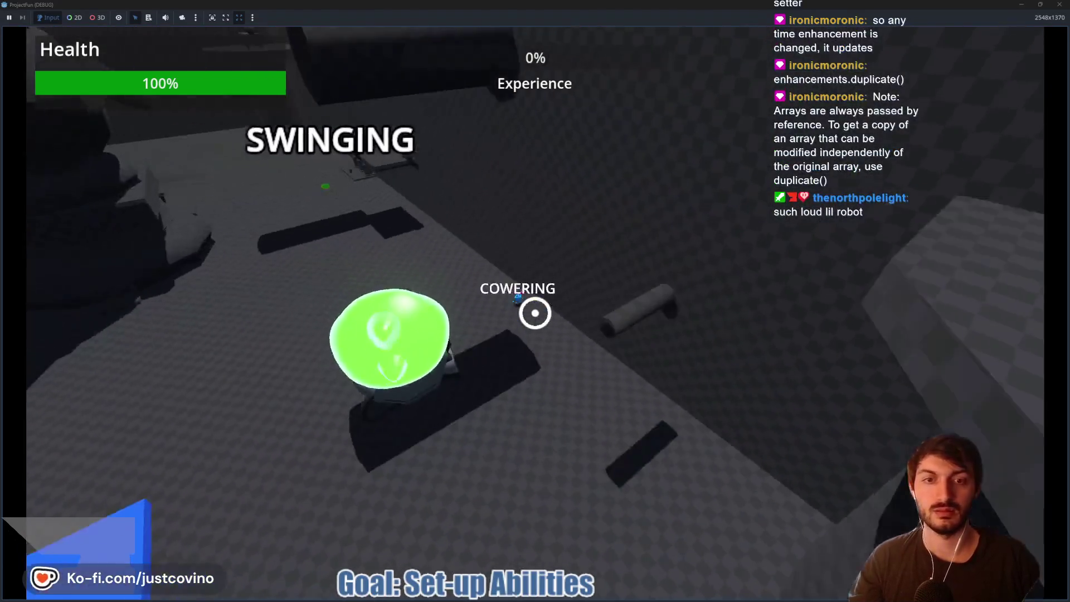
{"action": "left_click", "coordinate": [535, 313]}
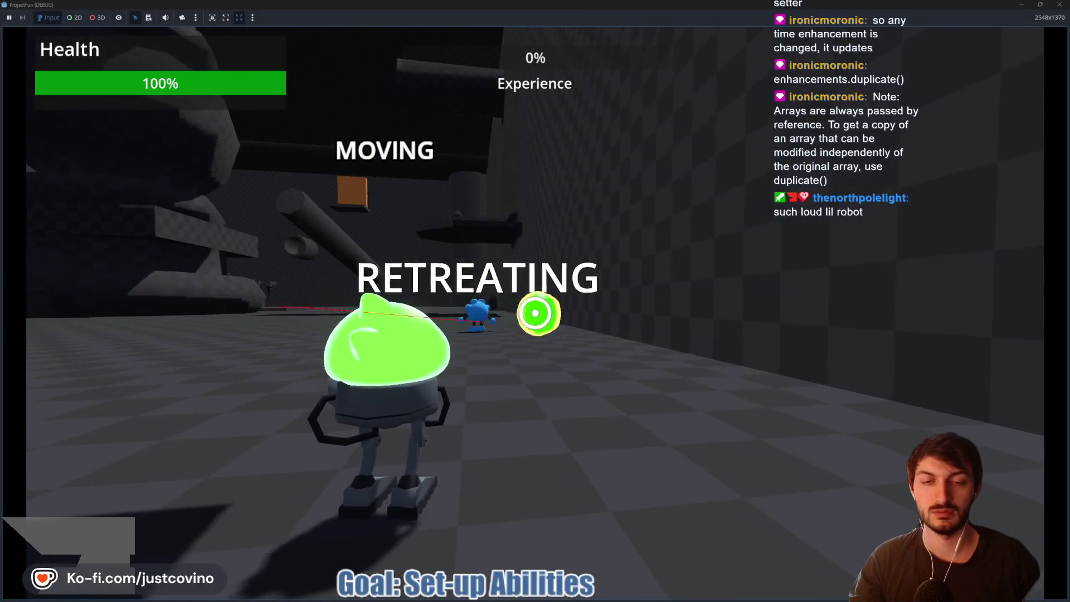
{"action": "key", "text": "w"}
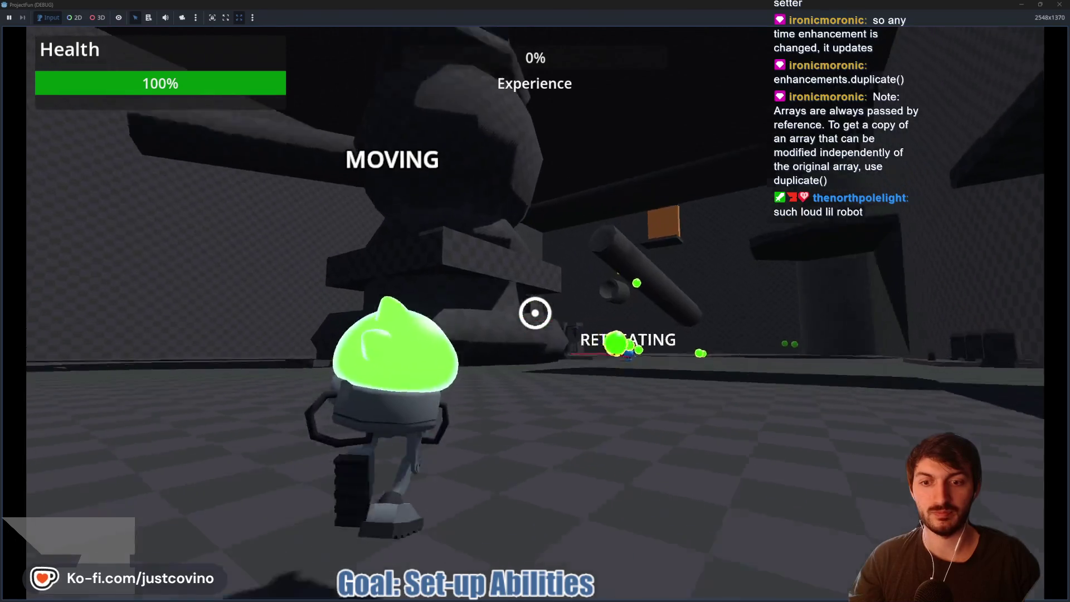
{"action": "left_click", "coordinate": [535, 313]}
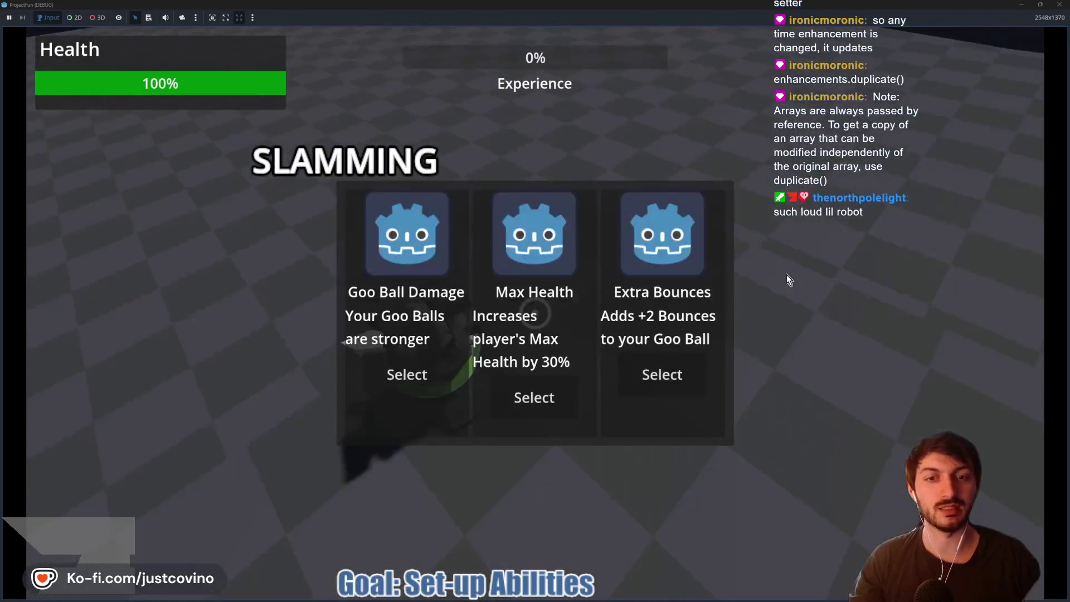
{"action": "left_click", "coordinate": [663, 375]}
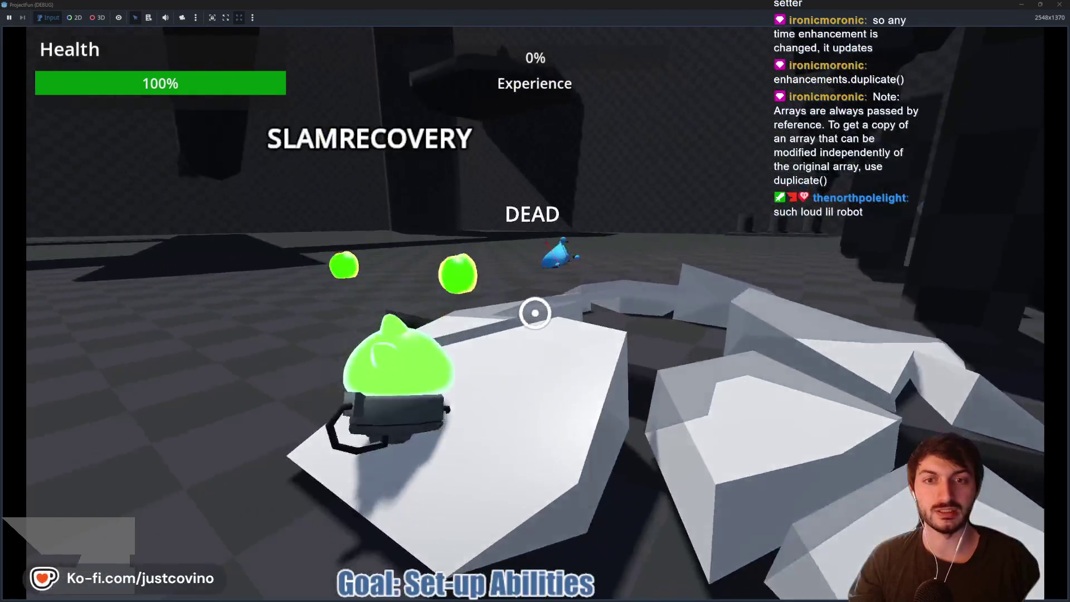
{"action": "key", "text": "F8"}
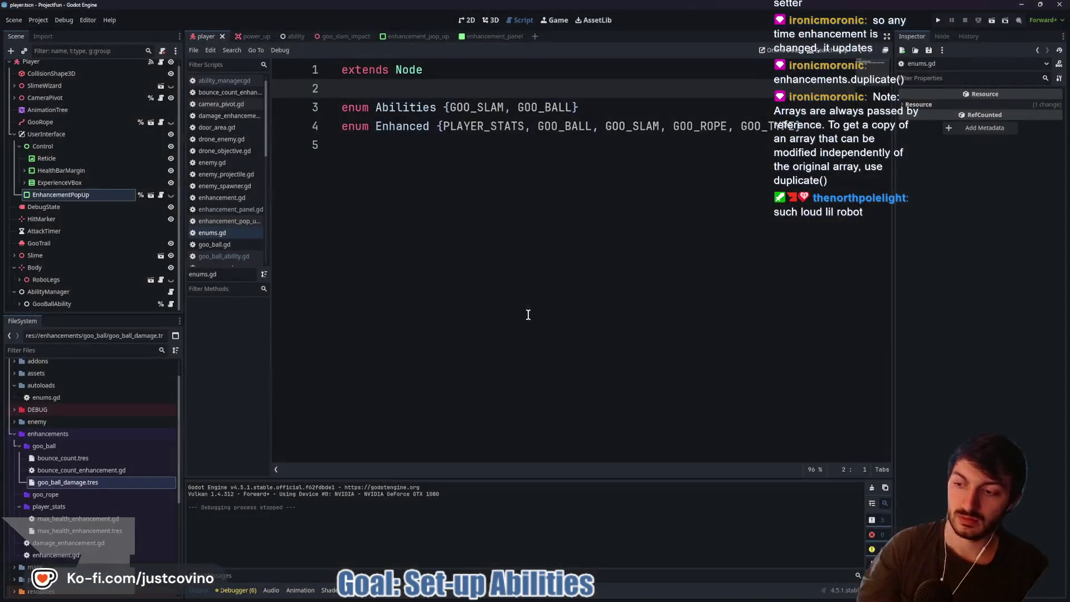
- Check the Debugger's Errors warnings, return to Output, and click into enums.gd
{"action": "left_click", "coordinate": [236, 590]}
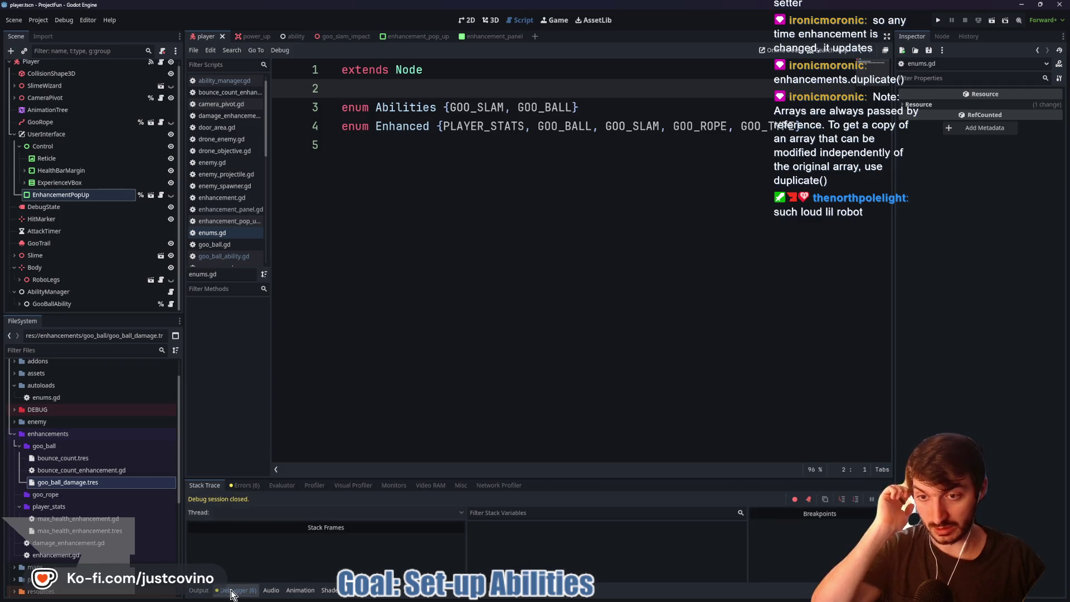
{"action": "left_click", "coordinate": [249, 486]}
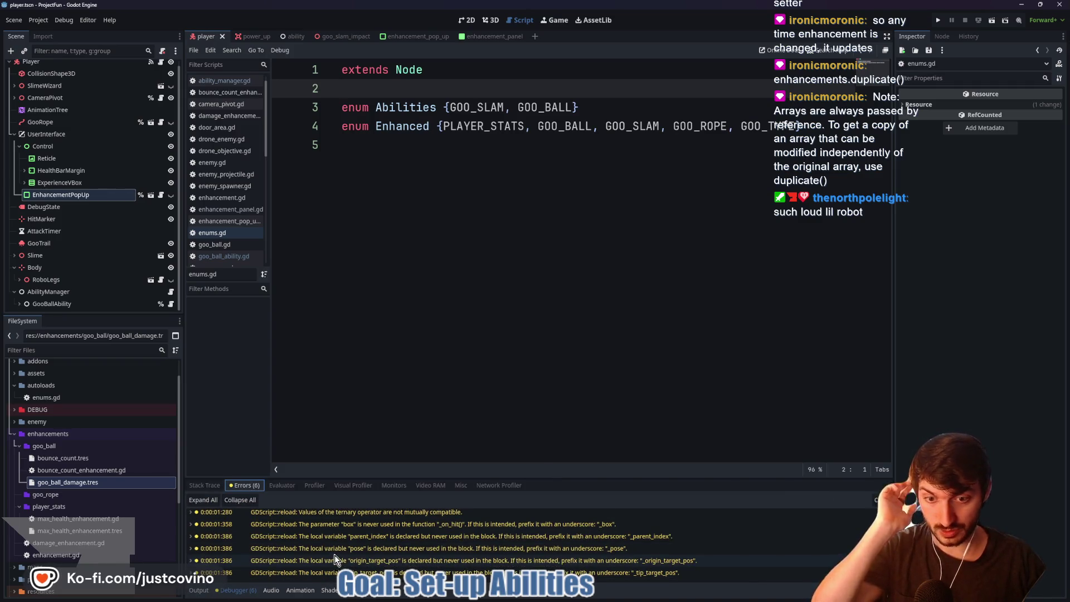
{"action": "left_click", "coordinate": [198, 590]}
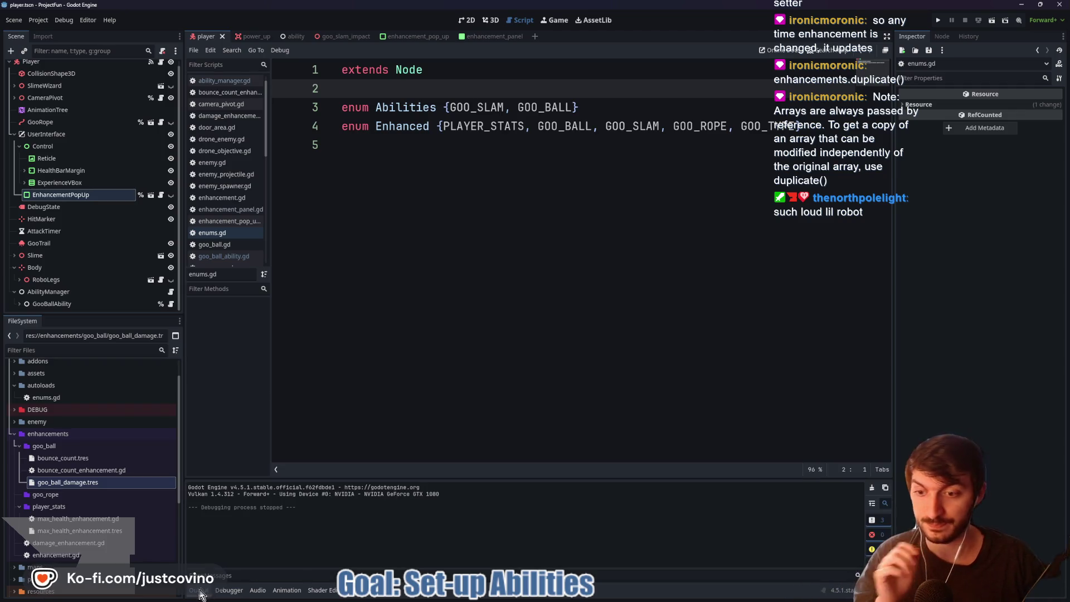
{"action": "left_click", "coordinate": [374, 430]}
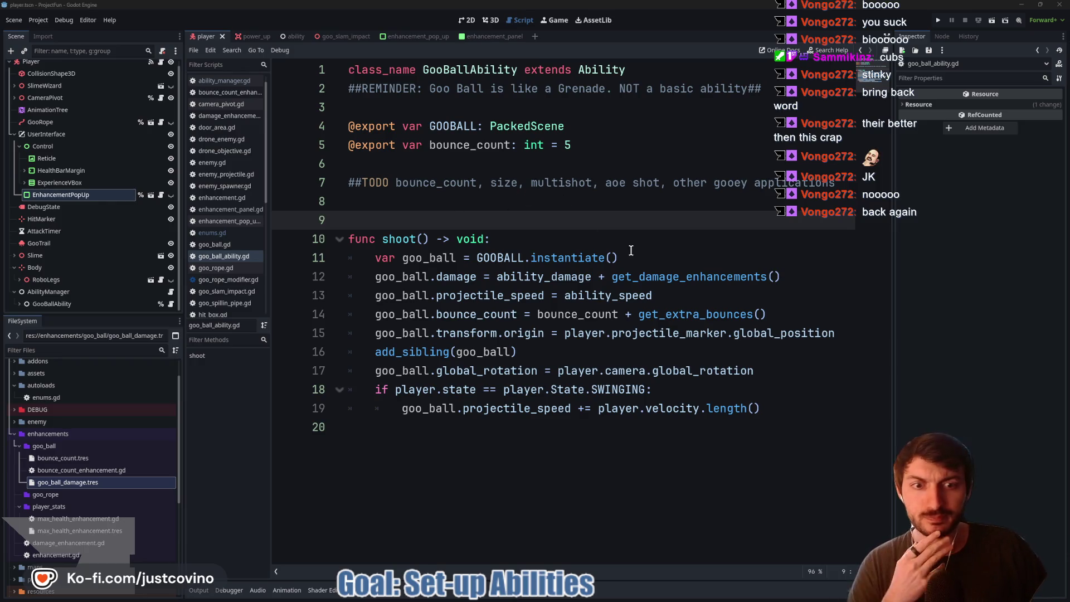
- Jump to get_damage_enhancements in ability.gd, view the Ability scene, then return to the Player scene
{"action": "left_click", "coordinate": [696, 280]}
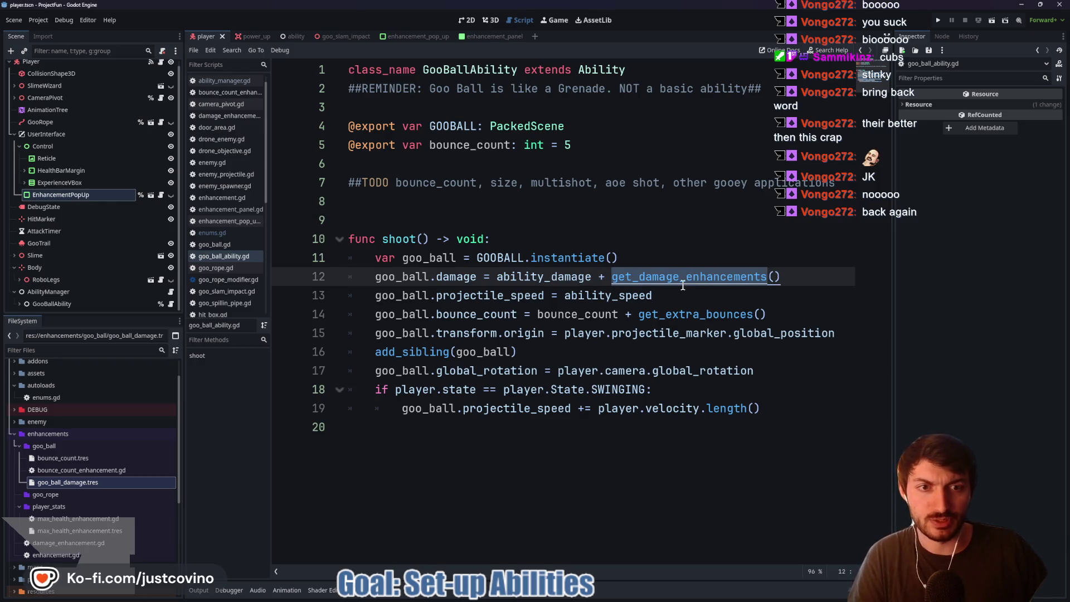
{"action": "left_click", "coordinate": [681, 283], "text": "ctrl"}
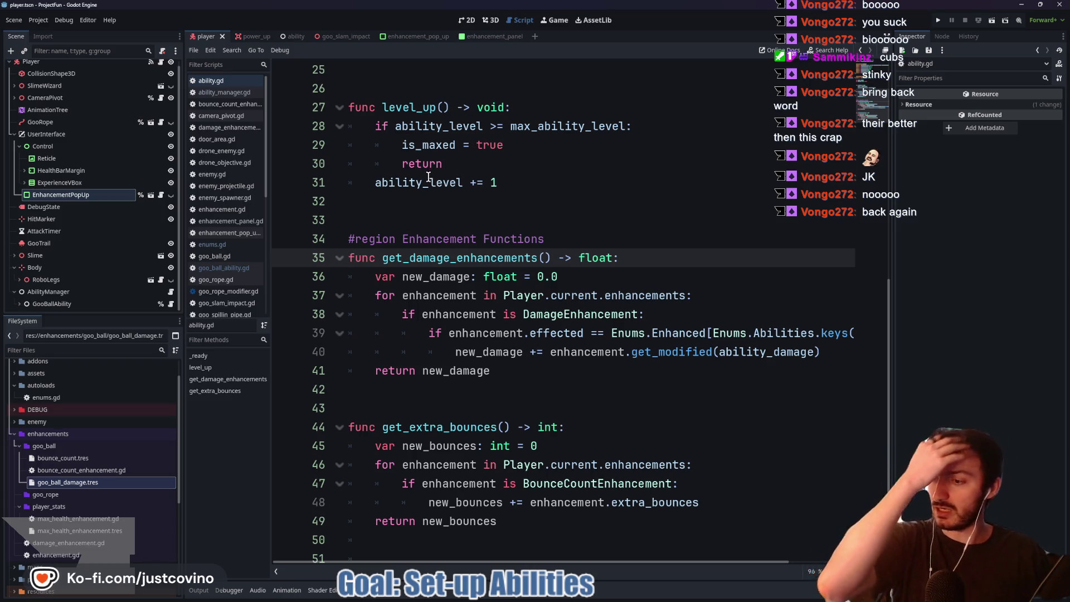
{"action": "left_click", "coordinate": [294, 36]}
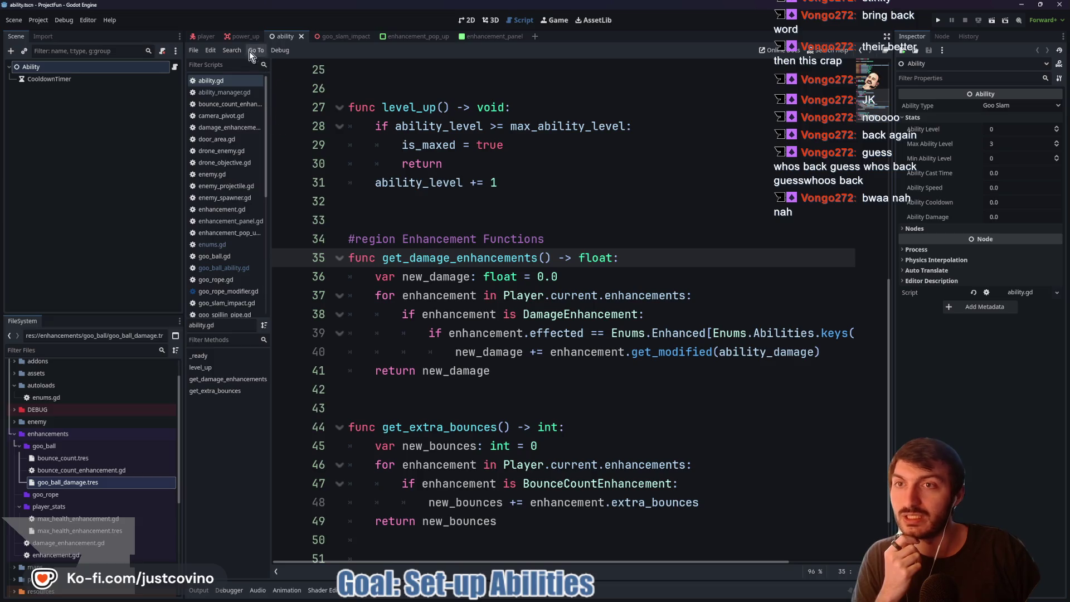
{"action": "left_click", "coordinate": [201, 35]}
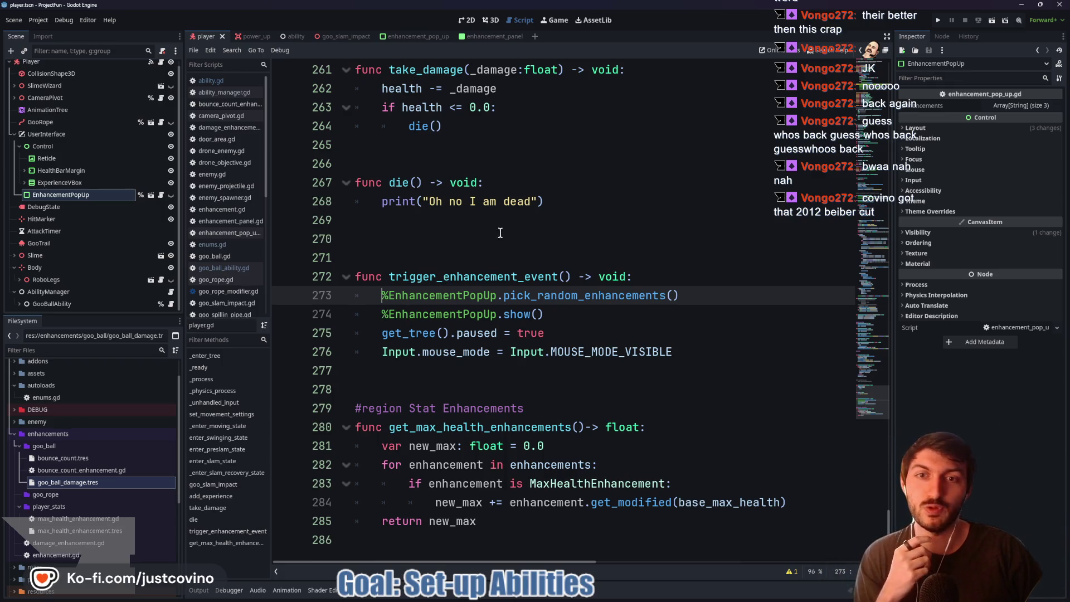
- Scroll up in player.gd to view trigger_enhancement_event around line 273
{"action": "scroll", "coordinate": [491, 244], "scroll_direction": "up", "scroll_amount": 1}
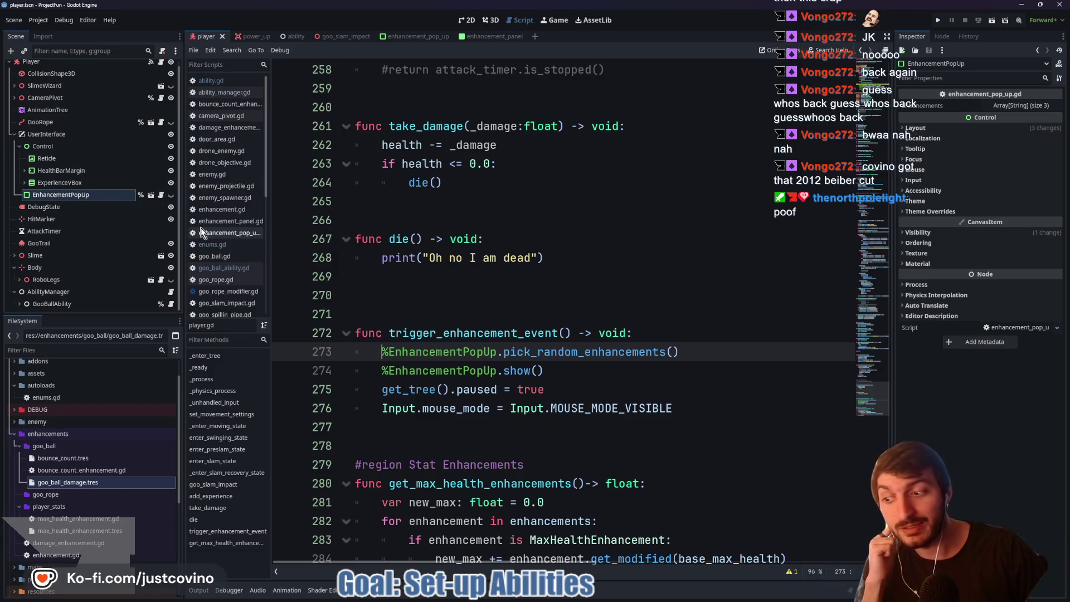
{"action": "left_click", "coordinate": [456, 302]}
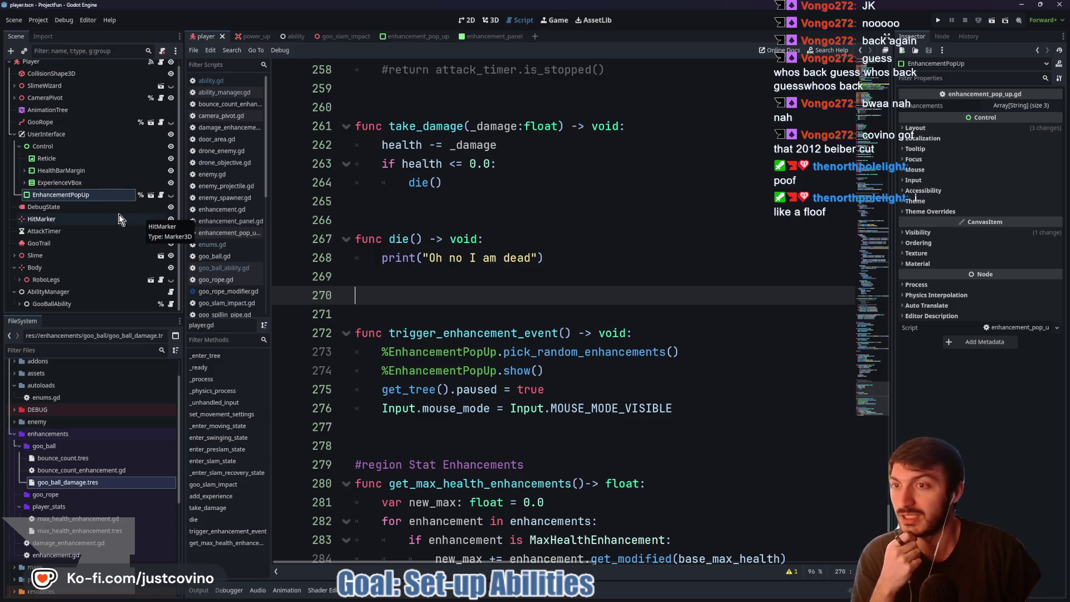
{"action": "left_click", "coordinate": [171, 304]}
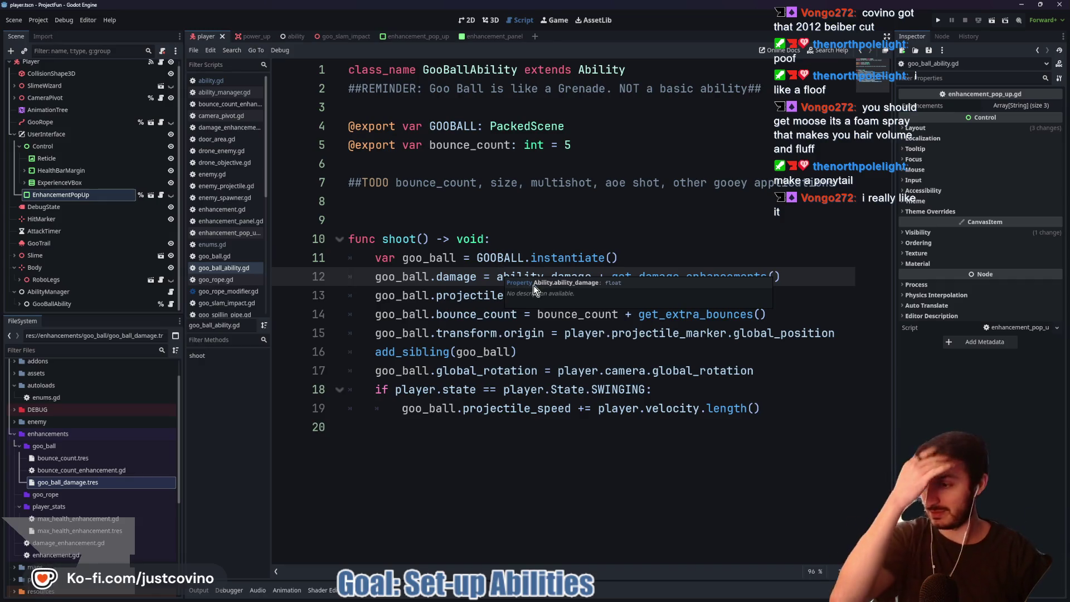
- Add print(ability_damage + get_damage_enhancements()) below line 12's damage assignment in goo_ball_ability.gd and save
{"action": "left_click", "coordinate": [756, 293]}
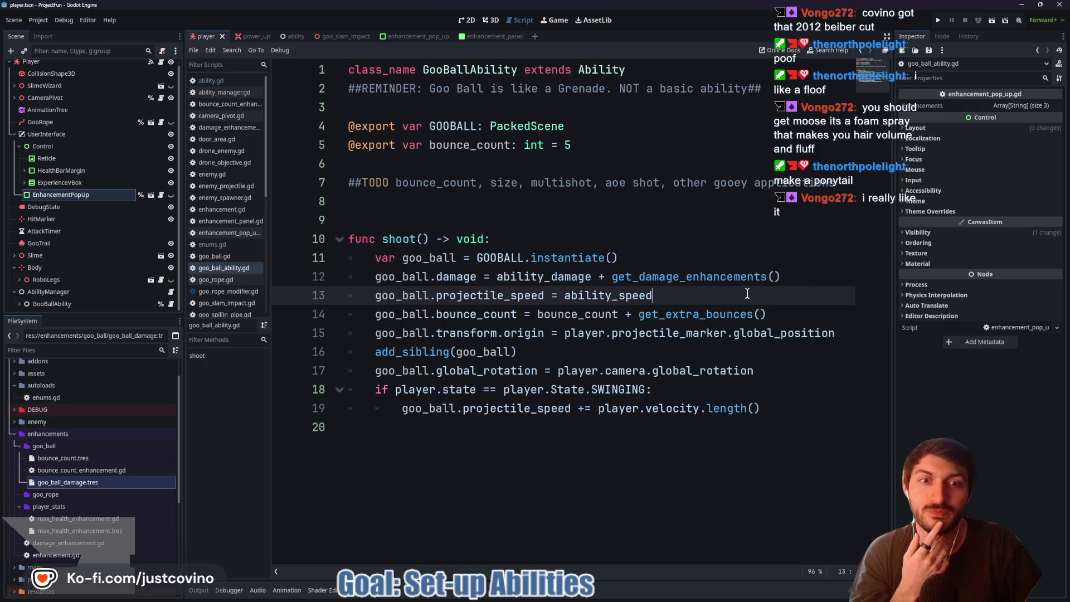
{"action": "left_click", "coordinate": [805, 283]}
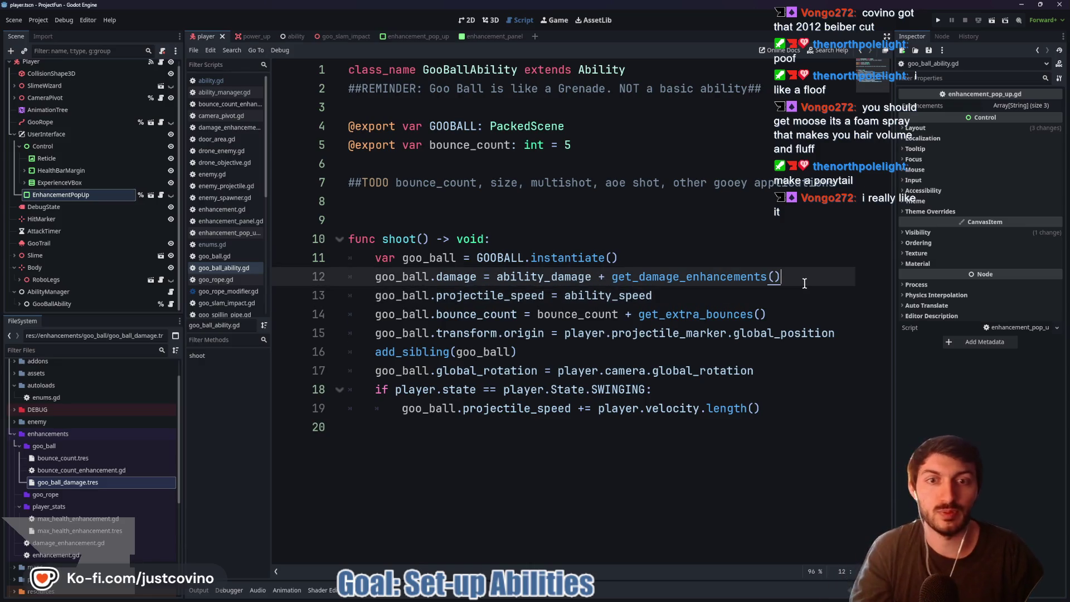
{"action": "left_click_drag", "start_coordinate": [786, 279], "coordinate": [497, 281]}
{"action": "key", "text": "ctrl+c"}
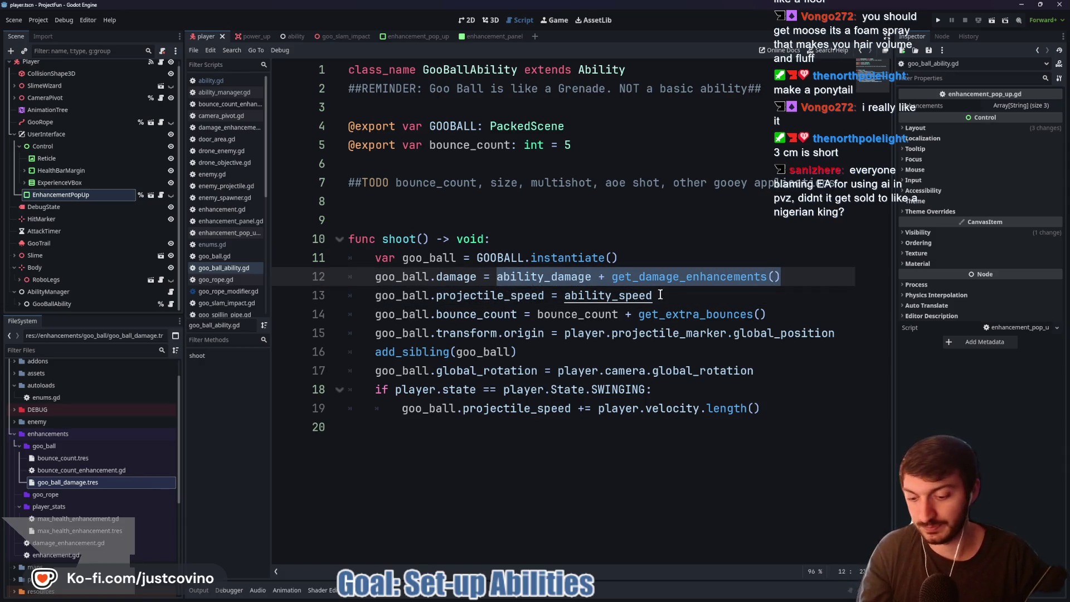
{"action": "left_click", "coordinate": [805, 275]}
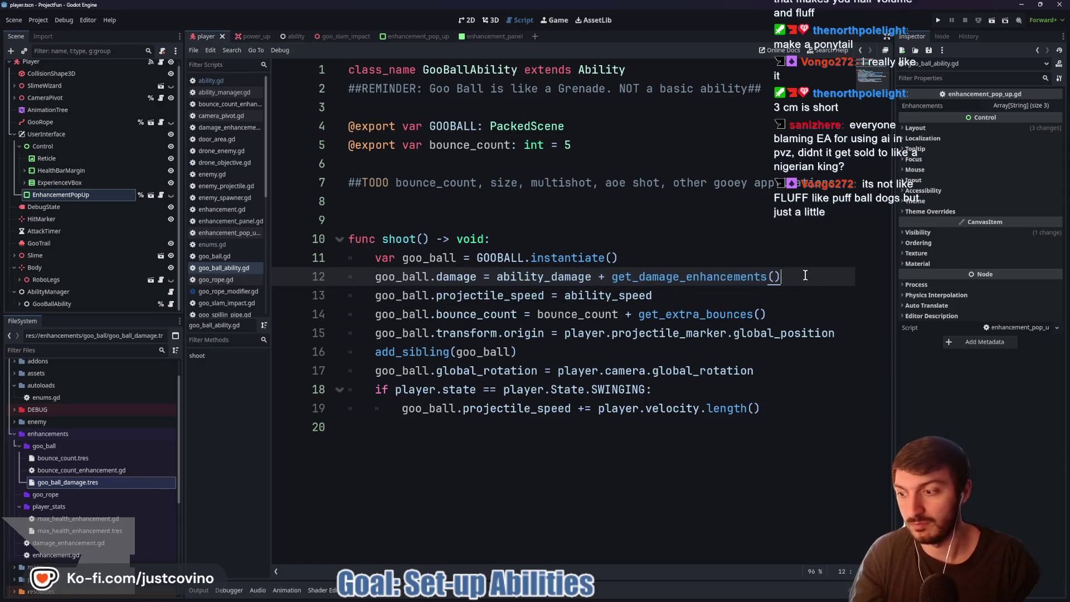
{"action": "key", "text": "Return"}
{"action": "type", "text": "print("}
{"action": "key", "text": "ctrl+v"}
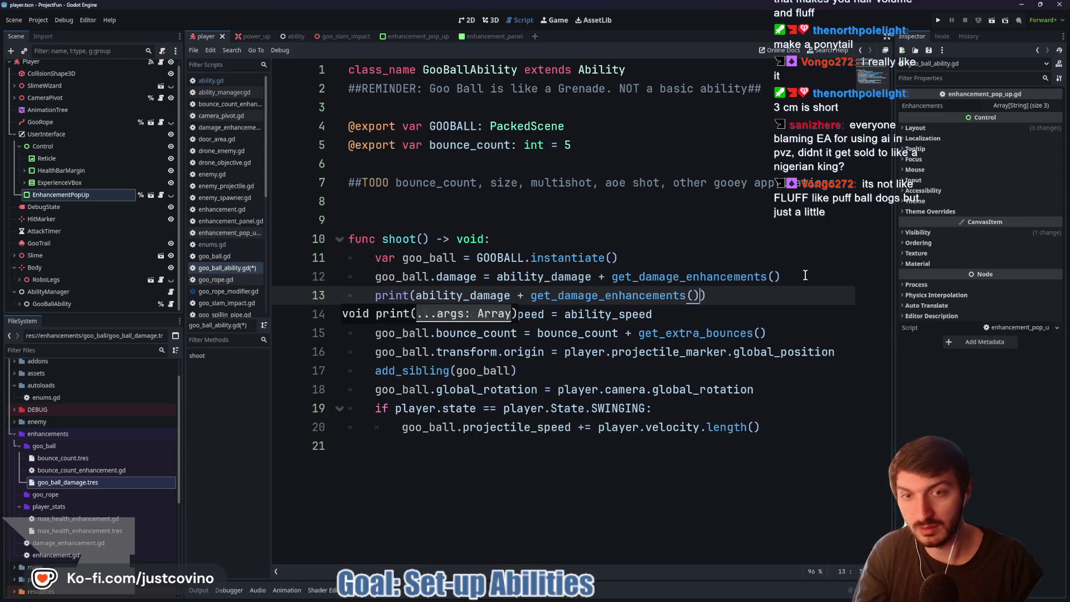
{"action": "key", "text": "Down"}
{"action": "key", "text": "ctrl+s"}
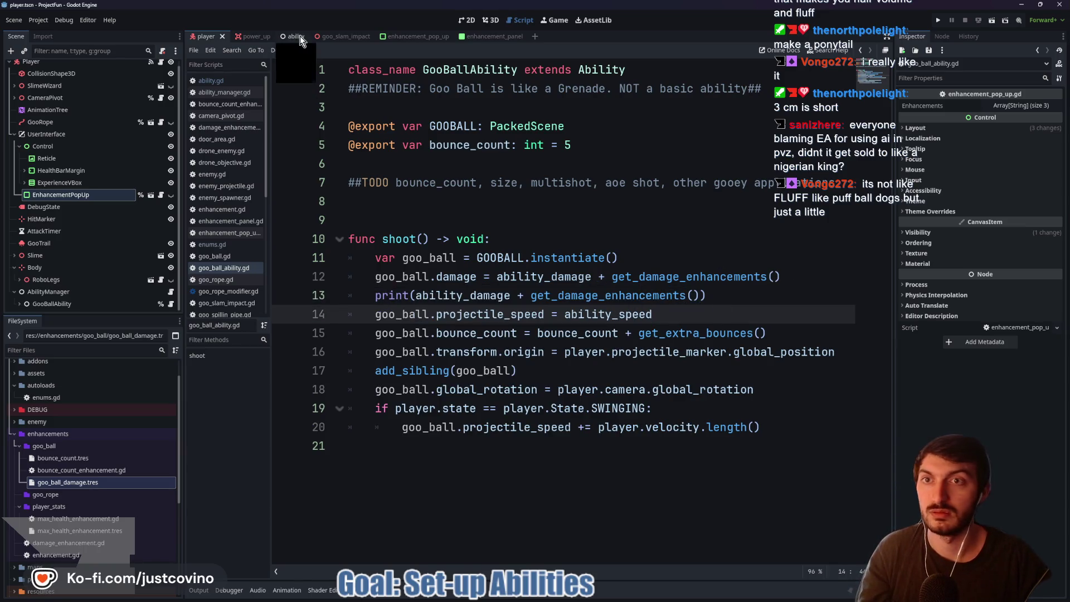
{"action": "left_click", "coordinate": [938, 20]}
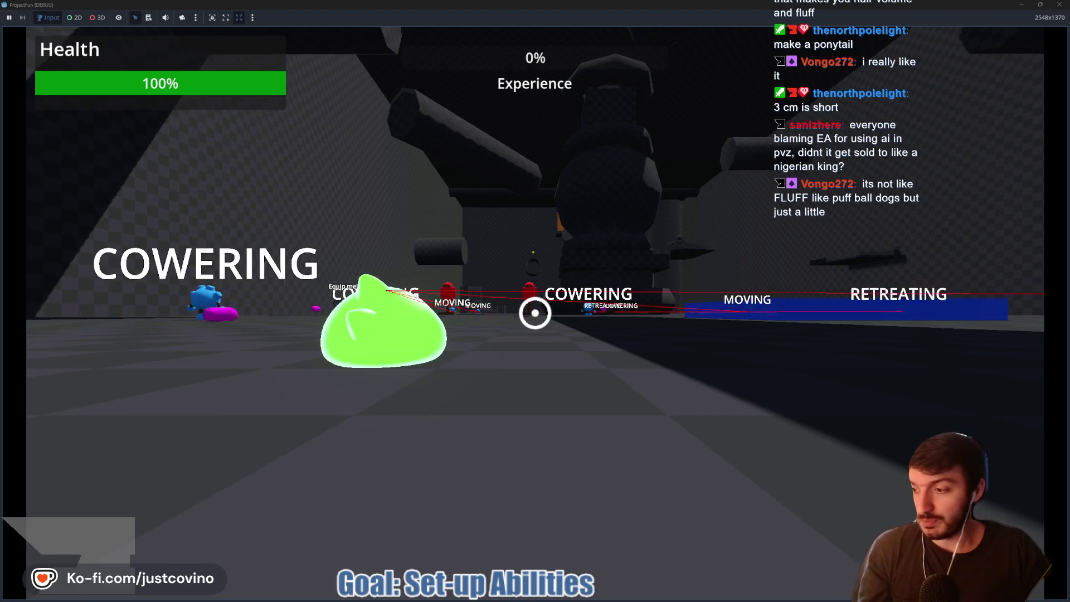
- Move forward, fire goo balls at enemies, and take the first Goo Ball Damage upgrade
{"action": "key", "text": "w"}
{"action": "left_click", "coordinate": [535, 313]}
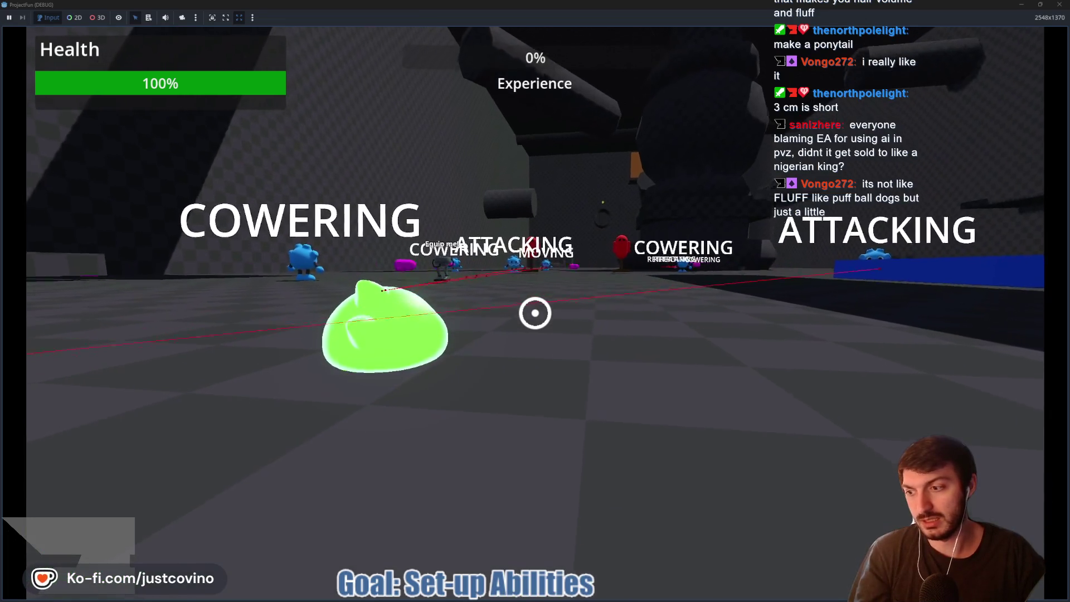
{"action": "left_click", "coordinate": [535, 313]}
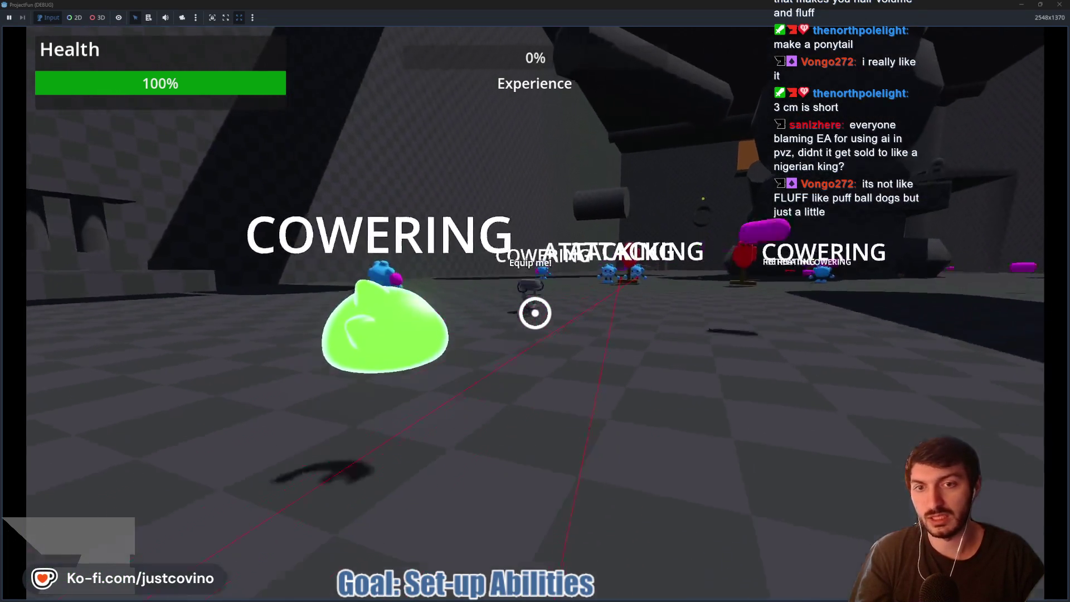
{"action": "left_click", "coordinate": [535, 313]}
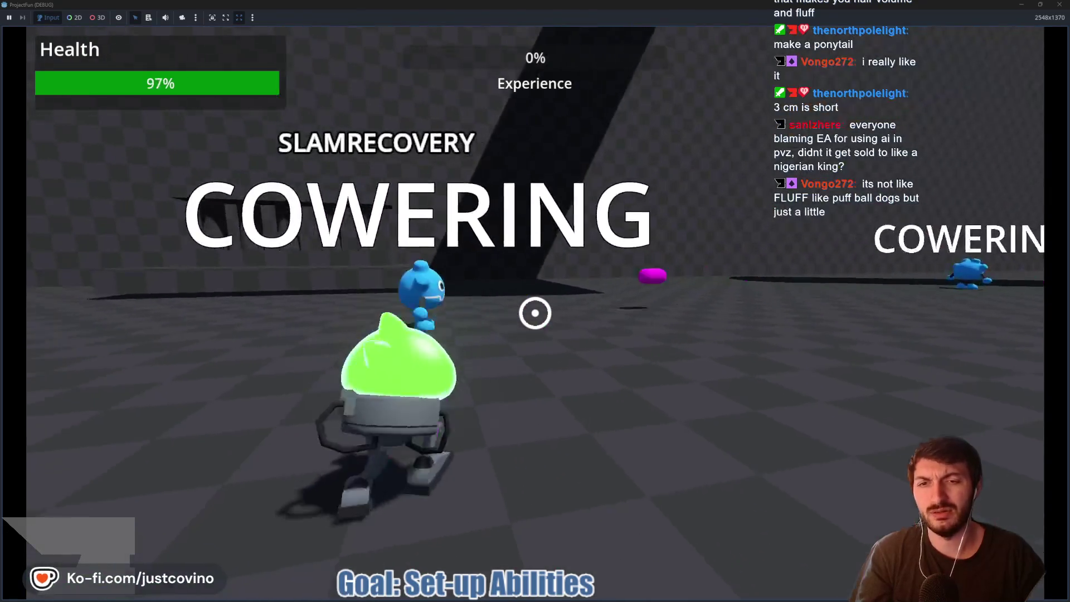
{"action": "left_click", "coordinate": [535, 313]}
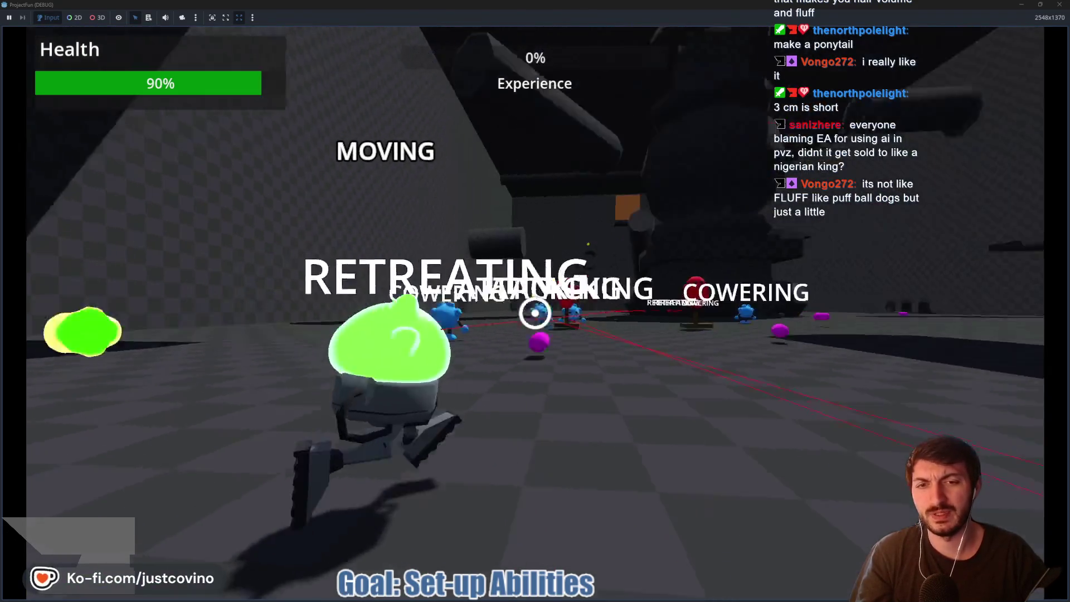
{"action": "left_click", "coordinate": [536, 312]}
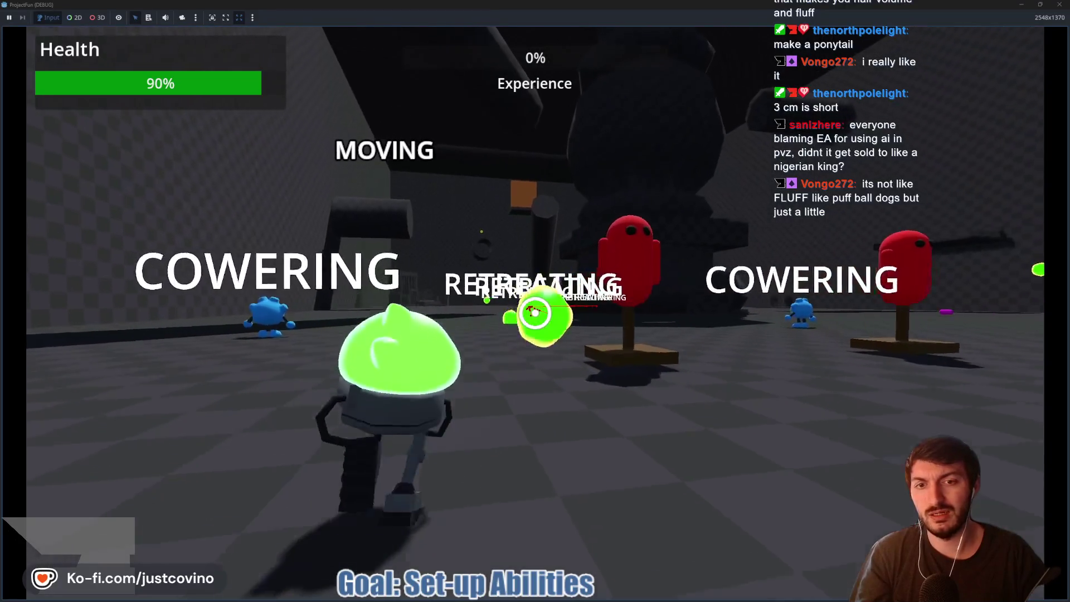
{"action": "left_click", "coordinate": [535, 313]}
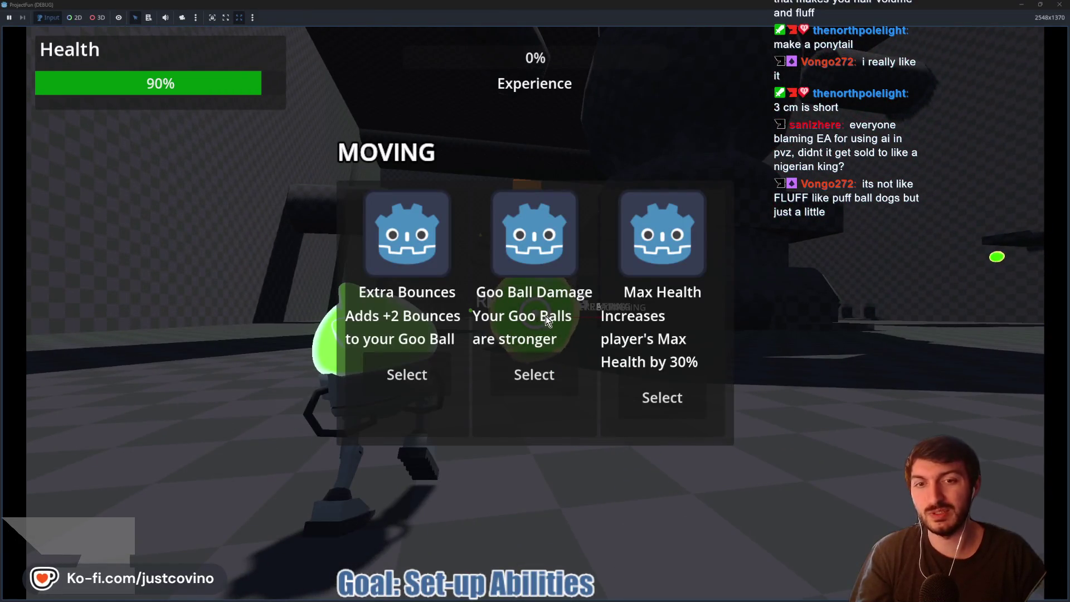
{"action": "left_click", "coordinate": [546, 385]}
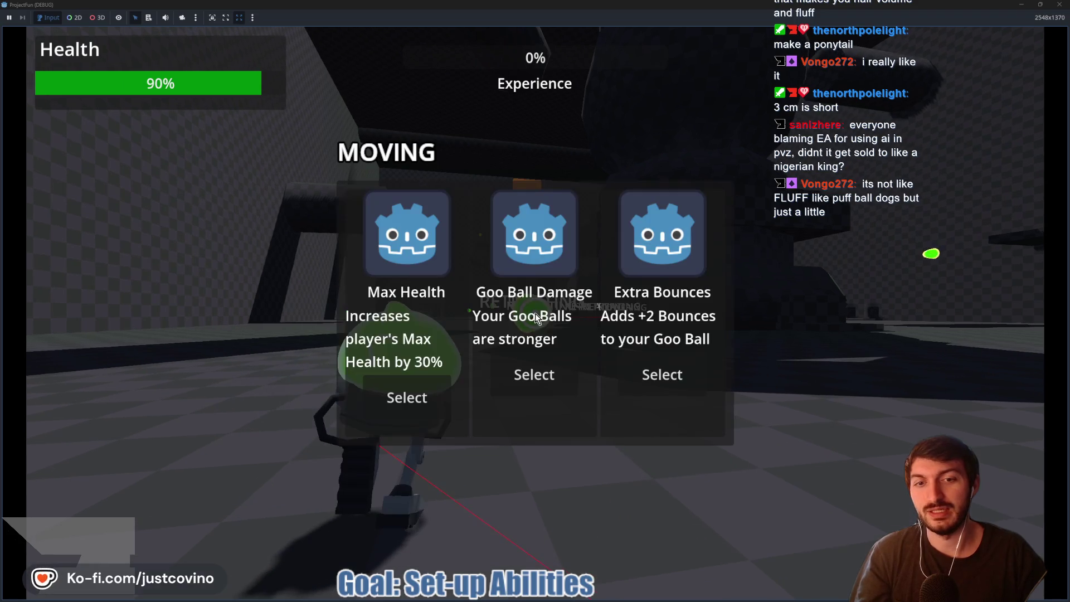
{"action": "left_click", "coordinate": [534, 374]}
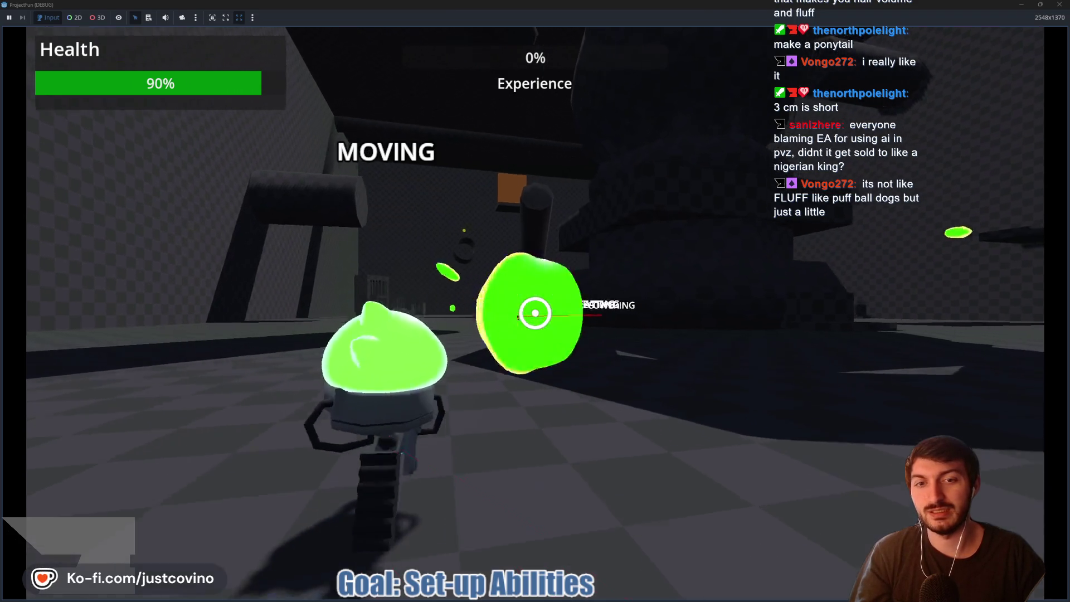
- Swing, slam and keep firing, taking Goo Ball Damage at each level-up, then stop with F8
{"action": "left_click", "coordinate": [535, 314]}
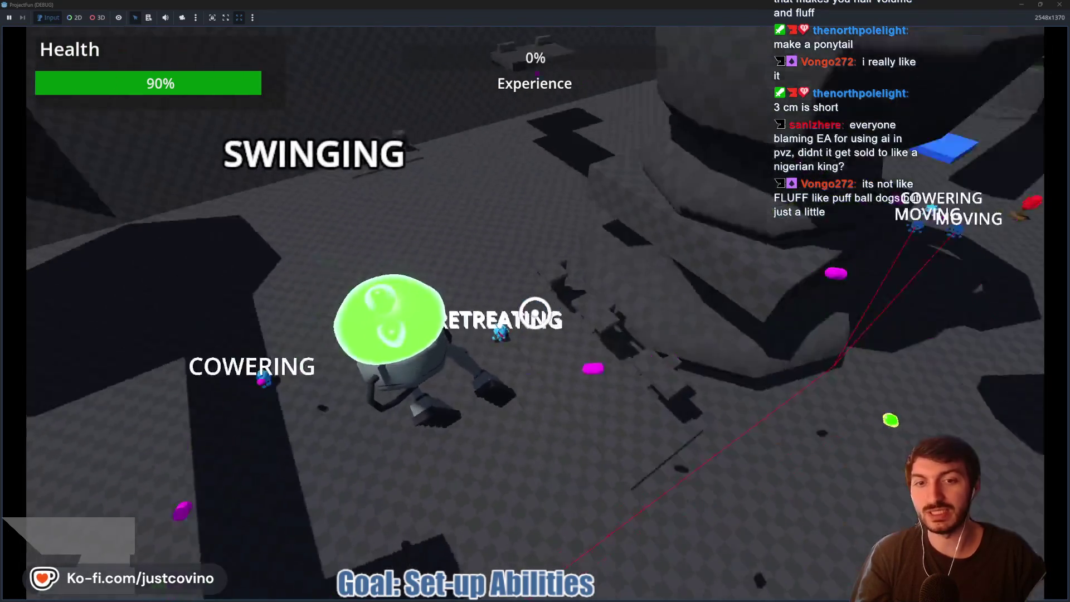
{"action": "left_click", "coordinate": [535, 314]}
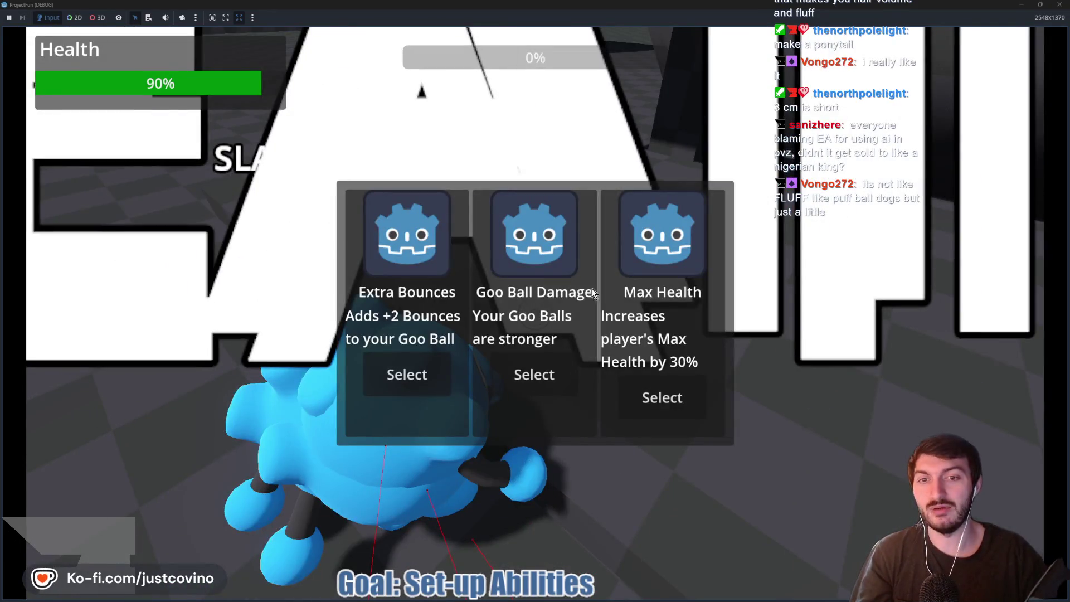
{"action": "left_click", "coordinate": [524, 372]}
{"action": "key", "text": "w"}
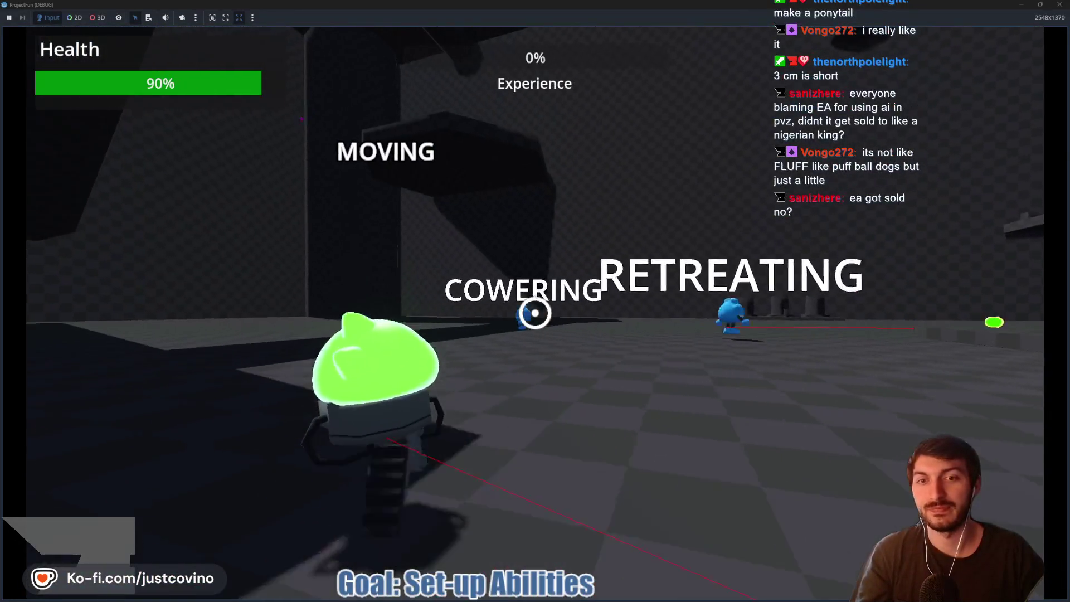
{"action": "left_click", "coordinate": [536, 313]}
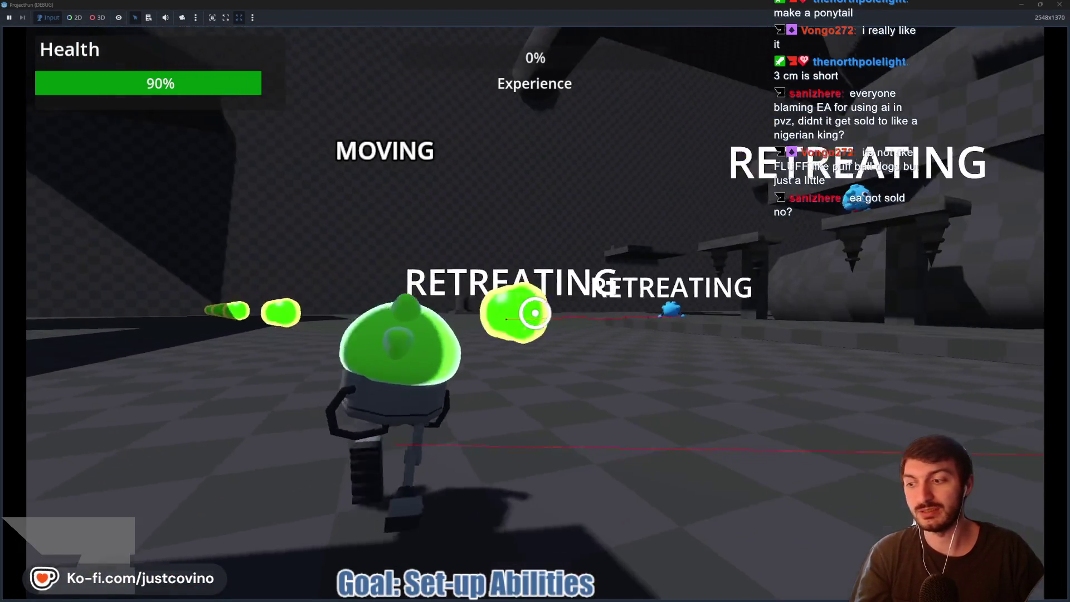
{"action": "left_click", "coordinate": [535, 313]}
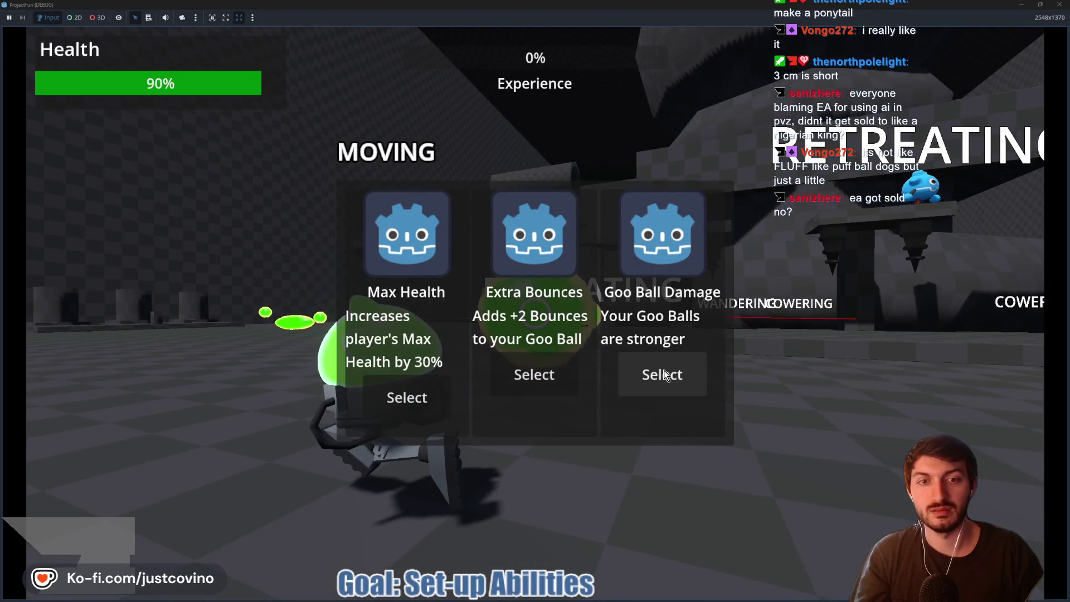
{"action": "left_click", "coordinate": [664, 370]}
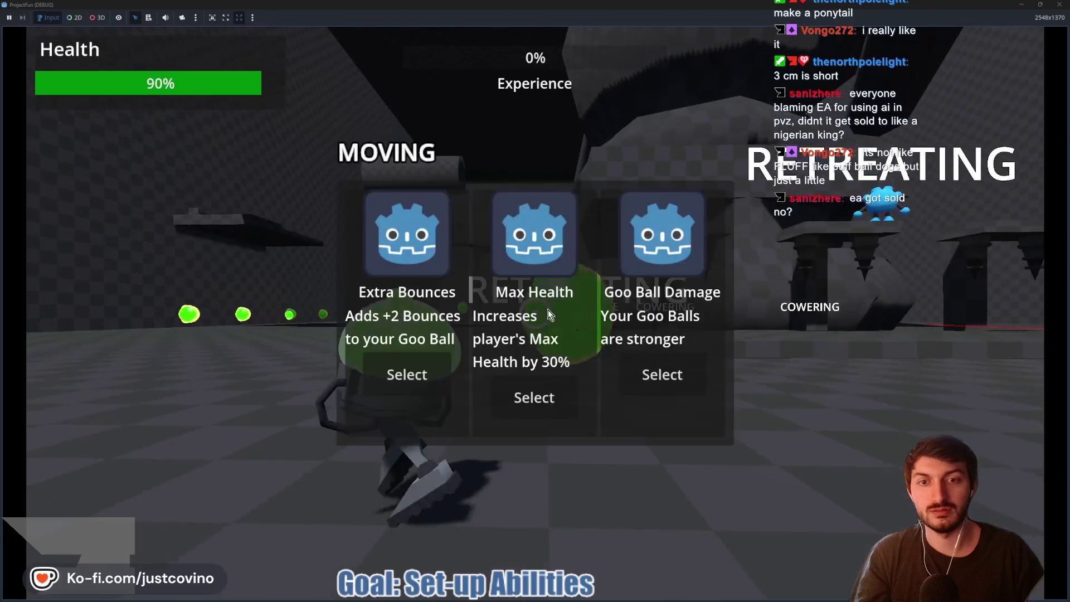
{"action": "left_click", "coordinate": [656, 377]}
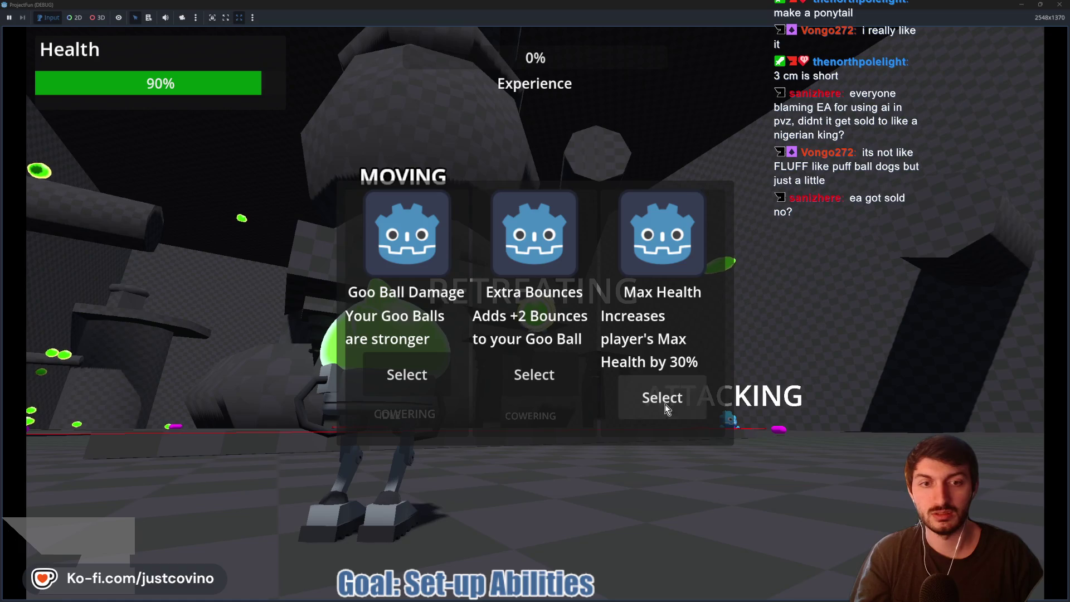
{"action": "left_click", "coordinate": [443, 379]}
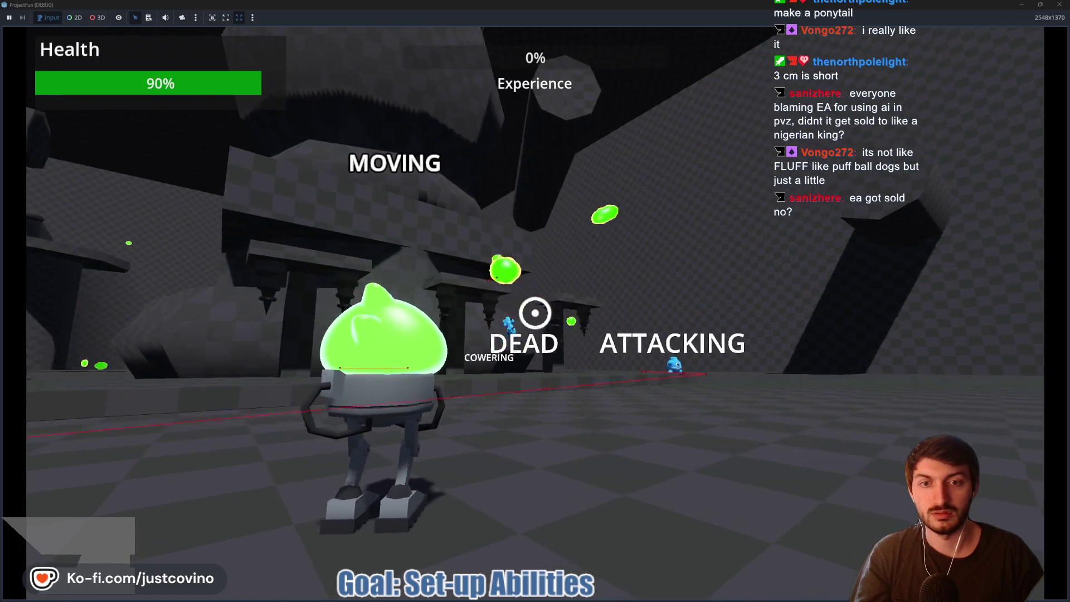
{"action": "key", "text": "F8"}
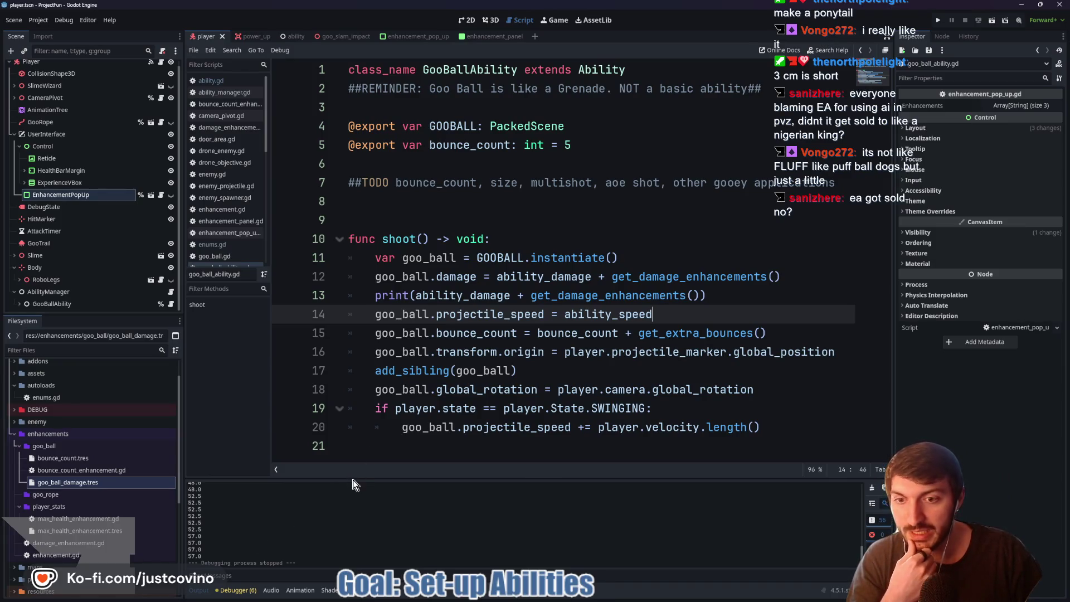
- Enlarge the Output log to read the climbing damage values, then collapse it back to the script
{"action": "left_click_drag", "start_coordinate": [351, 474], "coordinate": [366, 273]}
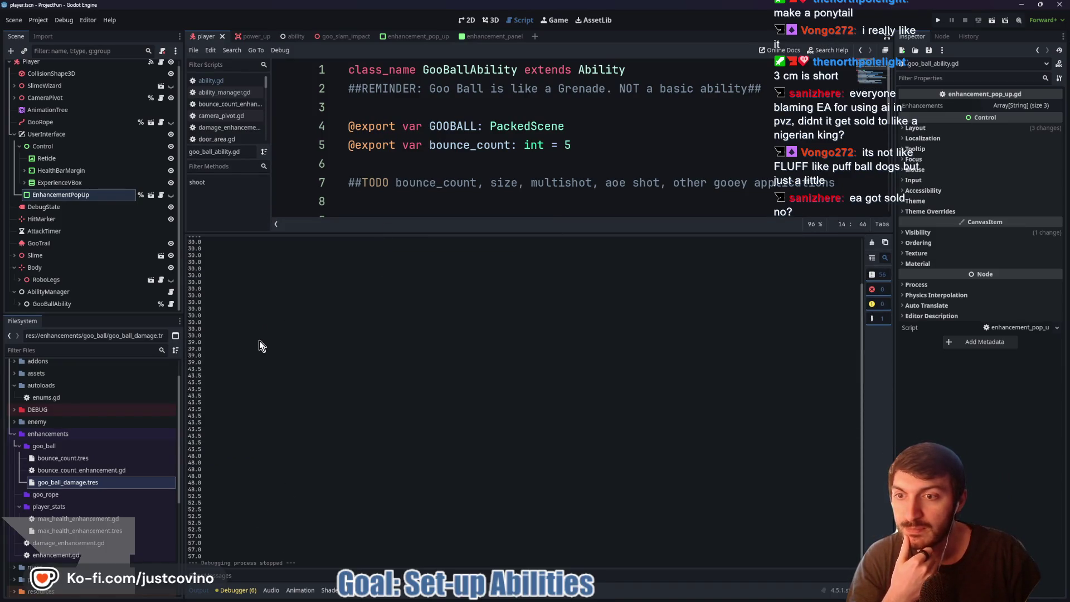
{"action": "scroll", "coordinate": [337, 404], "scroll_direction": "up", "scroll_amount": 3}
{"action": "scroll", "coordinate": [337, 404], "scroll_direction": "down", "scroll_amount": 2}
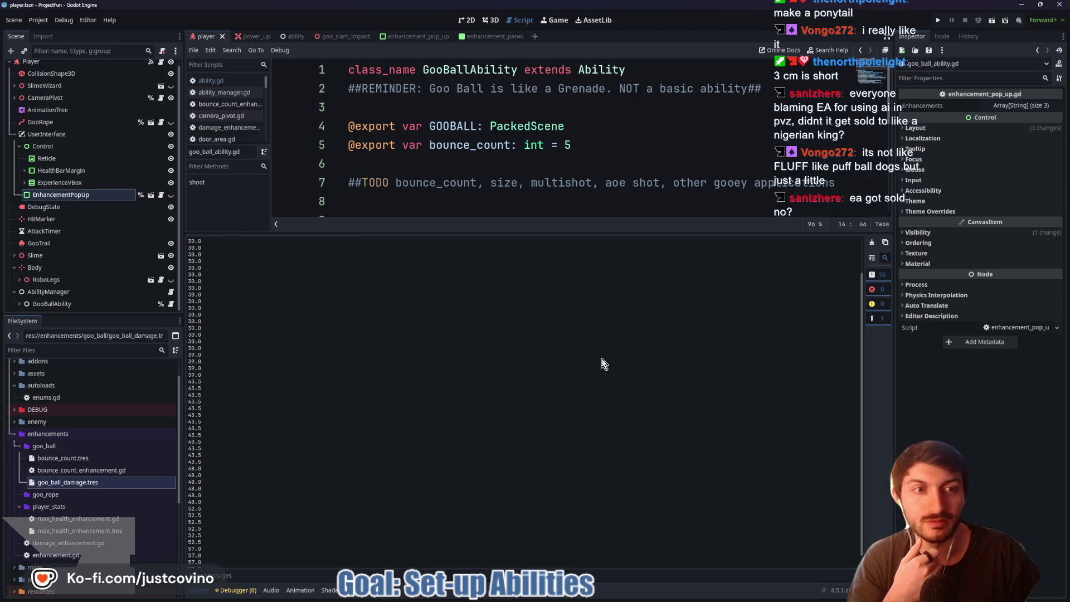
{"action": "left_click", "coordinate": [198, 590]}
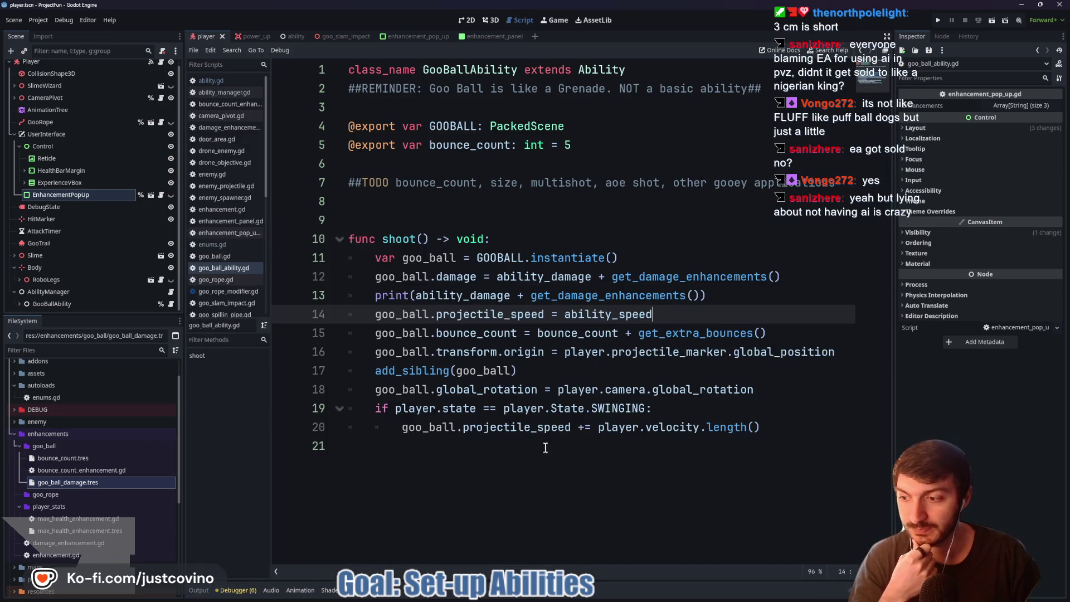
{"action": "left_click", "coordinate": [531, 468]}
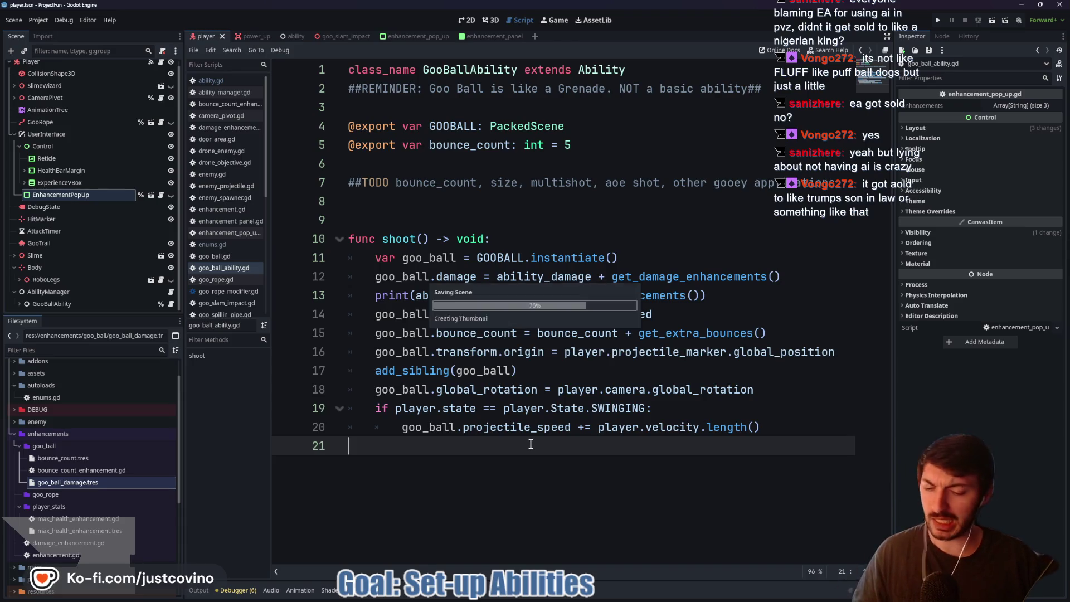
{"action": "left_click", "coordinate": [494, 223]}
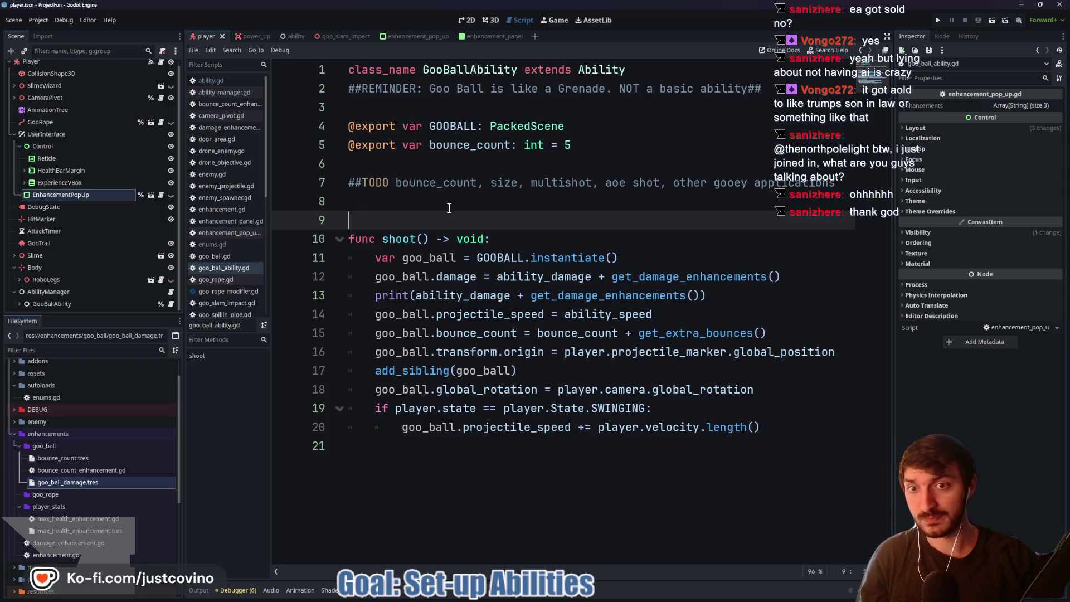
- Delete the debug print on line 13 of goo_ball_ability.gd and save the script
{"action": "left_click_drag", "start_coordinate": [707, 296], "coordinate": [355, 292]}
{"action": "key", "text": "BackSpace"}
{"action": "key", "text": "BackSpace"}
{"action": "key", "text": "ctrl+s"}
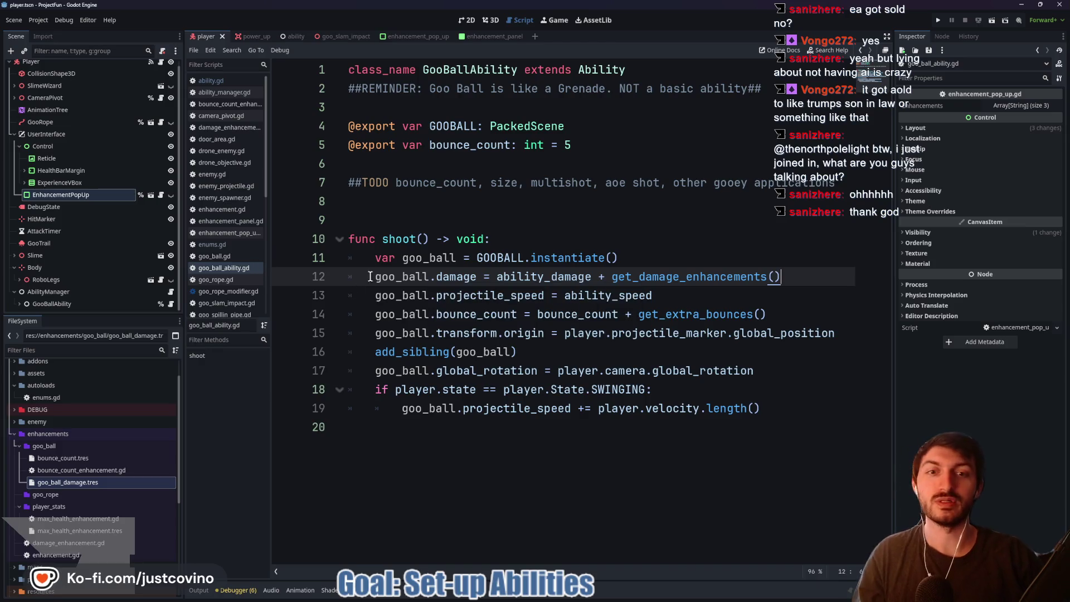
- Switch from goo_ball_ability.gd to the goo_slam_impact.gd script
{"action": "left_click", "coordinate": [706, 297]}
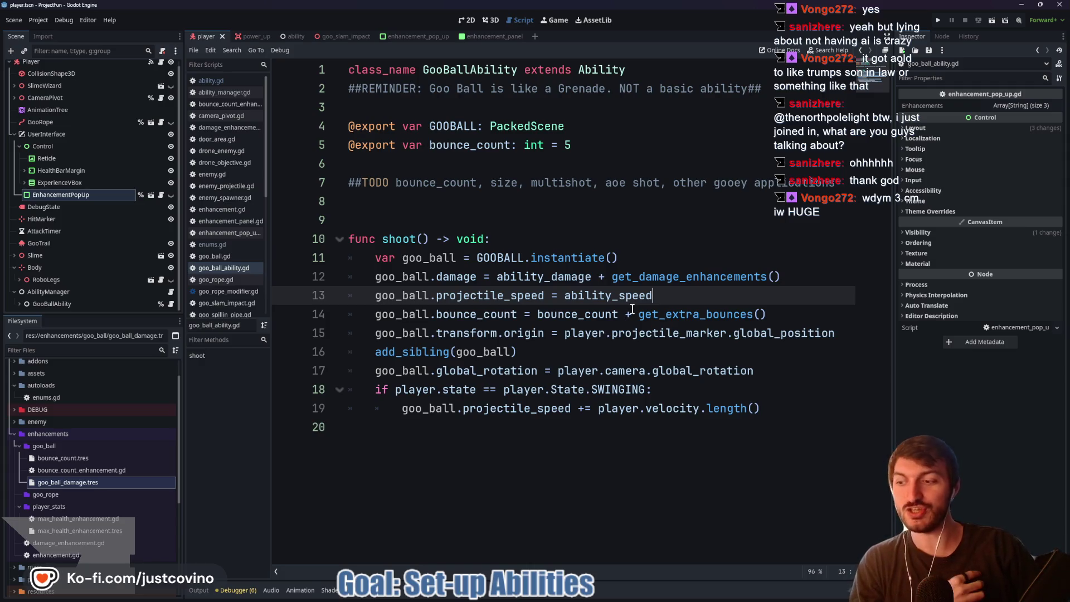
{"action": "left_click", "coordinate": [445, 211]}
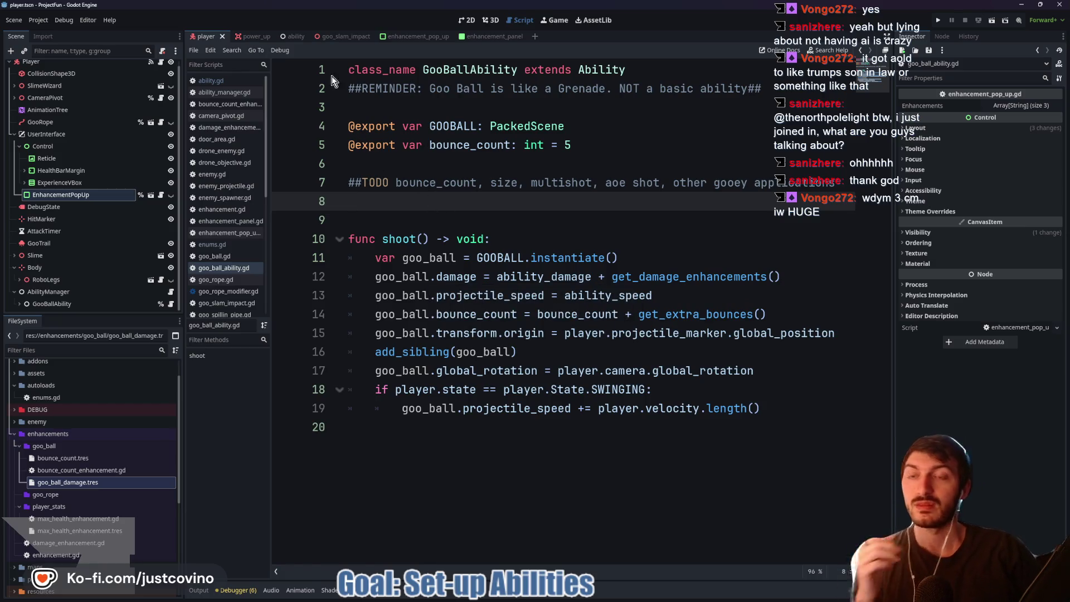
{"action": "left_click", "coordinate": [337, 36]}
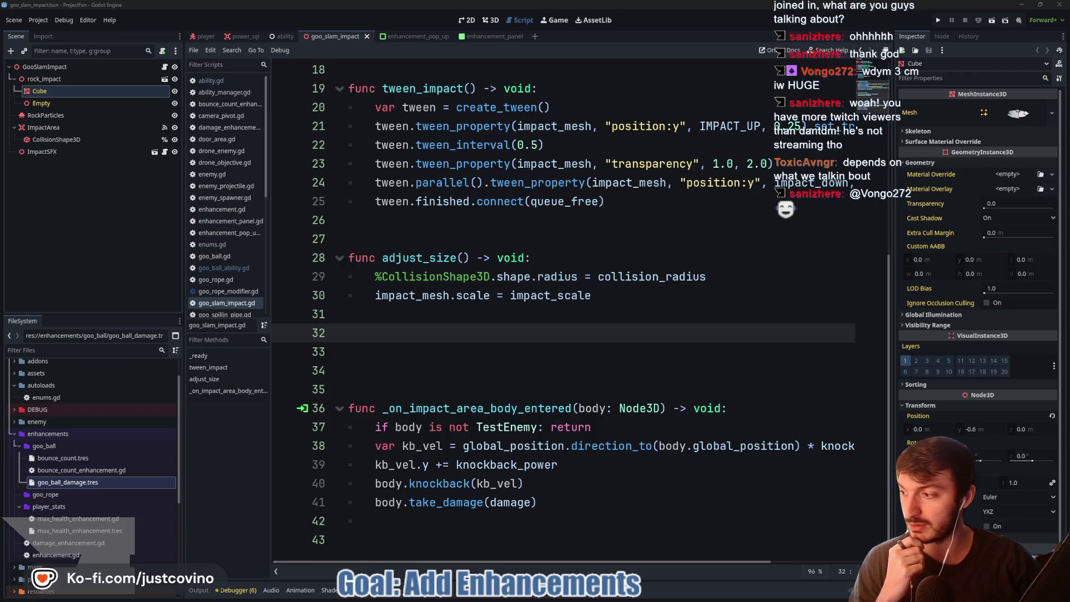
- Review adjust_size() and _ready() in goo_slam_impact.gd and save the GooSlamImpact scene
{"action": "left_click", "coordinate": [608, 278]}
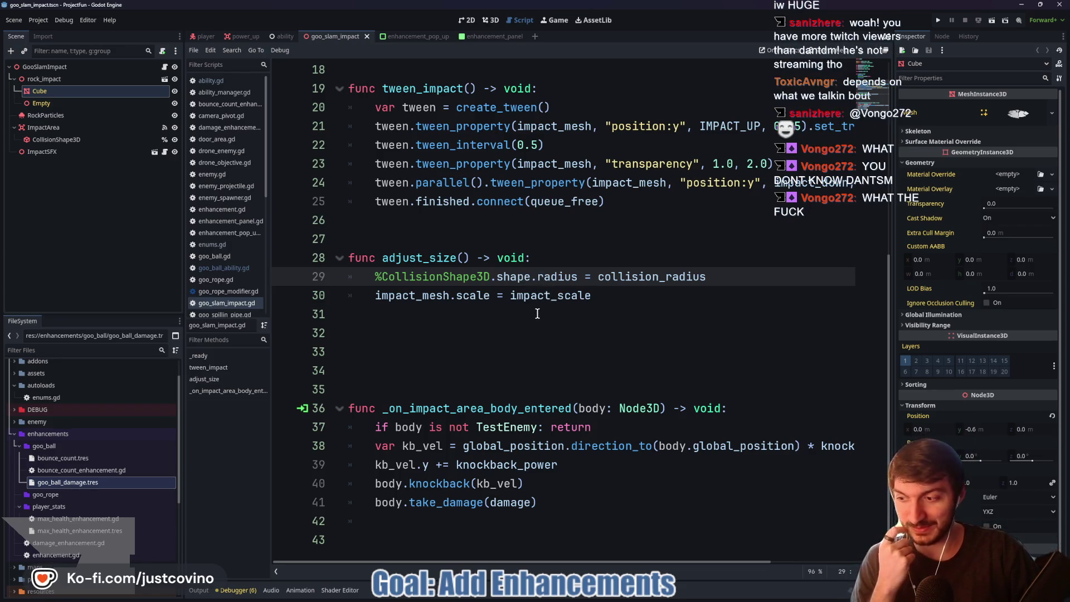
{"action": "left_click", "coordinate": [536, 315]}
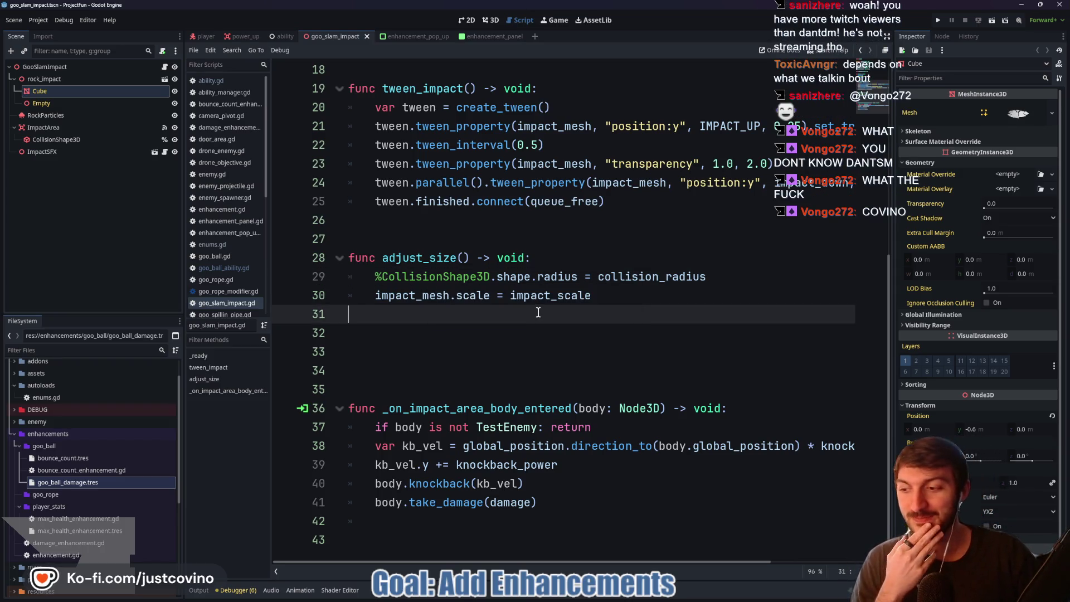
{"action": "left_click_drag", "start_coordinate": [428, 372], "coordinate": [396, 338]}
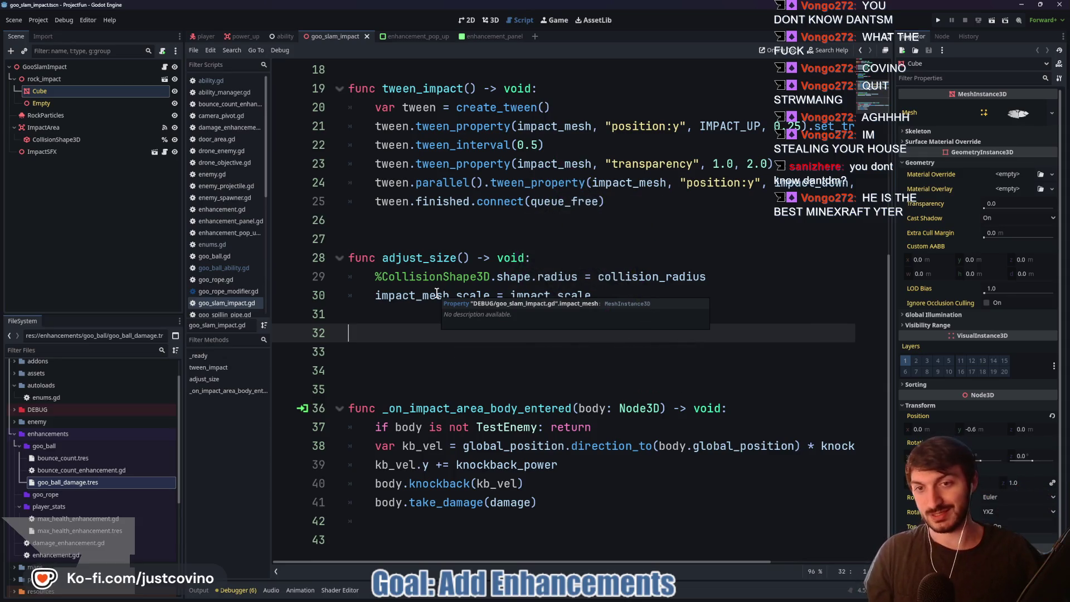
{"action": "key", "text": "ctrl+s"}
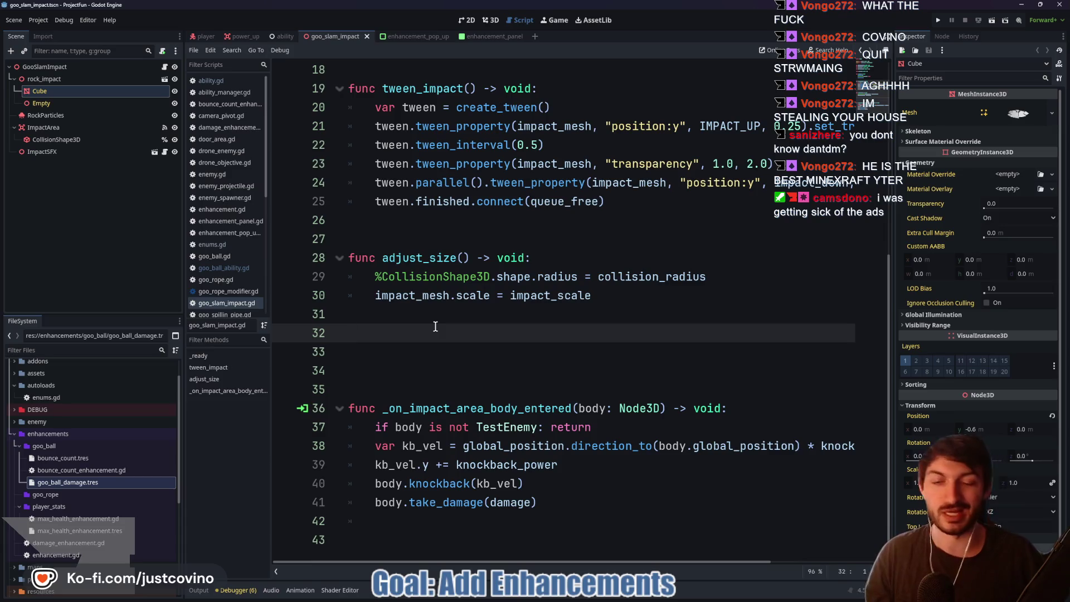
{"action": "left_click", "coordinate": [429, 322]}
{"action": "left_click", "coordinate": [401, 331]}
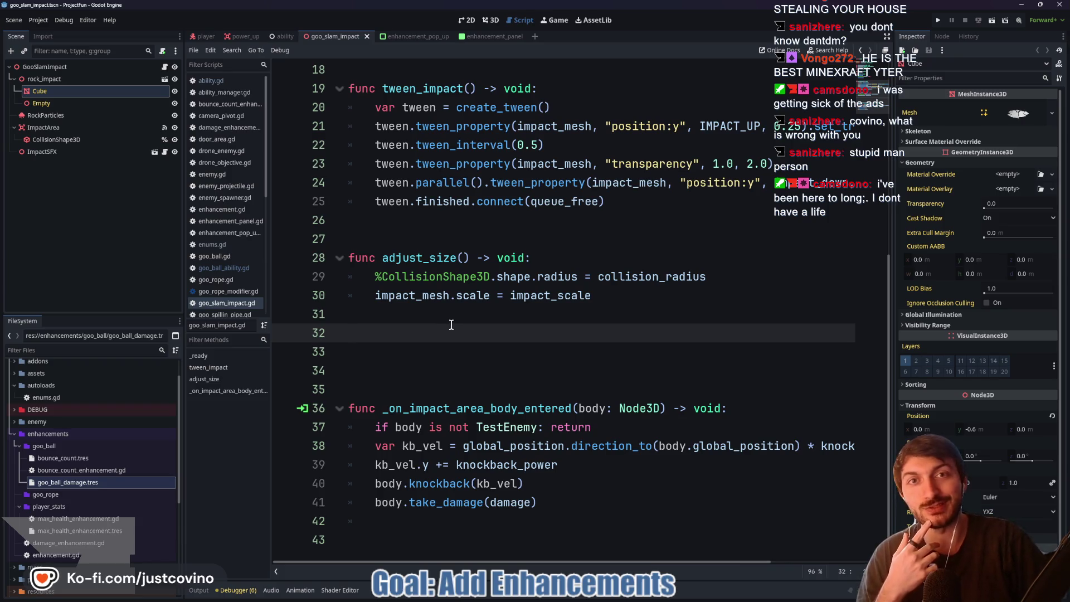
{"action": "left_click", "coordinate": [429, 315]}
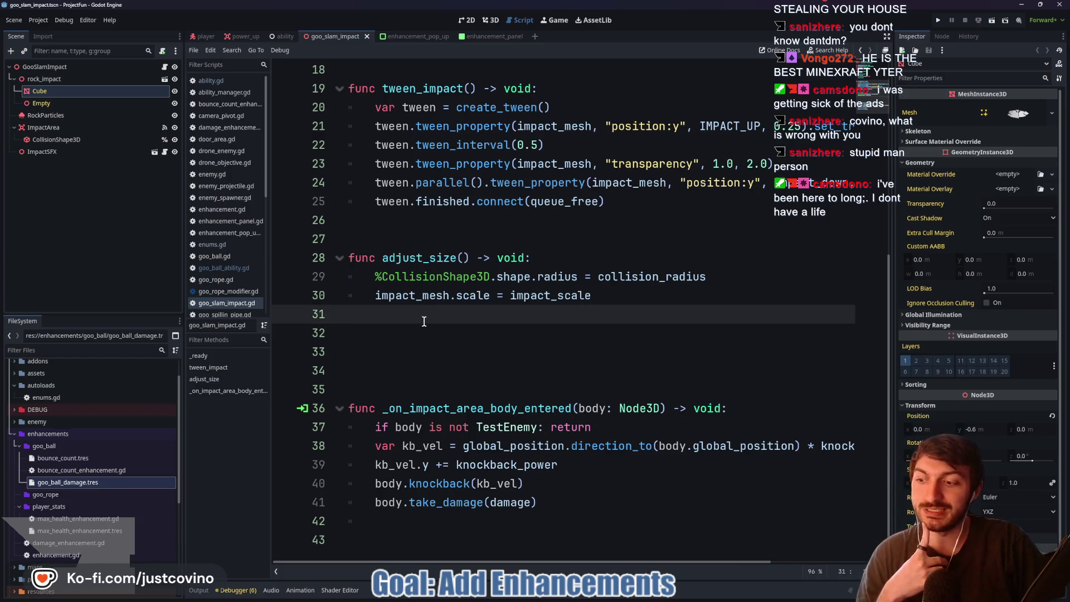
{"action": "left_click", "coordinate": [405, 239]}
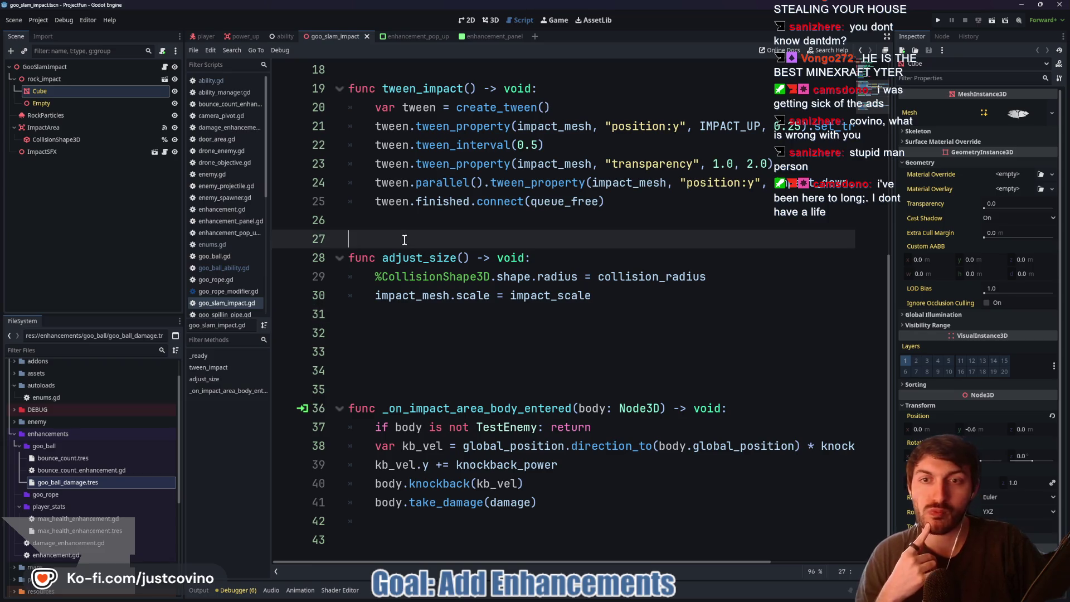
{"action": "scroll", "coordinate": [406, 241], "scroll_direction": "up", "scroll_amount": 3}
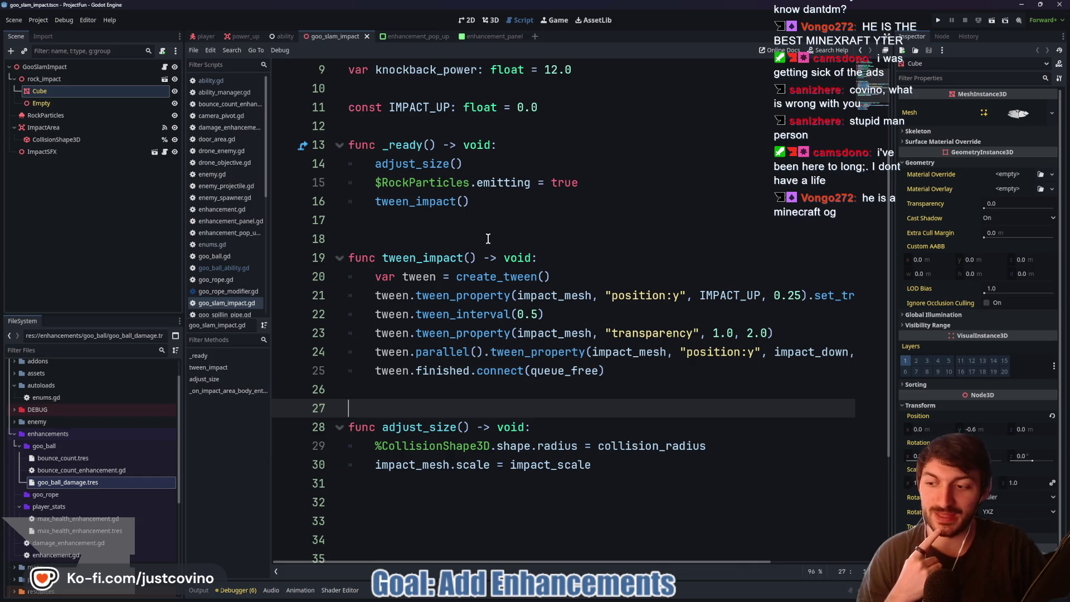
{"action": "left_click", "coordinate": [439, 236]}
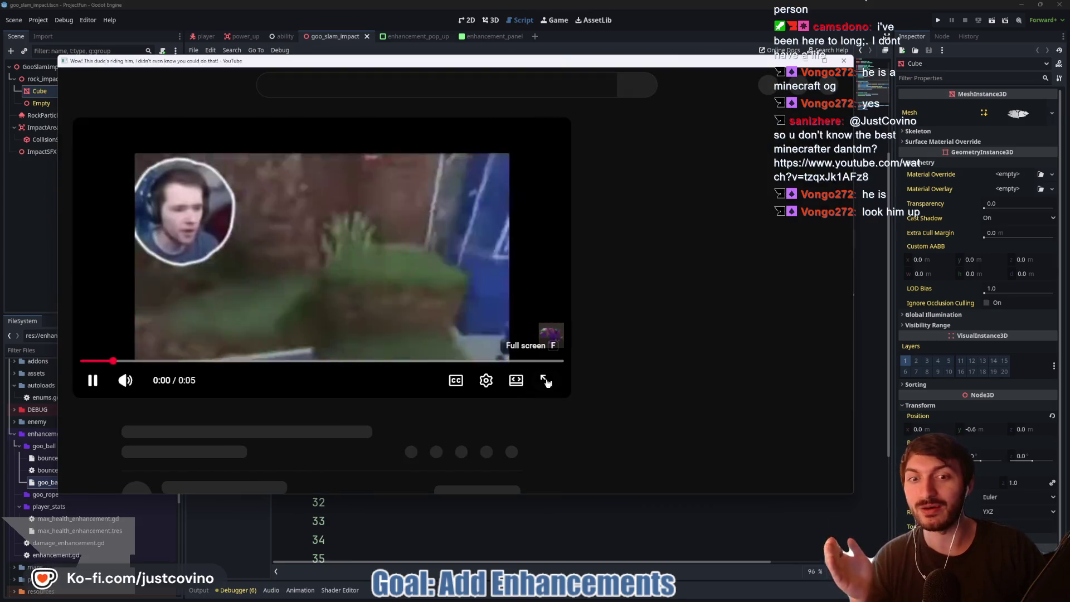
- Watch the Minecraft clip full-player, pausing and resuming it, then close the video window
{"action": "double_click", "coordinate": [383, 276]}
{"action": "left_click", "coordinate": [382, 275]}
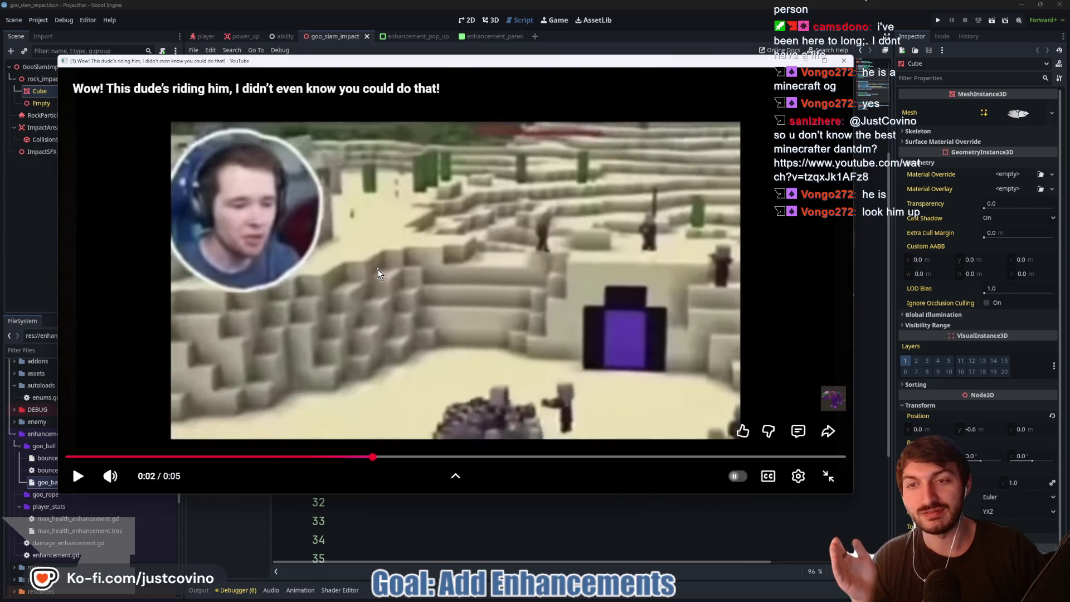
{"action": "left_click", "coordinate": [322, 229]}
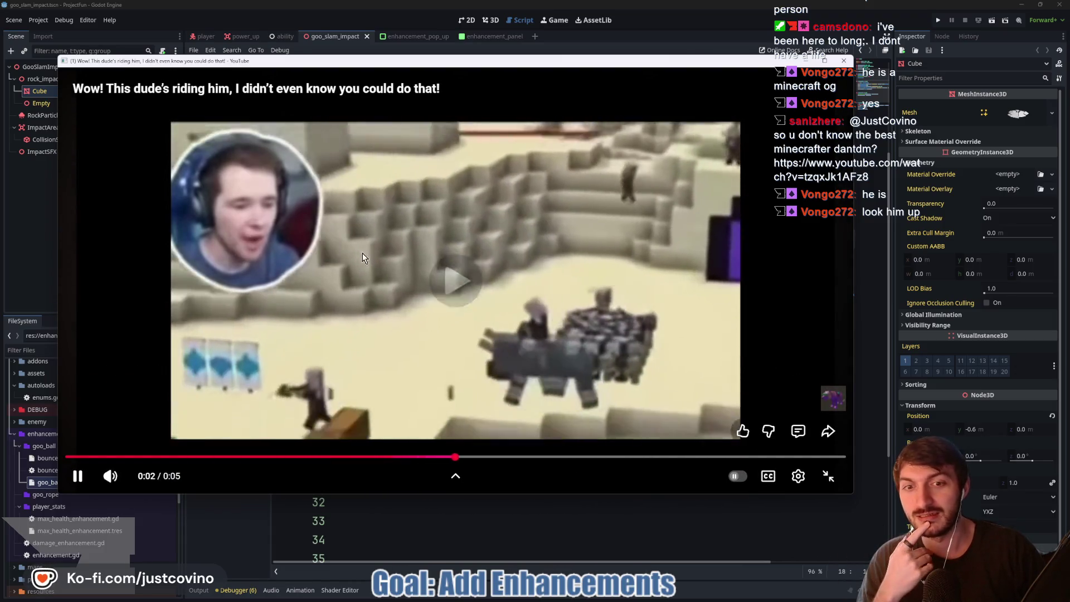
{"action": "left_click", "coordinate": [427, 264]}
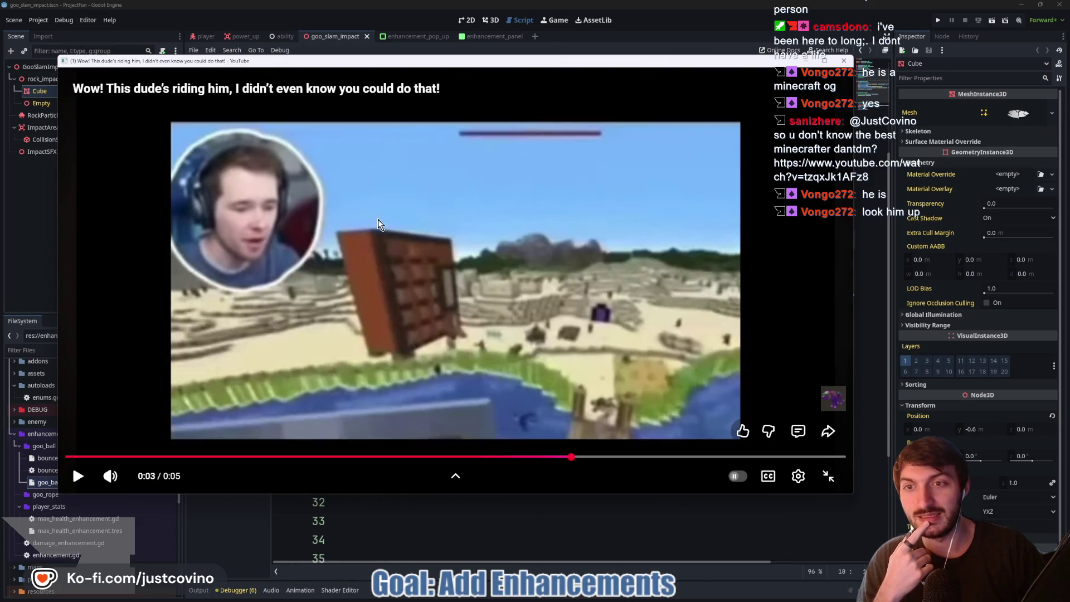
{"action": "left_click", "coordinate": [844, 60]}
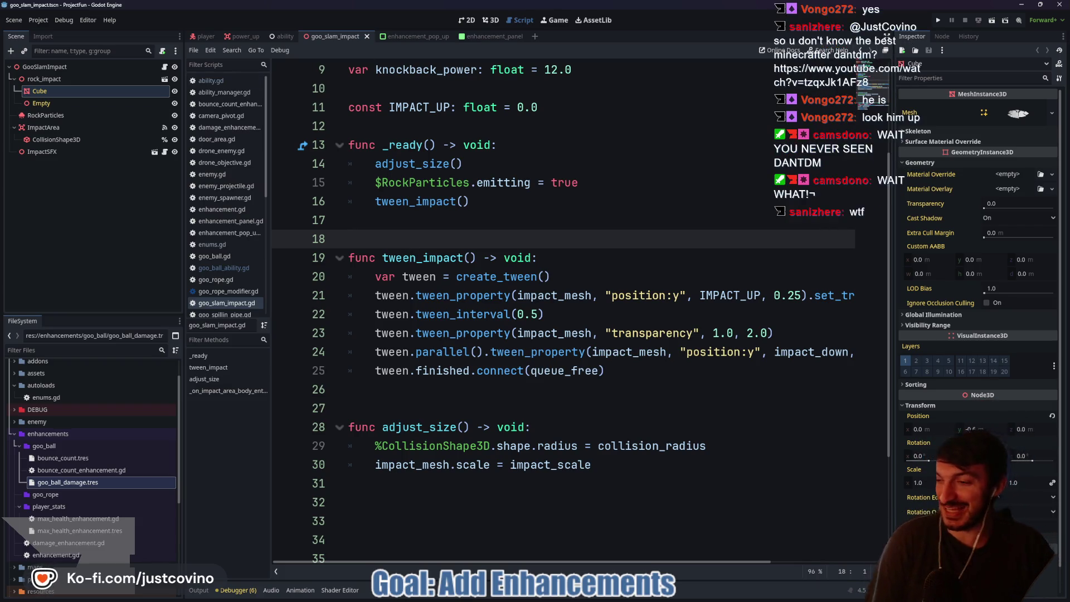
- Bring the Chrome window with 'og minecraft youtubers' results in front of the script
{"action": "left_click", "coordinate": [423, 223]}
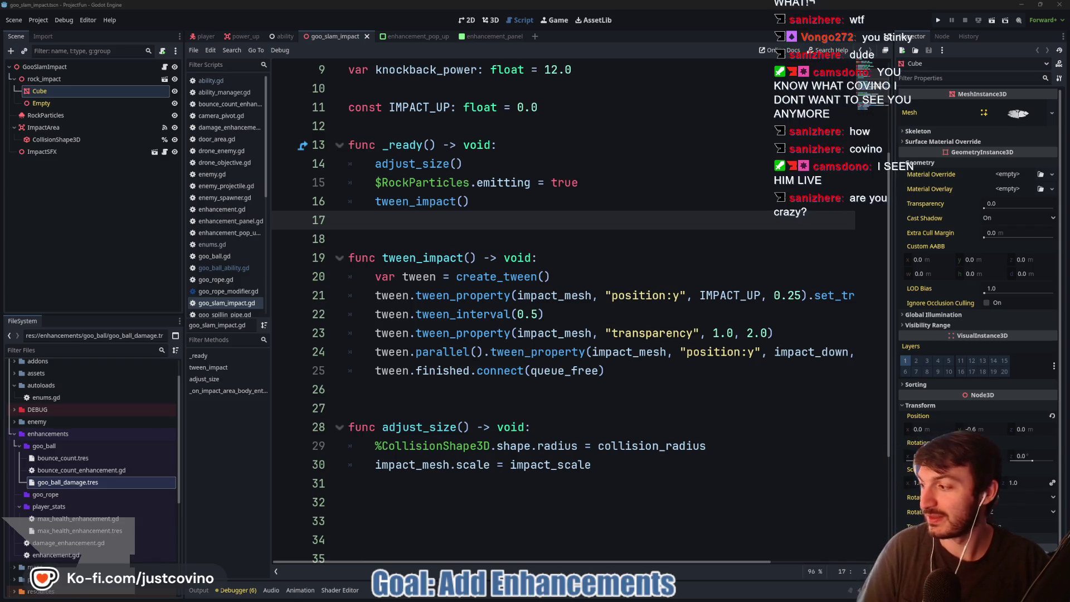
{"action": "key", "text": "alt+Tab"}
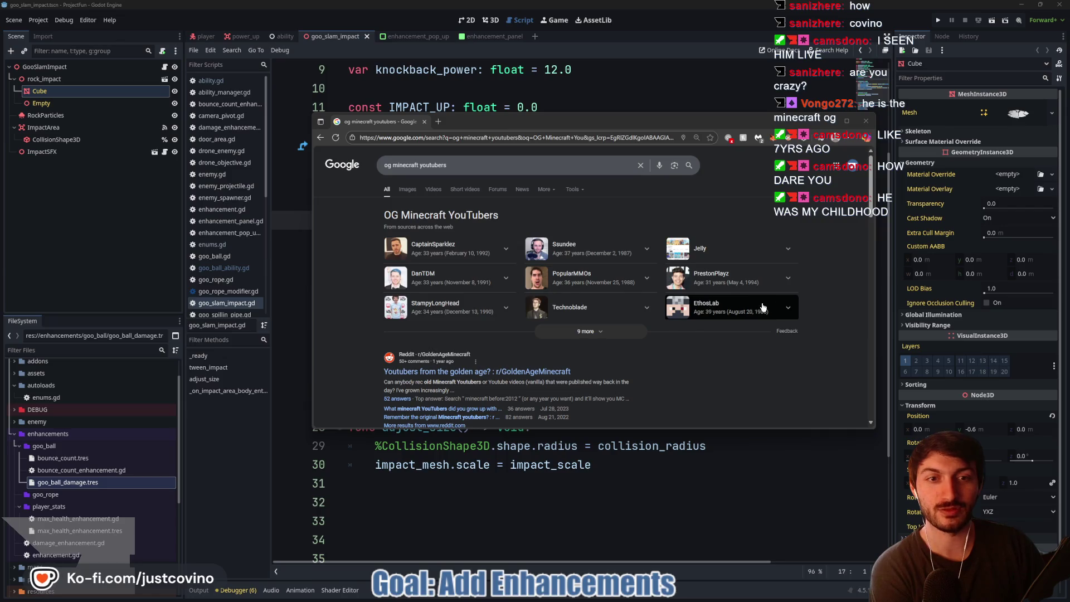
- Expand, collapse and re-expand the OG Minecraft YouTubers list, then return to the Godot script
{"action": "left_click", "coordinate": [599, 334]}
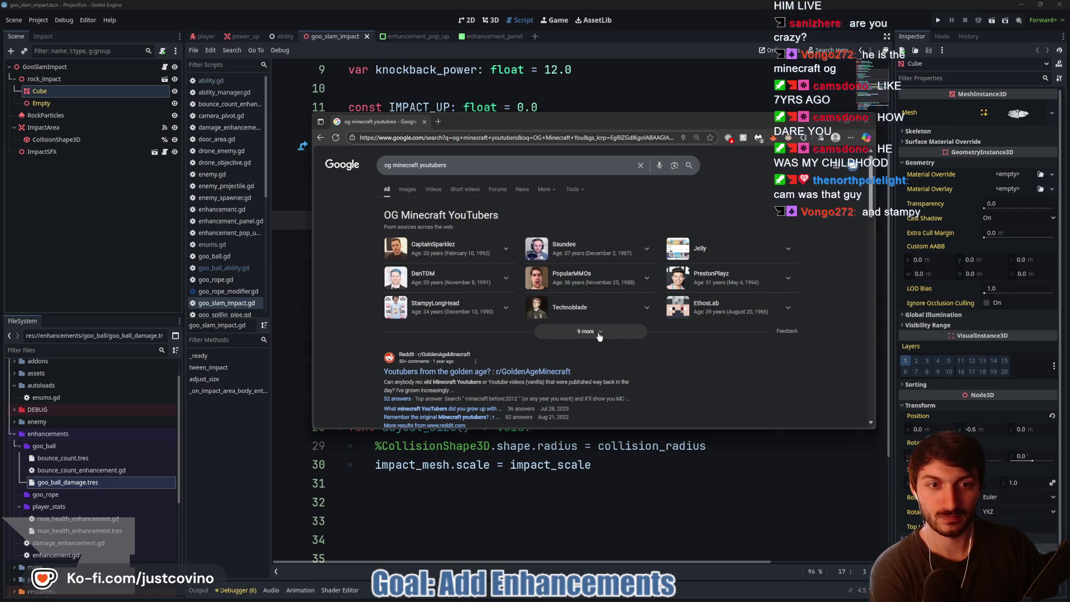
{"action": "scroll", "coordinate": [655, 223], "scroll_direction": "down", "scroll_amount": 1}
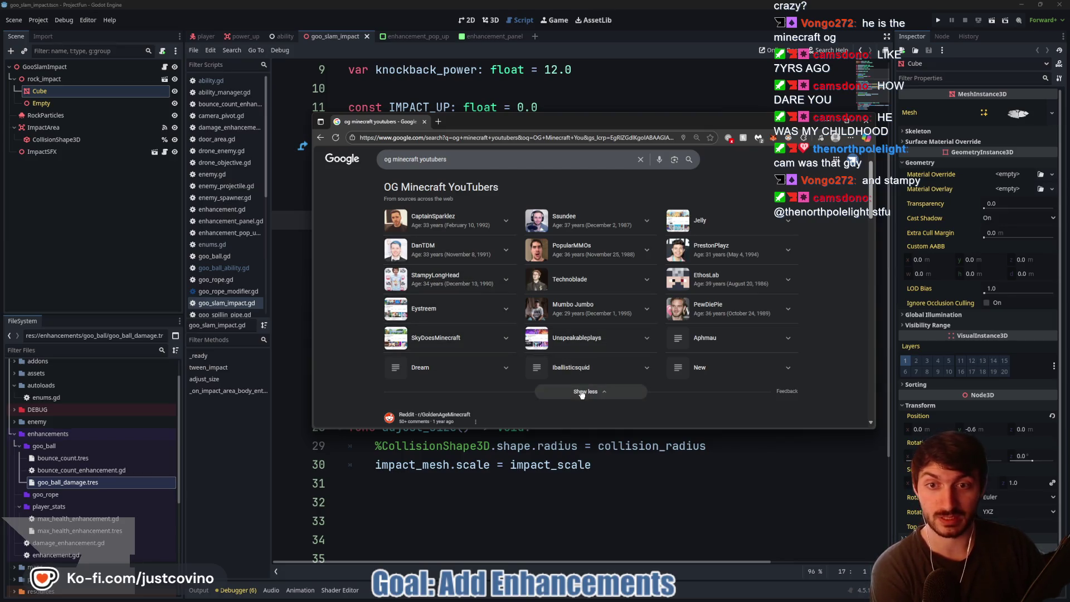
{"action": "left_click", "coordinate": [610, 401]}
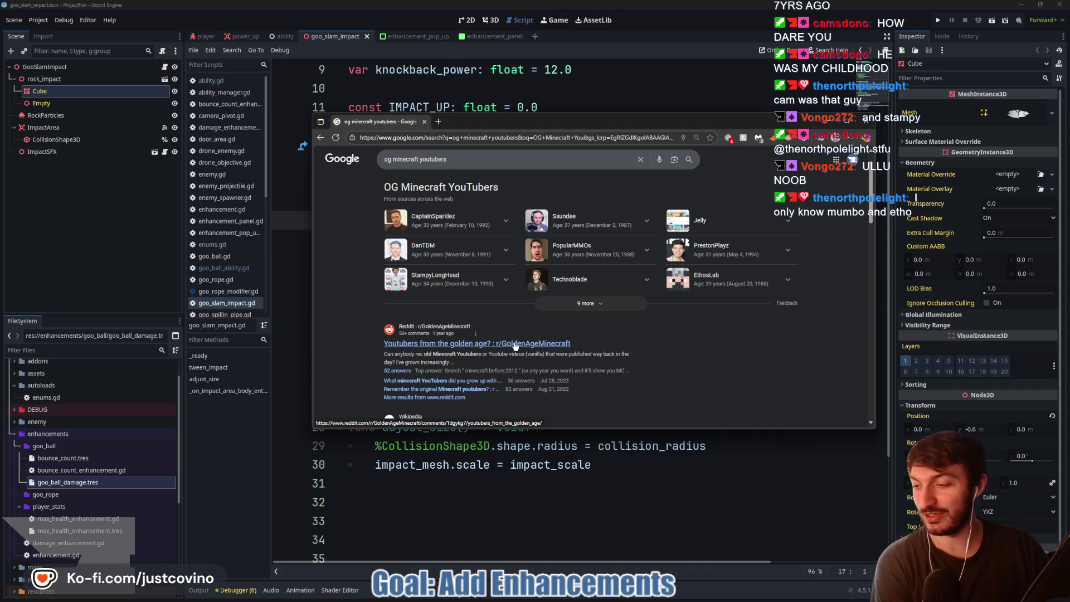
{"action": "left_click", "coordinate": [630, 309]}
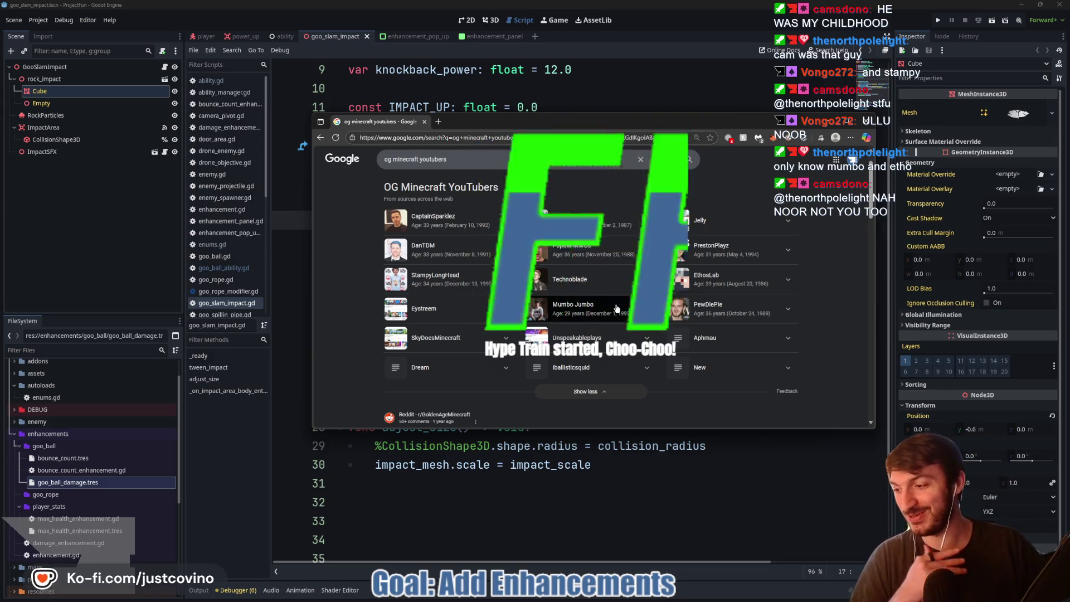
{"action": "key", "text": "alt+Tab"}
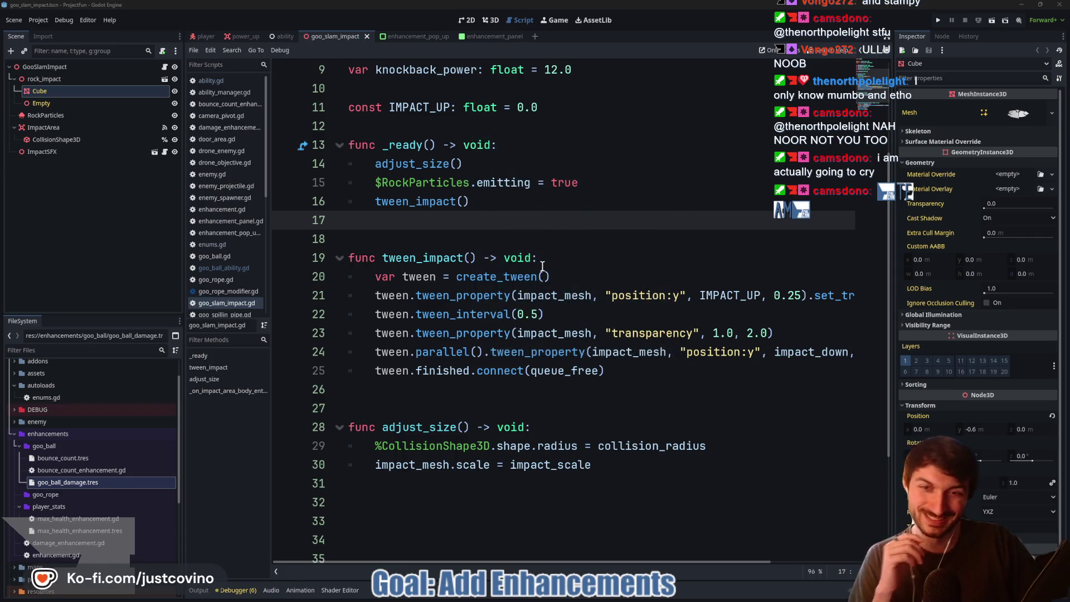
{"action": "left_click", "coordinate": [497, 241]}
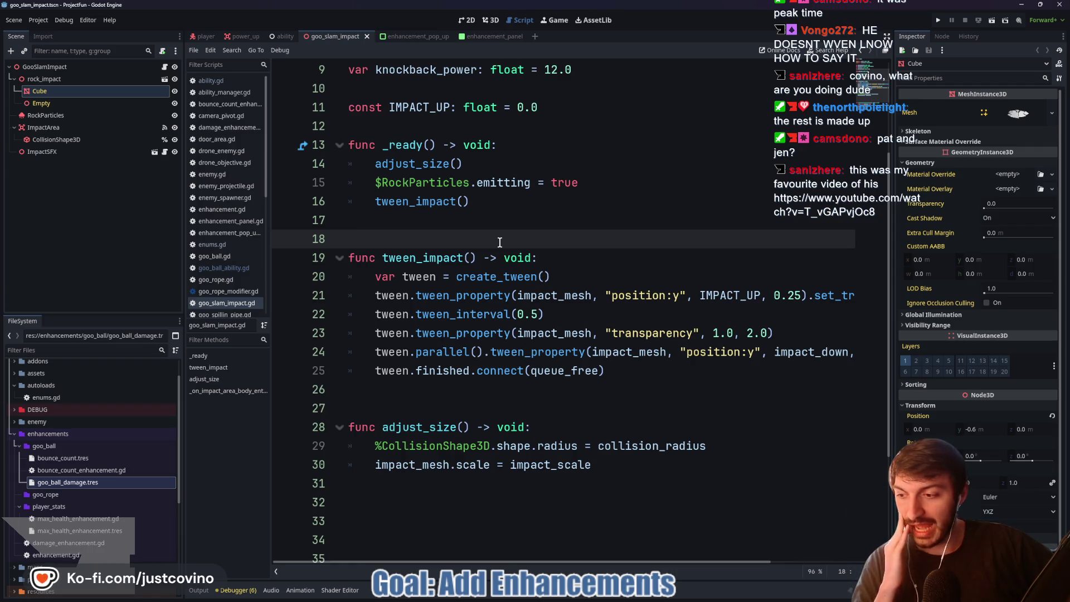
- Bring Chrome back and open the r/GoldenAgeMinecraft thread 'Youtubers from the golden age?'
{"action": "left_click", "coordinate": [442, 223]}
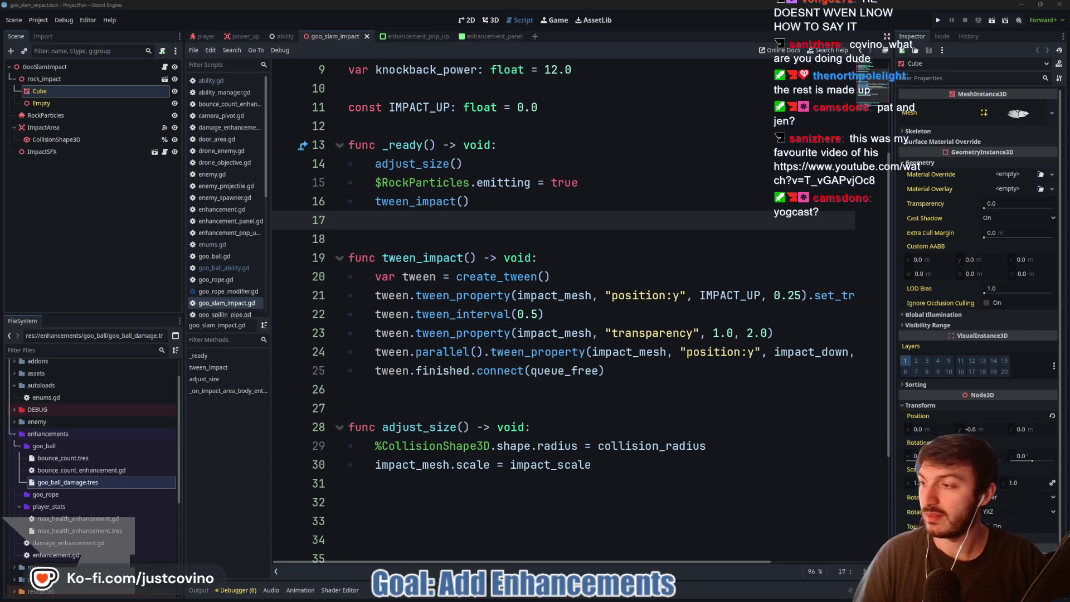
{"action": "key", "text": "super+shift+Right"}
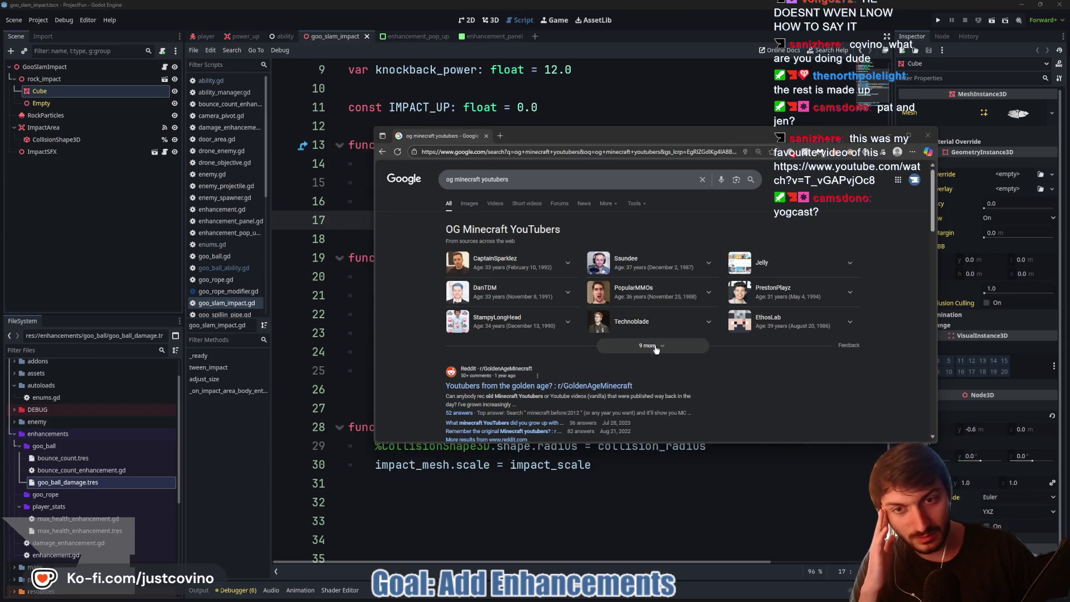
{"action": "left_click", "coordinate": [515, 385]}
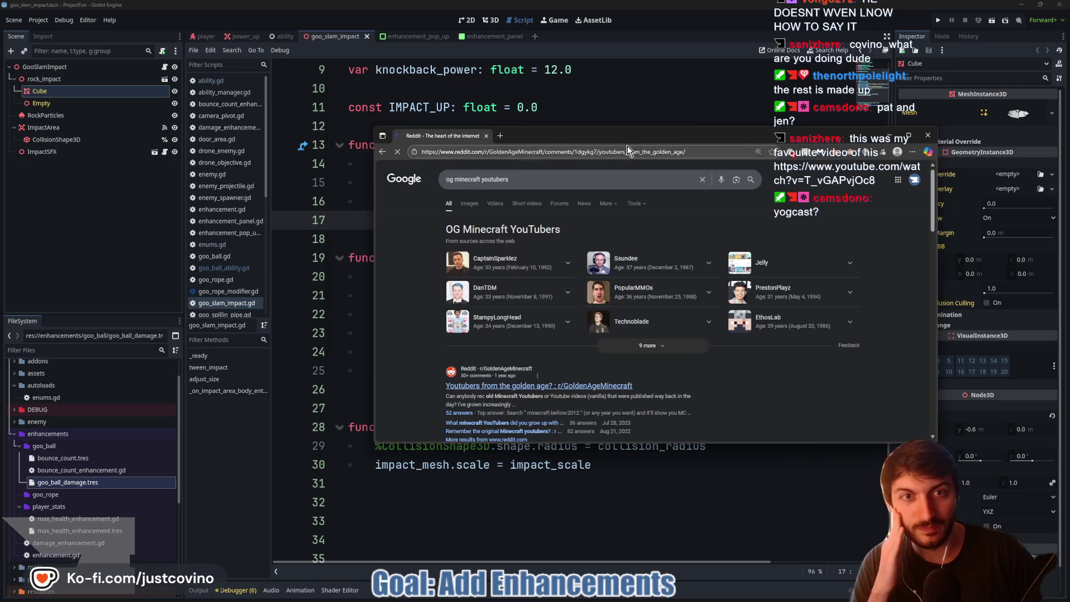
{"action": "left_click_drag", "start_coordinate": [626, 134], "coordinate": [502, 108]}
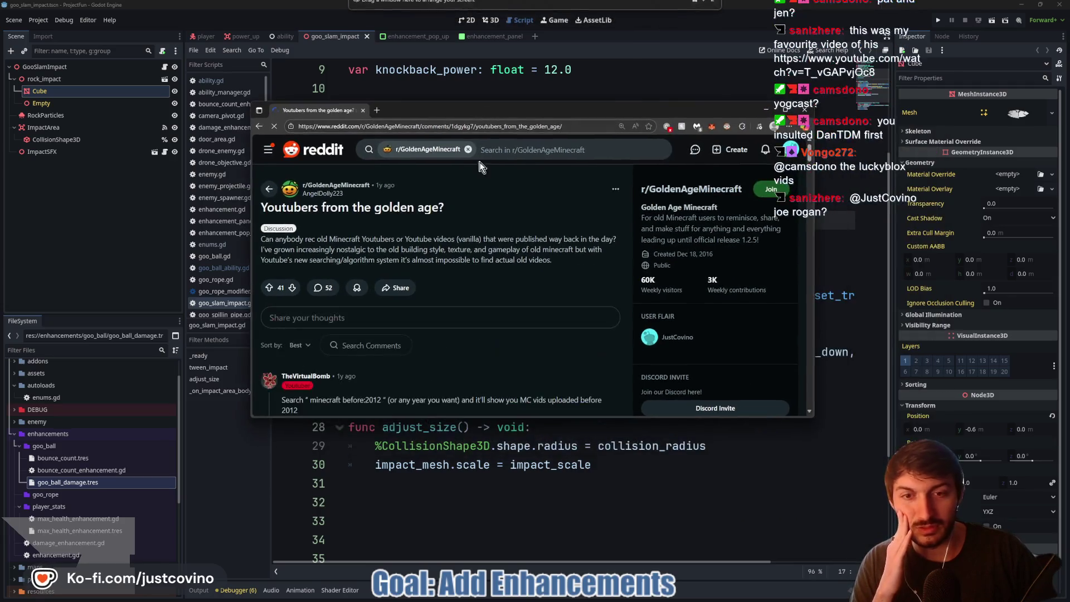
- Scroll the thread's replies and select the comment about childhood favourite channels
{"action": "scroll", "coordinate": [464, 237], "scroll_direction": "down", "scroll_amount": 5}
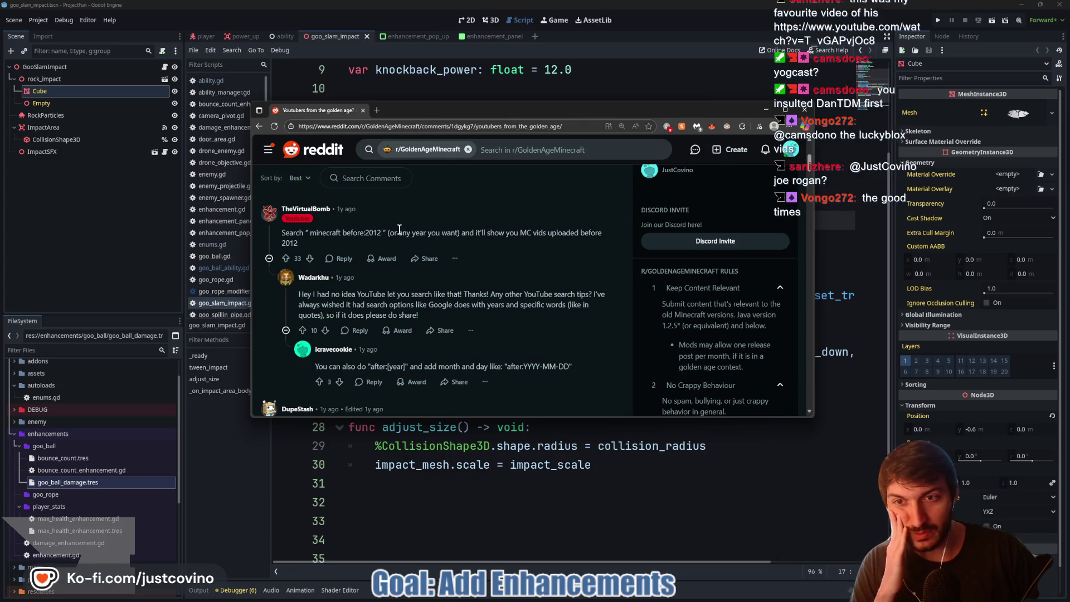
{"action": "scroll", "coordinate": [458, 235], "scroll_direction": "down", "scroll_amount": 3}
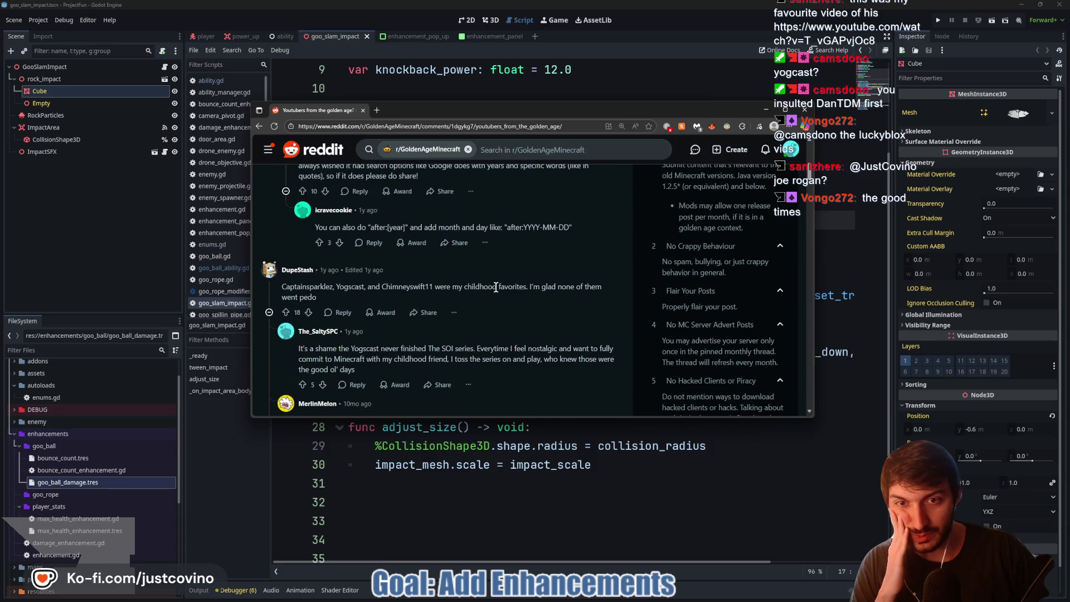
{"action": "scroll", "coordinate": [494, 283], "scroll_direction": "down", "scroll_amount": 2}
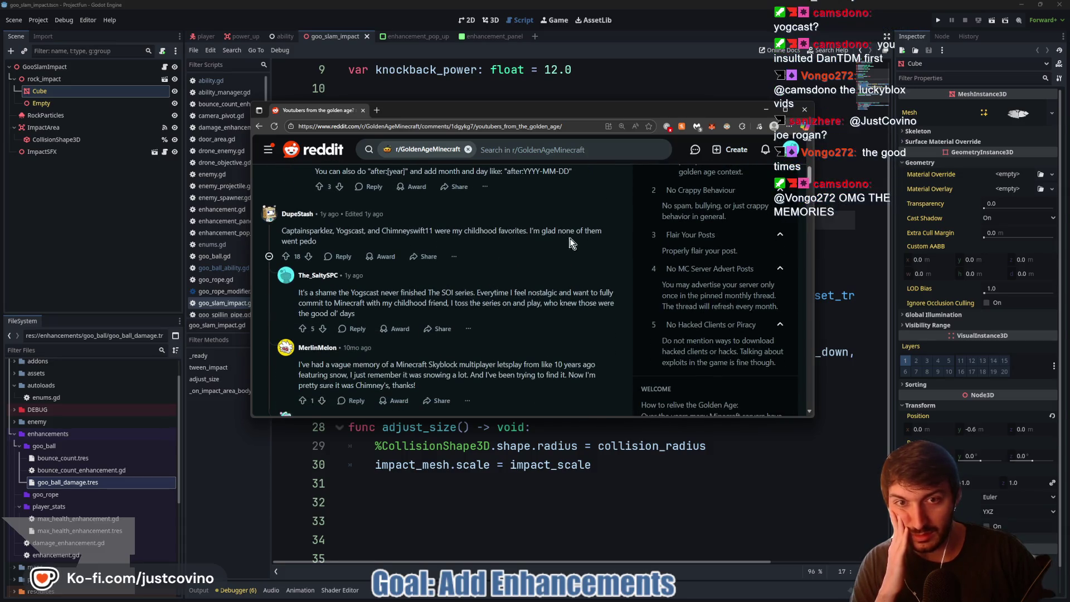
{"action": "scroll", "coordinate": [437, 264], "scroll_direction": "down", "scroll_amount": 2}
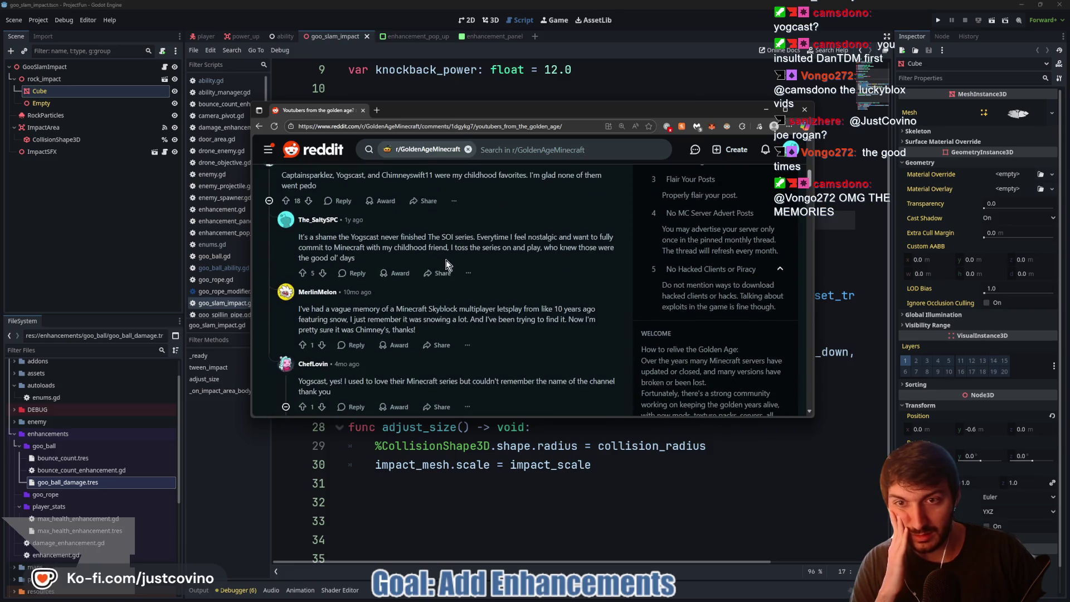
{"action": "scroll", "coordinate": [476, 248], "scroll_direction": "down", "scroll_amount": 2}
{"action": "scroll", "coordinate": [480, 249], "scroll_direction": "up", "scroll_amount": 3}
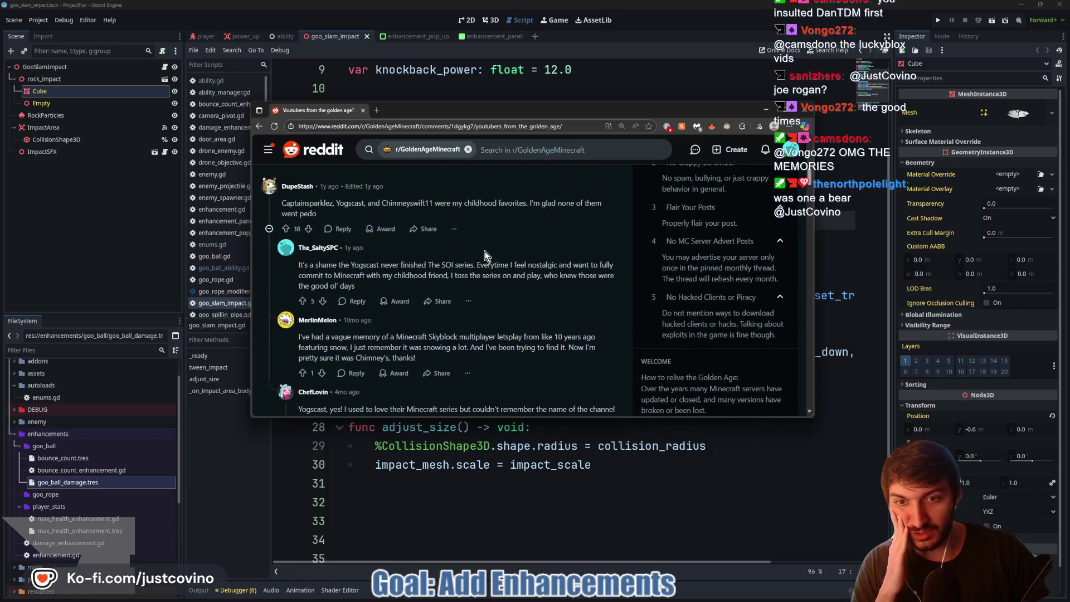
{"action": "left_click_drag", "start_coordinate": [319, 216], "coordinate": [278, 203]}
{"action": "mouse_move", "coordinate": [558, 204]}
{"action": "left_mouse_down"}
{"action": "mouse_move", "coordinate": [599, 207]}
{"action": "mouse_move", "coordinate": [553, 259]}
{"action": "left_mouse_up"}
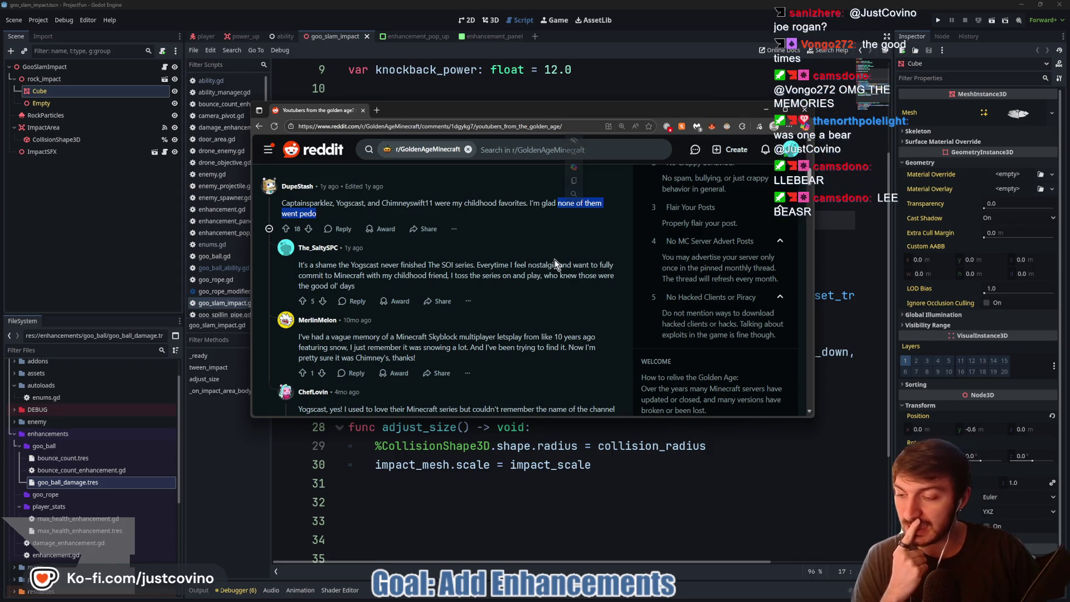
- Read further down the remaining comments, then close the Reddit browser window
{"action": "scroll", "coordinate": [552, 260], "scroll_direction": "down", "scroll_amount": 2}
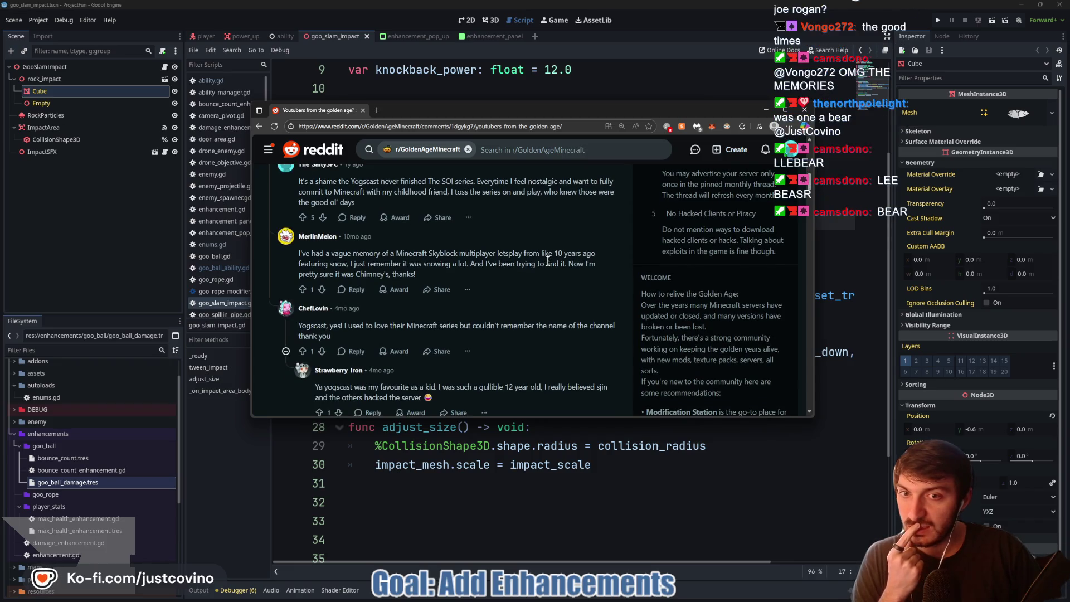
{"action": "scroll", "coordinate": [543, 261], "scroll_direction": "down", "scroll_amount": 1}
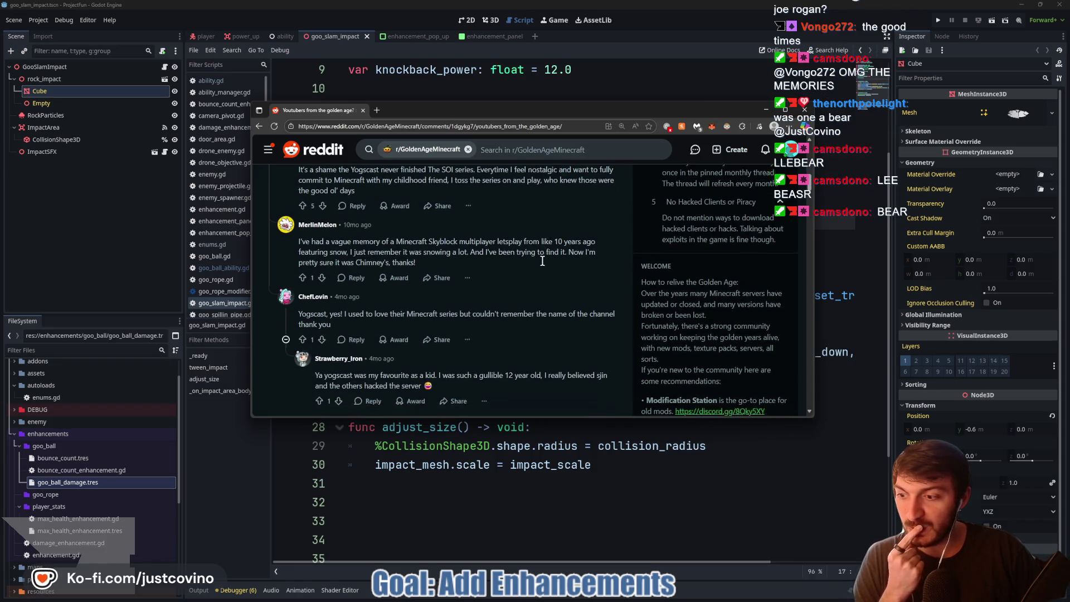
{"action": "scroll", "coordinate": [545, 266], "scroll_direction": "down", "scroll_amount": 1}
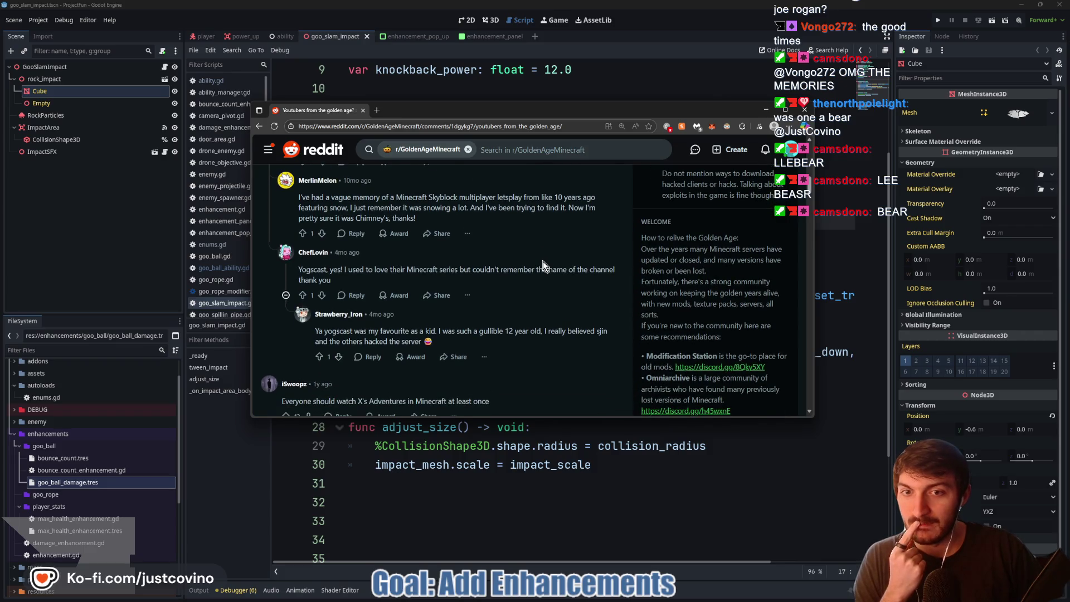
{"action": "scroll", "coordinate": [544, 266], "scroll_direction": "down", "scroll_amount": 5}
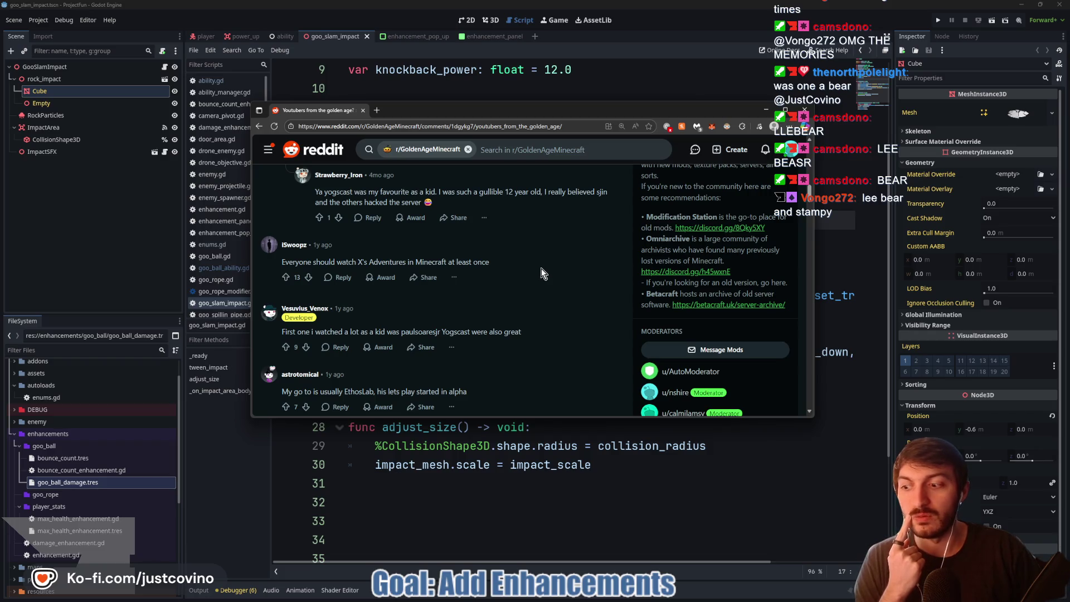
{"action": "scroll", "coordinate": [540, 268], "scroll_direction": "down", "scroll_amount": 1}
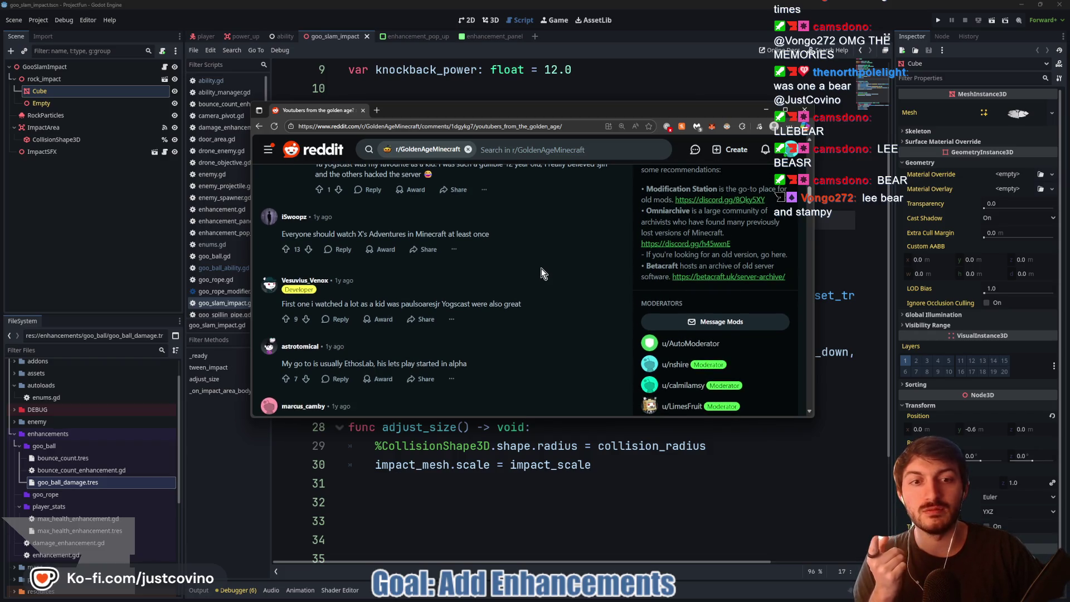
{"action": "scroll", "coordinate": [540, 269], "scroll_direction": "down", "scroll_amount": 1}
{"action": "scroll", "coordinate": [541, 268], "scroll_direction": "down", "scroll_amount": 3}
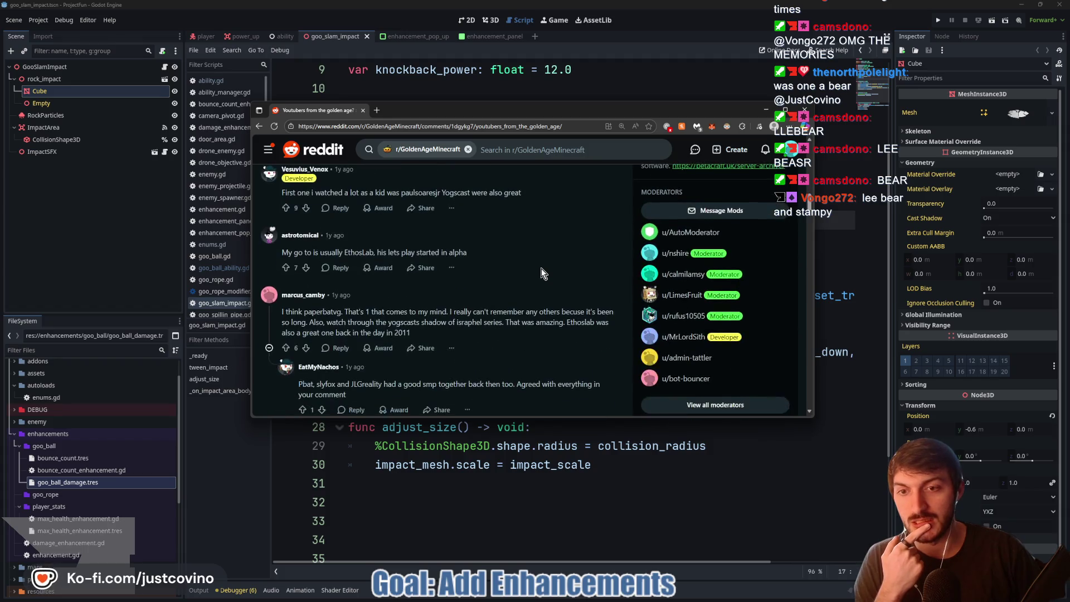
{"action": "scroll", "coordinate": [538, 286], "scroll_direction": "down", "scroll_amount": 4}
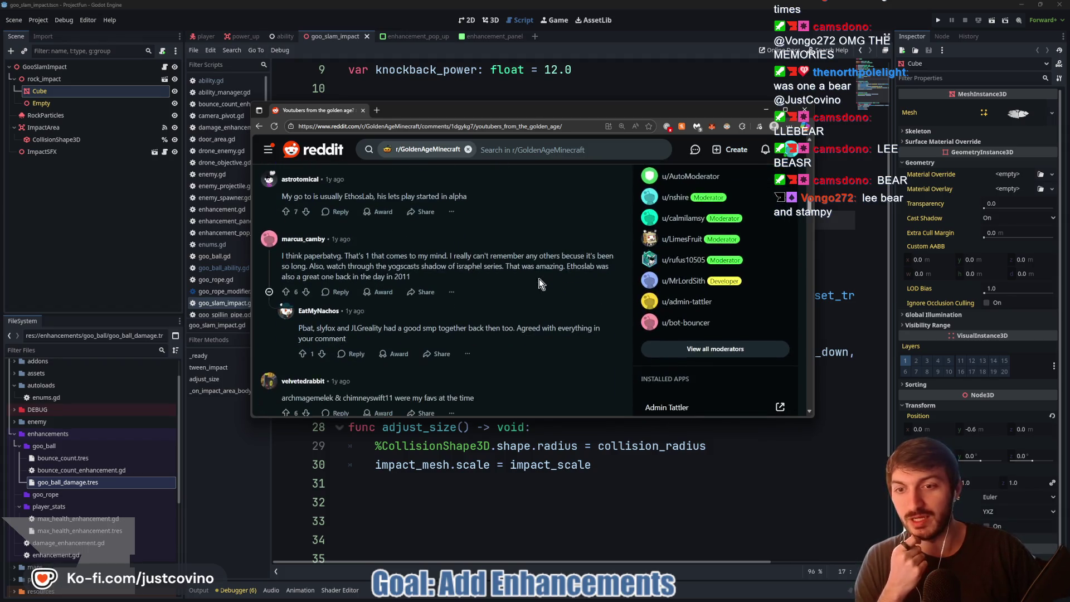
{"action": "scroll", "coordinate": [544, 273], "scroll_direction": "down", "scroll_amount": 7}
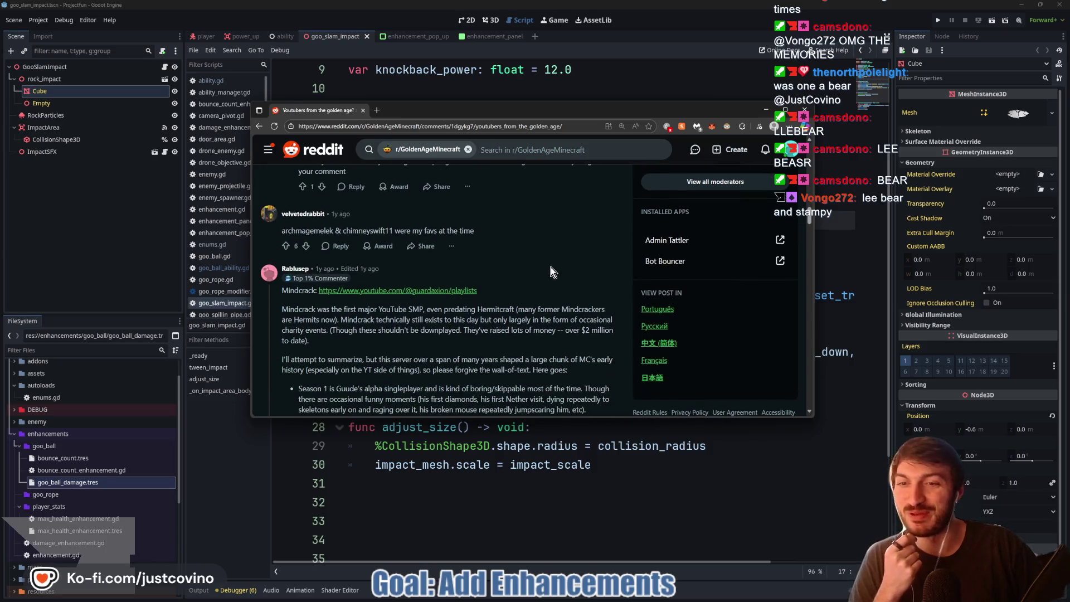
{"action": "scroll", "coordinate": [549, 268], "scroll_direction": "down", "scroll_amount": 15}
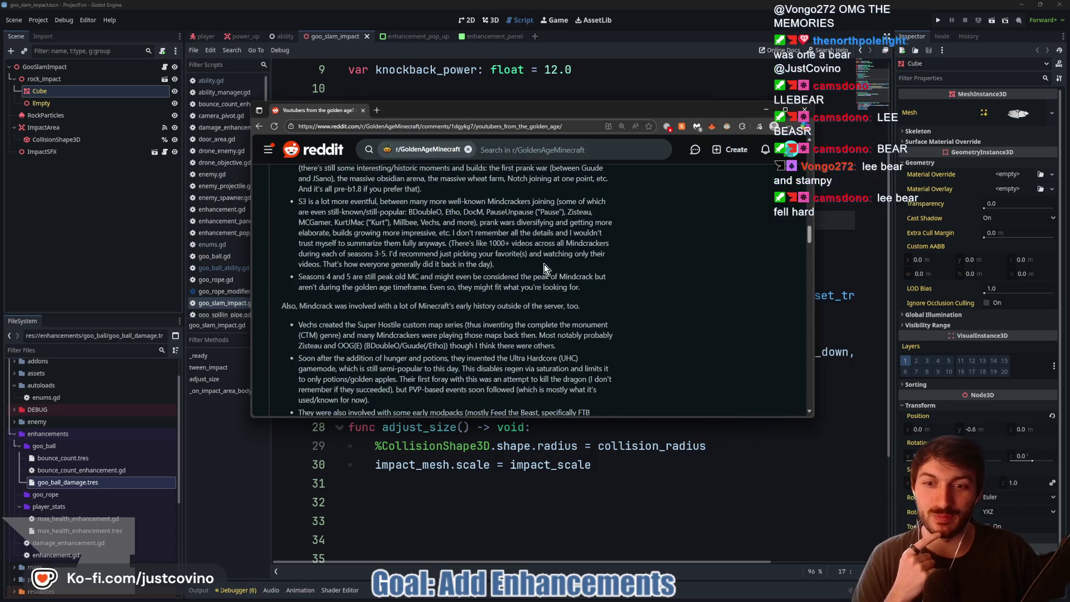
{"action": "scroll", "coordinate": [543, 262], "scroll_direction": "down", "scroll_amount": 5}
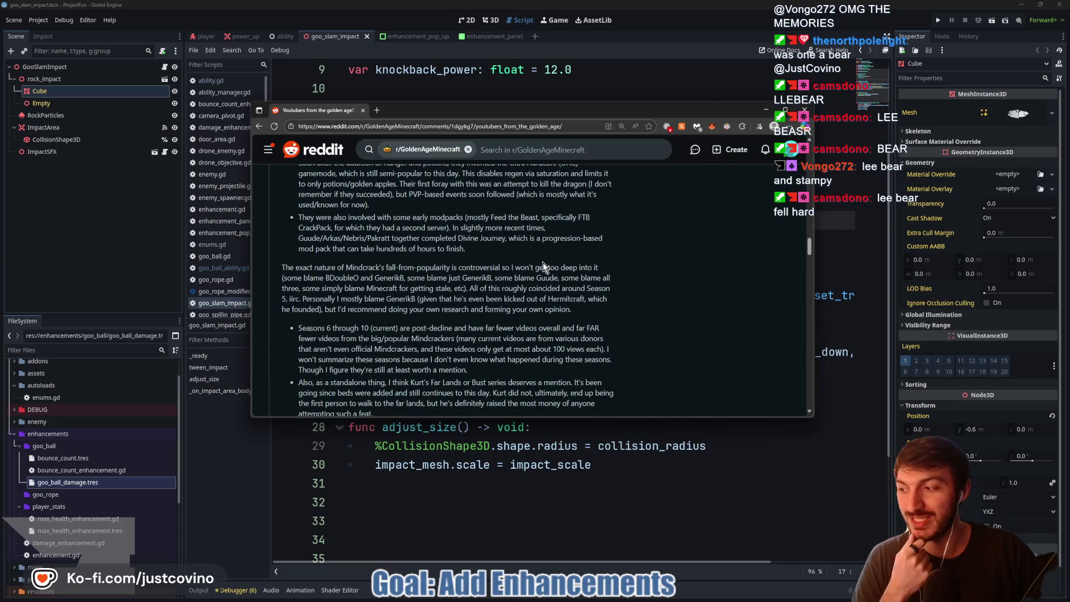
{"action": "scroll", "coordinate": [542, 262], "scroll_direction": "down", "scroll_amount": 3}
{"action": "scroll", "coordinate": [543, 263], "scroll_direction": "down", "scroll_amount": 2}
{"action": "scroll", "coordinate": [553, 258], "scroll_direction": "down", "scroll_amount": 2}
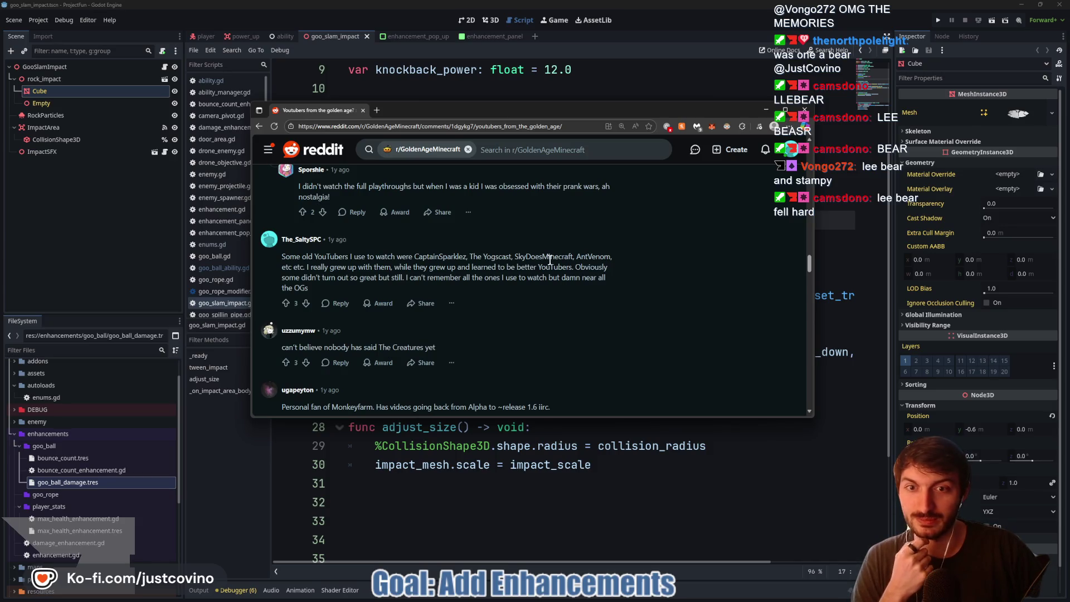
{"action": "scroll", "coordinate": [549, 260], "scroll_direction": "down", "scroll_amount": 3}
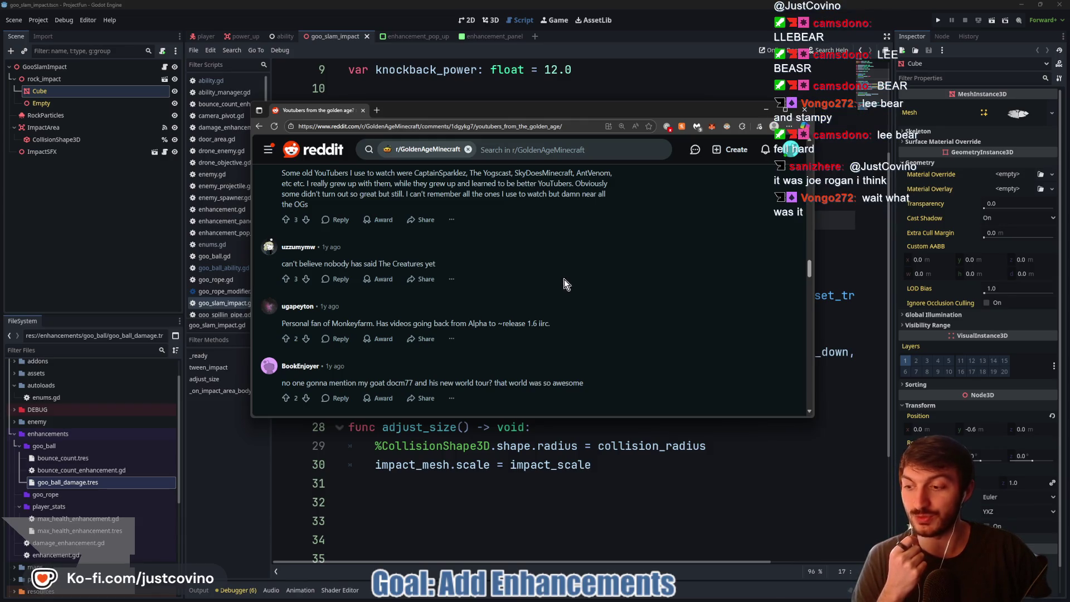
{"action": "scroll", "coordinate": [561, 278], "scroll_direction": "down", "scroll_amount": 4}
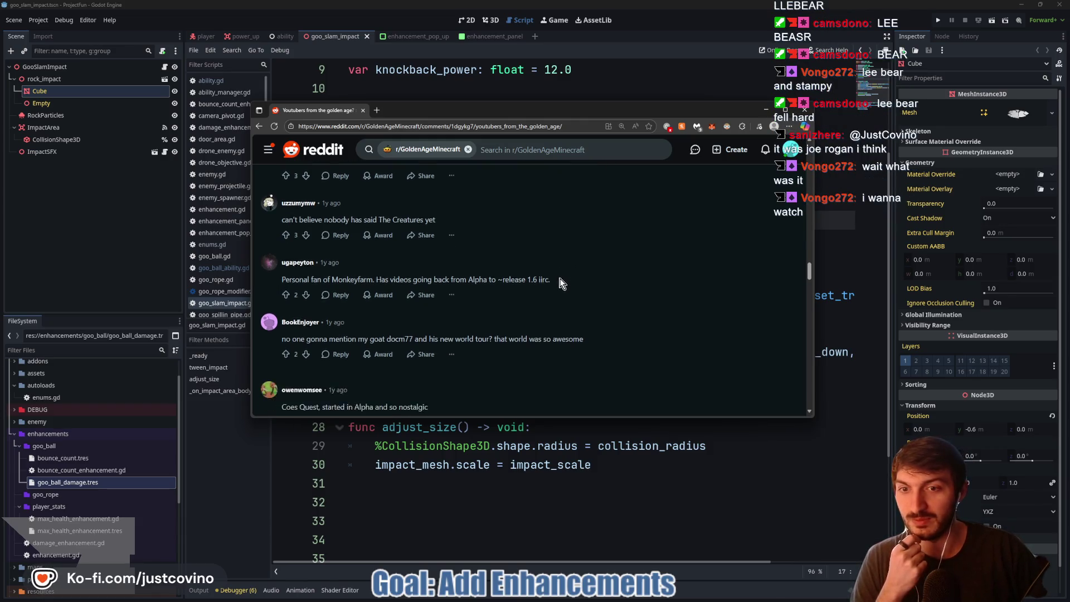
{"action": "scroll", "coordinate": [556, 273], "scroll_direction": "down", "scroll_amount": 2}
{"action": "scroll", "coordinate": [554, 277], "scroll_direction": "down", "scroll_amount": 2}
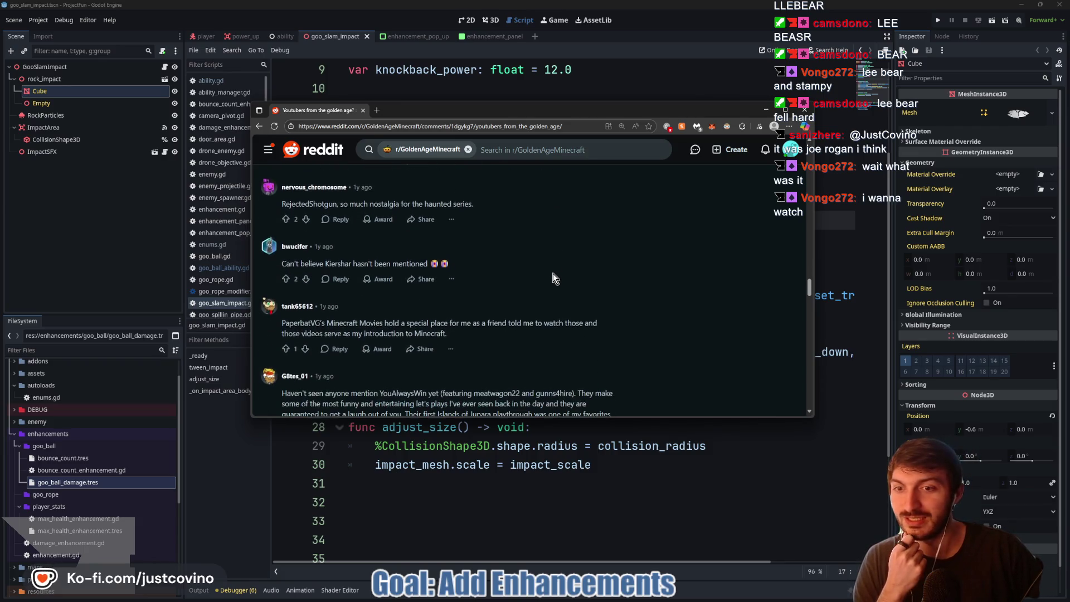
{"action": "scroll", "coordinate": [553, 273], "scroll_direction": "down", "scroll_amount": 2}
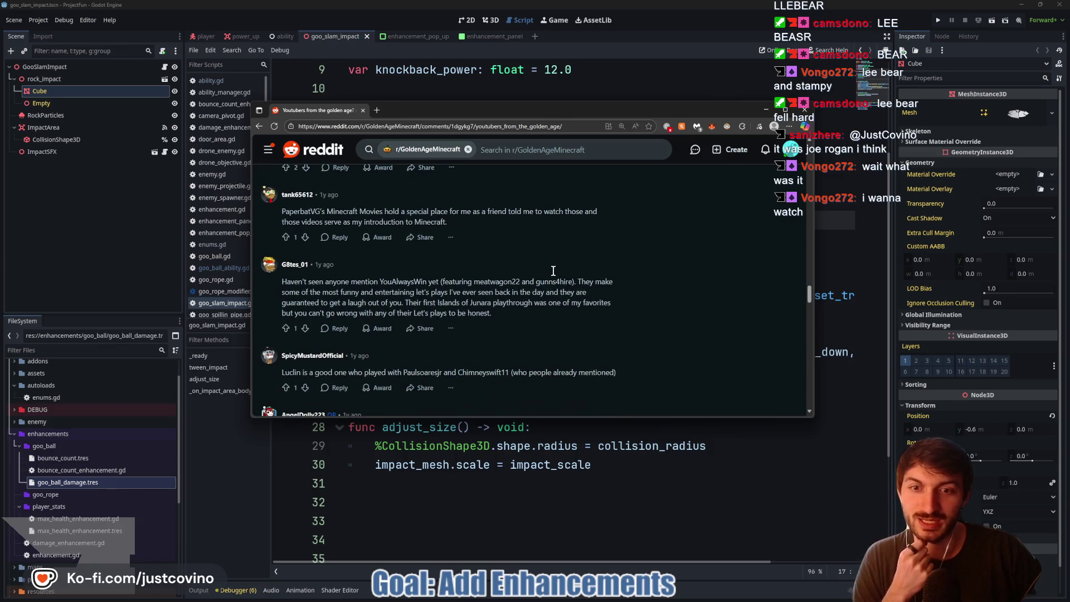
{"action": "scroll", "coordinate": [550, 272], "scroll_direction": "down", "scroll_amount": 1}
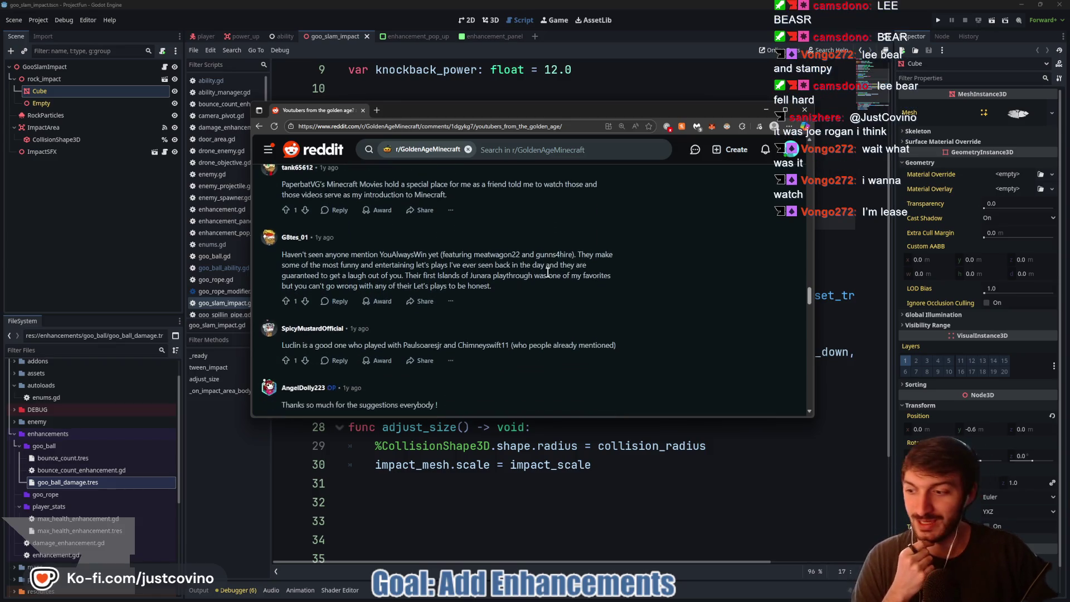
{"action": "scroll", "coordinate": [548, 275], "scroll_direction": "down", "scroll_amount": 2}
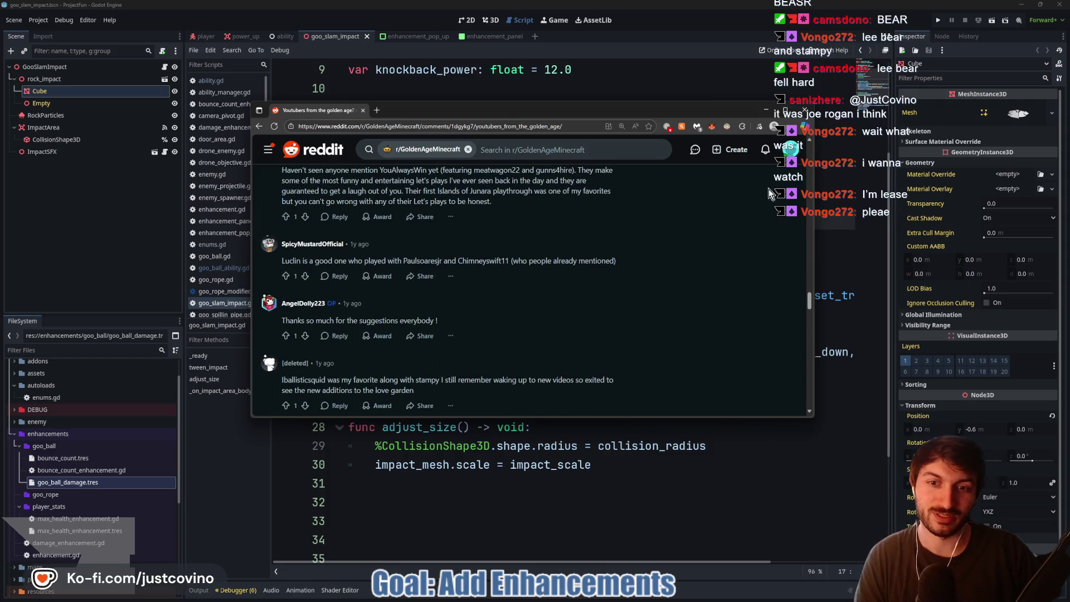
{"action": "scroll", "coordinate": [608, 277], "scroll_direction": "down", "scroll_amount": 3}
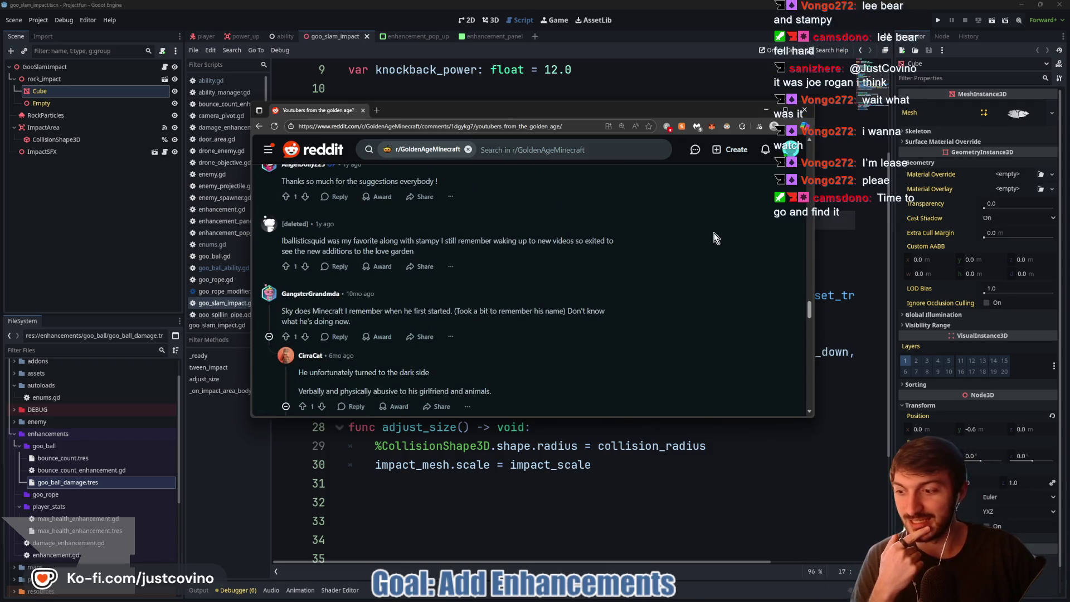
{"action": "left_click", "coordinate": [803, 110]}
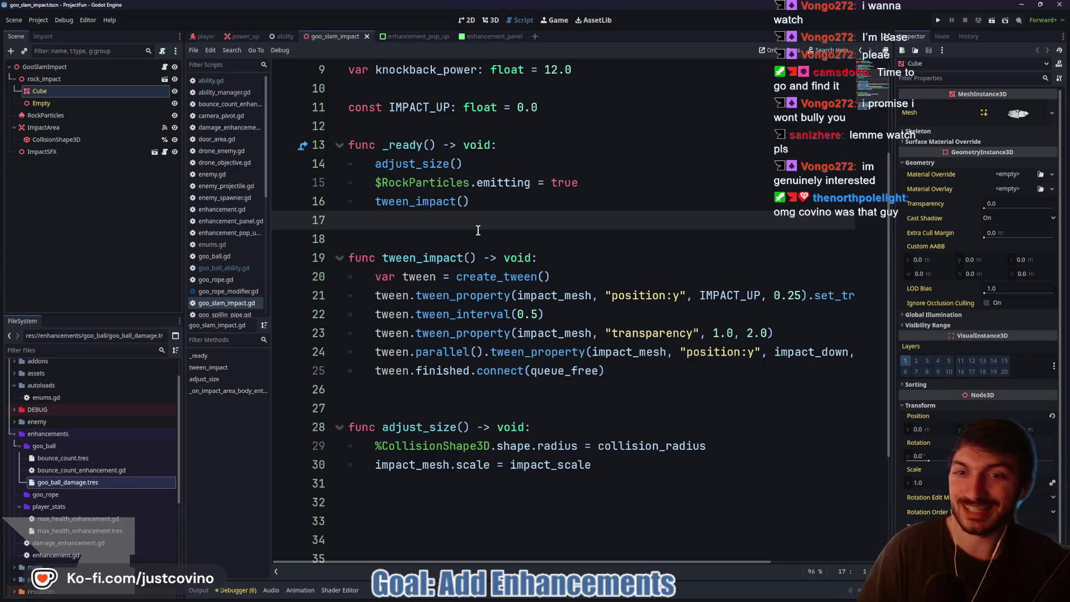
- Save the goo_slam_impact scene and move the caret through lines 18 to 27 of the script
{"action": "key", "text": "ctrl+s"}
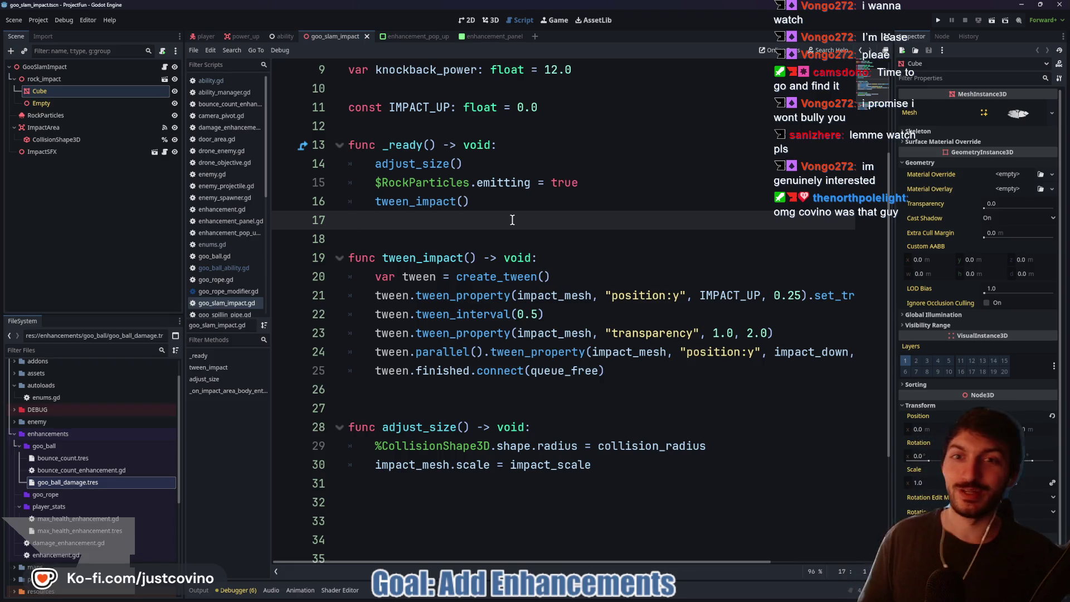
{"action": "left_click", "coordinate": [485, 236]}
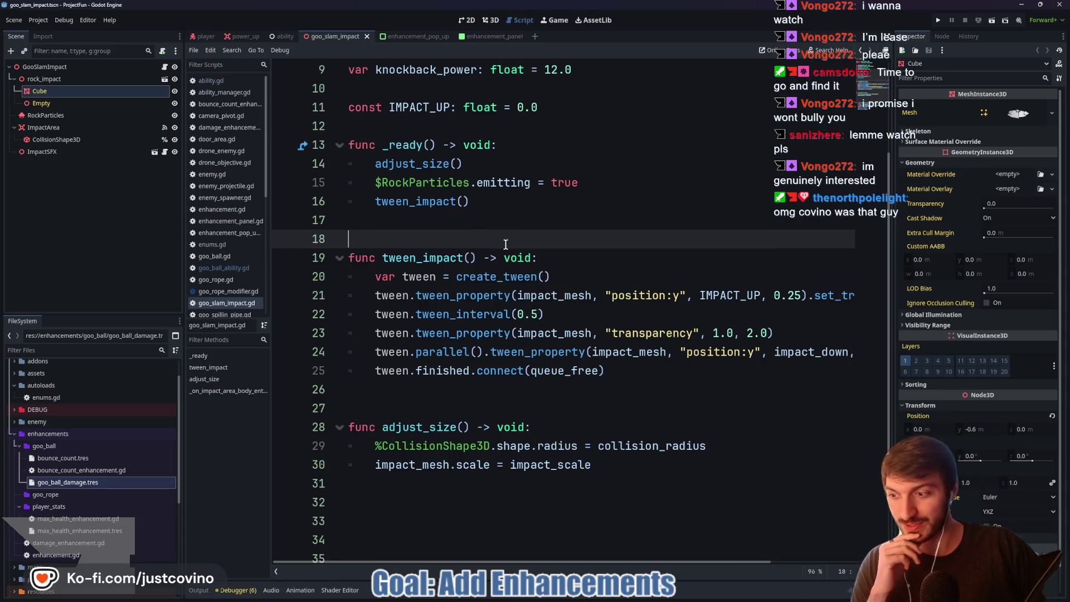
{"action": "left_click", "coordinate": [488, 391]}
{"action": "left_click", "coordinate": [452, 402]}
{"action": "left_click", "coordinate": [446, 397]}
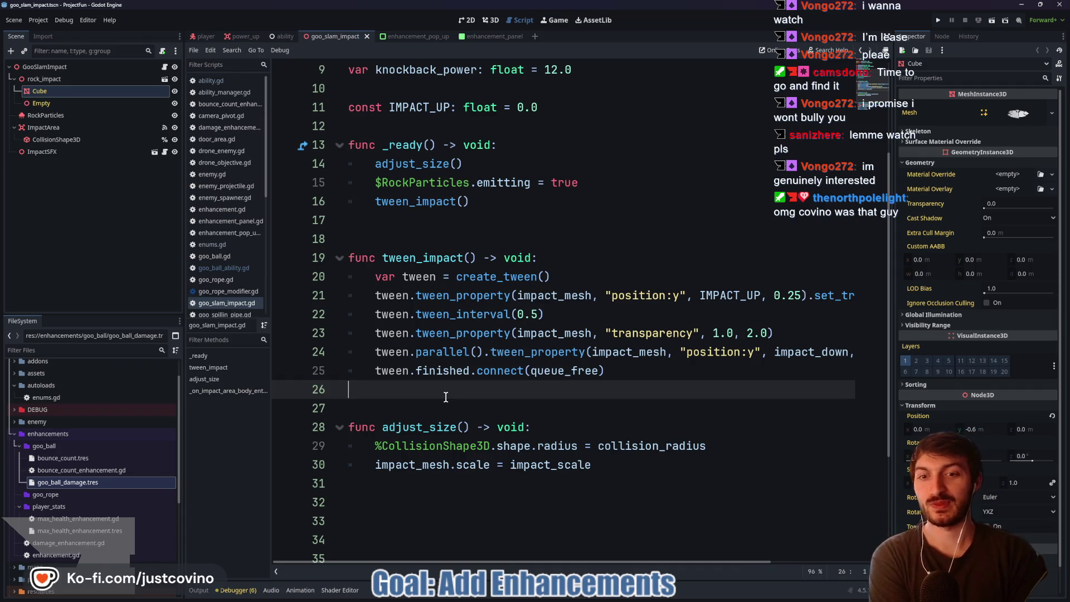
- Return to line 18, save the scene again, and sketch an explanatory box above the code
{"action": "left_click", "coordinate": [396, 234]}
{"action": "key", "text": "ctrl+s"}
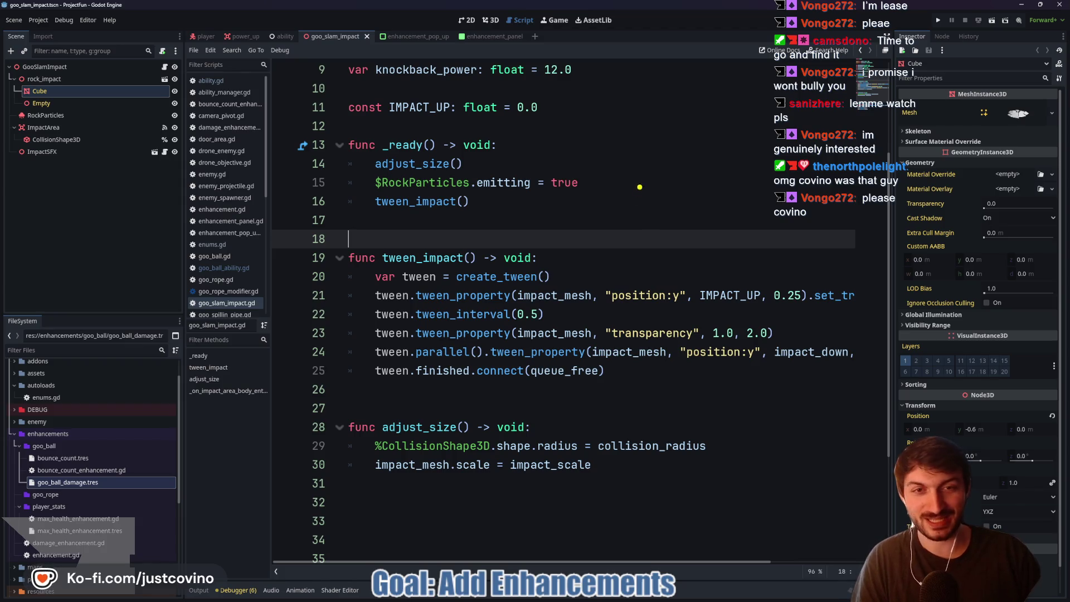
{"action": "mouse_move", "coordinate": [619, 114]}
{"action": "left_mouse_down"}
{"action": "mouse_move", "coordinate": [619, 220]}
{"action": "mouse_move", "coordinate": [732, 209]}
{"action": "left_mouse_up"}
{"action": "mouse_move", "coordinate": [569, 214]}
{"action": "left_mouse_down"}
{"action": "mouse_move", "coordinate": [760, 281]}
{"action": "mouse_move", "coordinate": [796, 436]}
{"action": "mouse_move", "coordinate": [772, 437]}
{"action": "left_mouse_up"}
{"action": "mouse_move", "coordinate": [473, 230]}
{"action": "left_mouse_down"}
{"action": "mouse_move", "coordinate": [530, 263]}
{"action": "mouse_move", "coordinate": [561, 406]}
{"action": "left_mouse_up"}
{"action": "left_click_drag", "start_coordinate": [775, 239], "coordinate": [857, 399]}
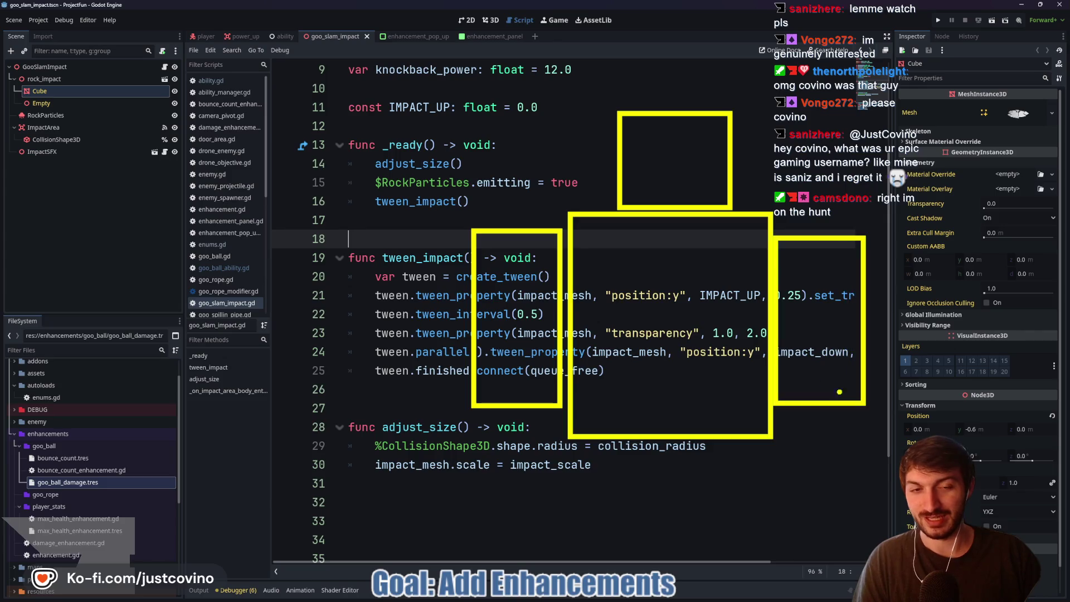
{"action": "mouse_move", "coordinate": [636, 271]}
{"action": "left_mouse_down"}
{"action": "mouse_move", "coordinate": [718, 298]}
{"action": "mouse_move", "coordinate": [667, 344]}
{"action": "mouse_move", "coordinate": [641, 315]}
{"action": "mouse_move", "coordinate": [643, 276]}
{"action": "left_mouse_up"}
{"action": "key", "text": "Escape"}
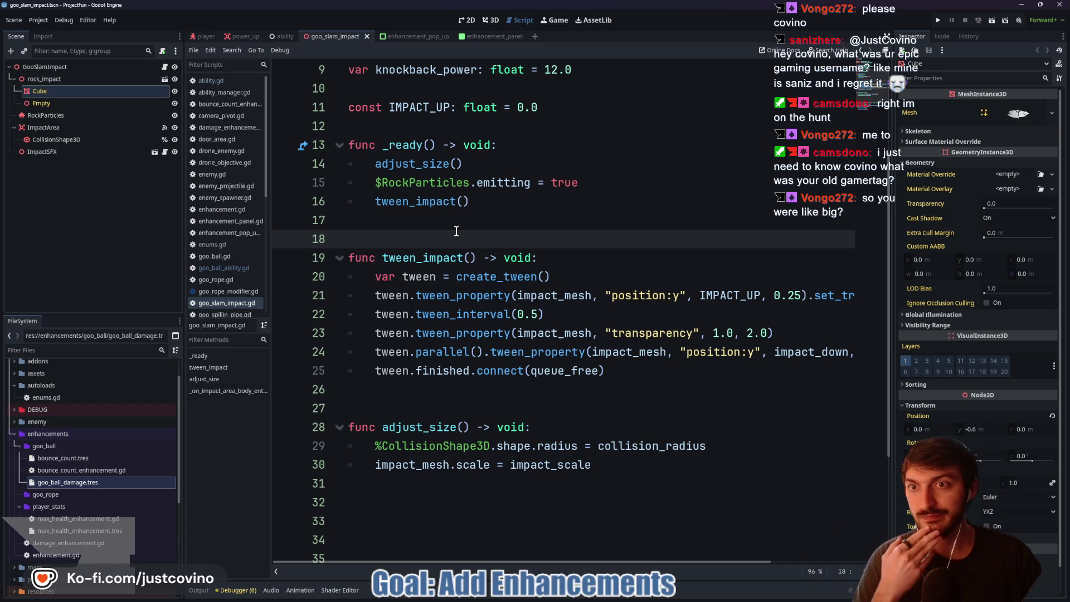
{"action": "left_click", "coordinate": [432, 217]}
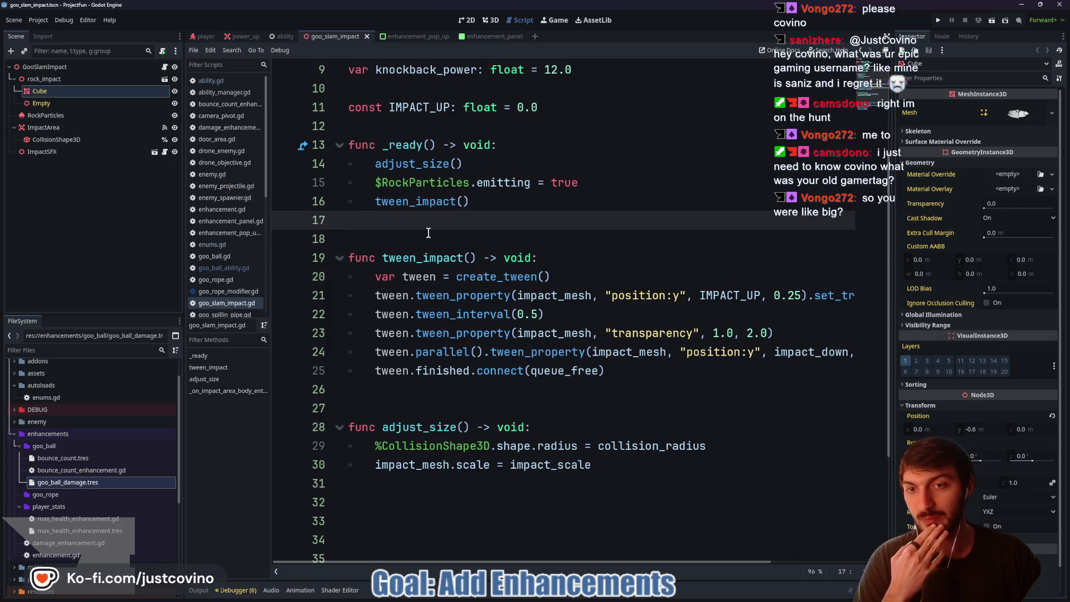
{"action": "left_click", "coordinate": [418, 238]}
{"action": "left_click", "coordinate": [414, 221]}
{"action": "left_click", "coordinate": [413, 239]}
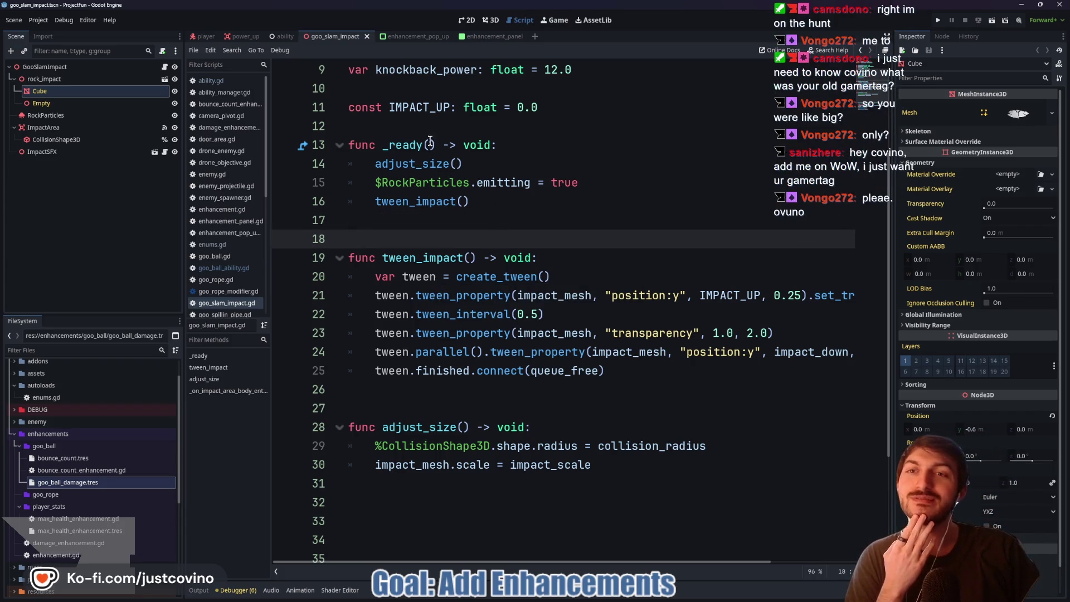
{"action": "left_click", "coordinate": [483, 217]}
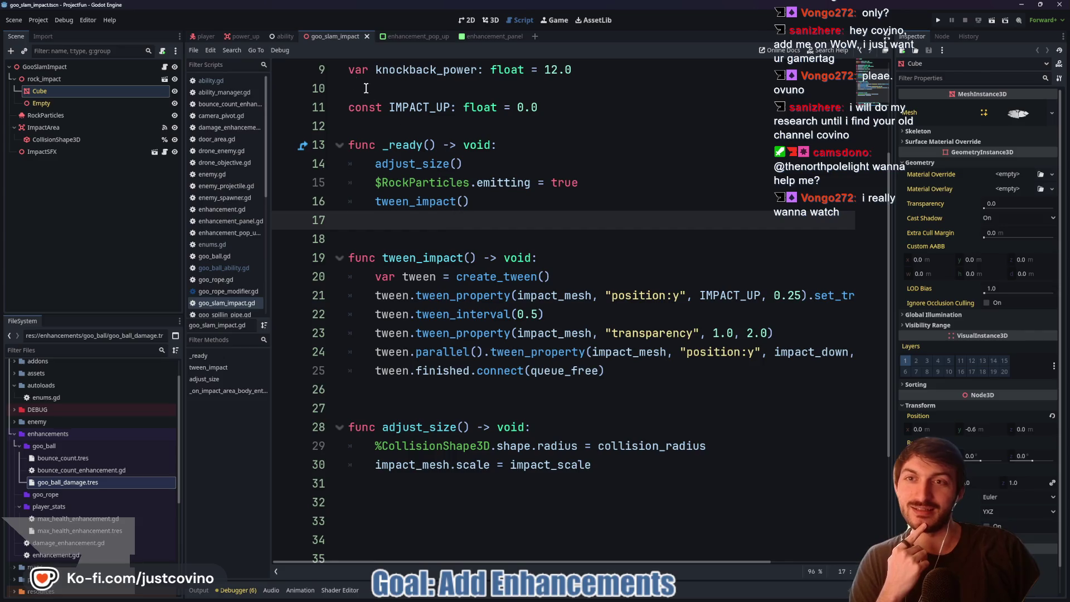
- Briefly check the power_up scene in the 3D view, then return to its script
{"action": "left_click", "coordinate": [236, 39]}
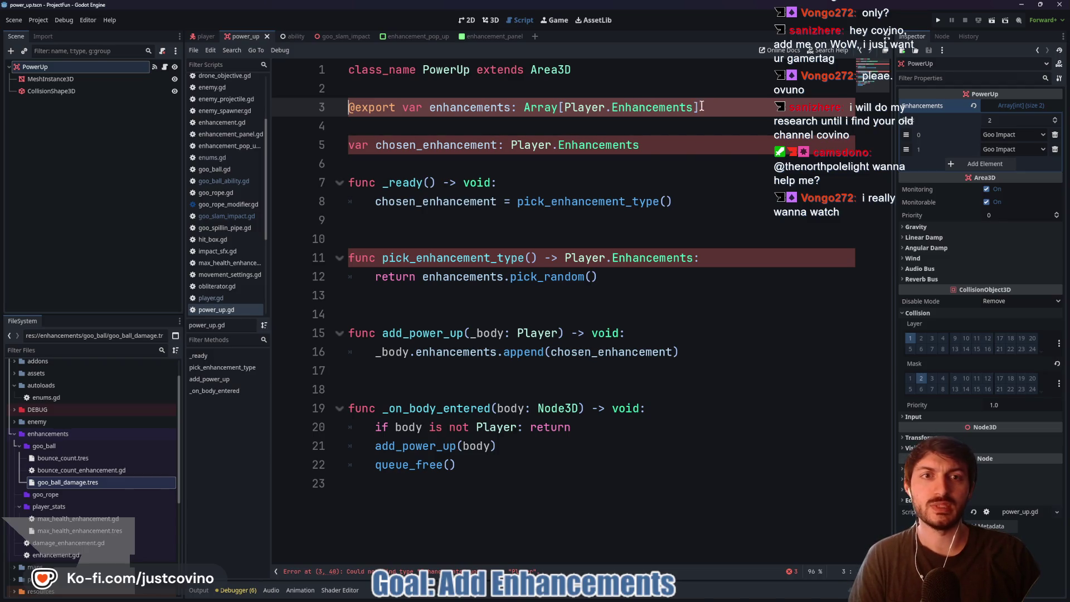
{"action": "left_click", "coordinate": [489, 21]}
{"action": "left_click", "coordinate": [530, 22]}
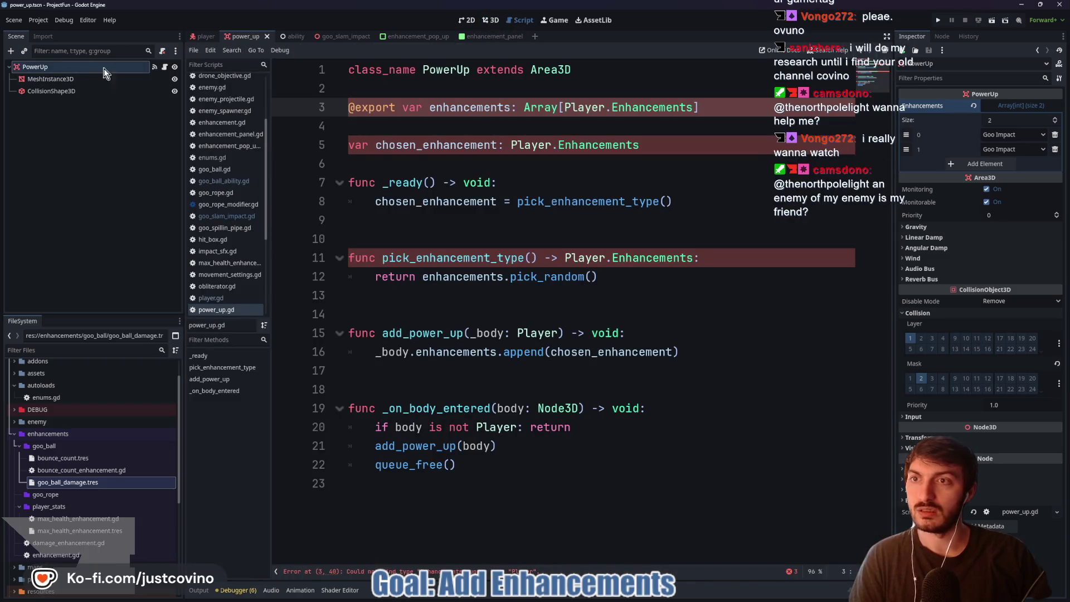
- Filter FileSystem for 'power' and remove power_up.gd from the DEBUG folder
{"action": "left_click", "coordinate": [56, 352]}
{"action": "type", "text": "power"}
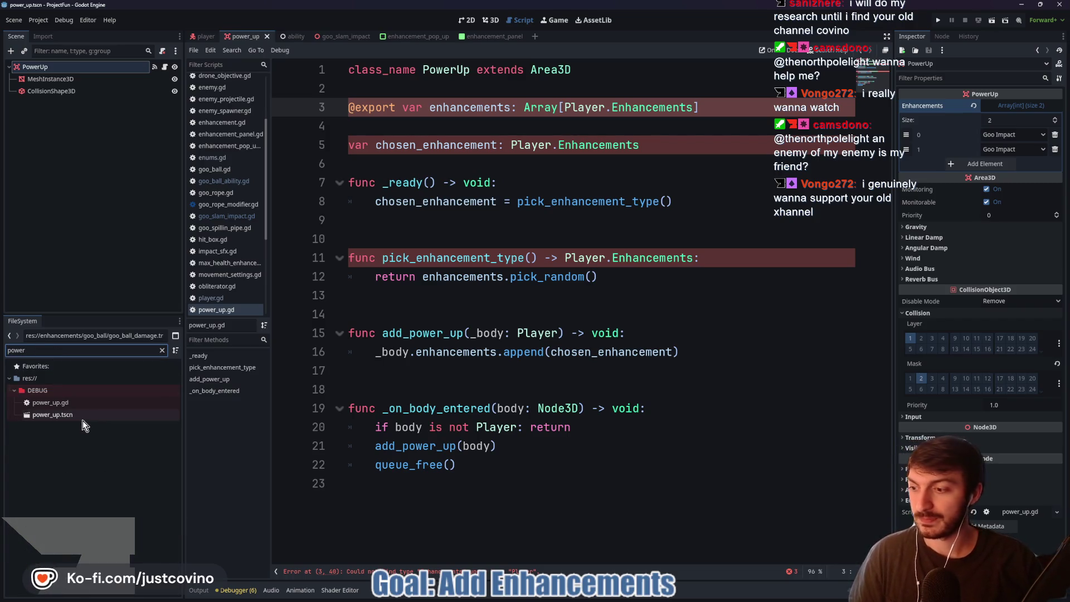
{"action": "left_click", "coordinate": [82, 404]}
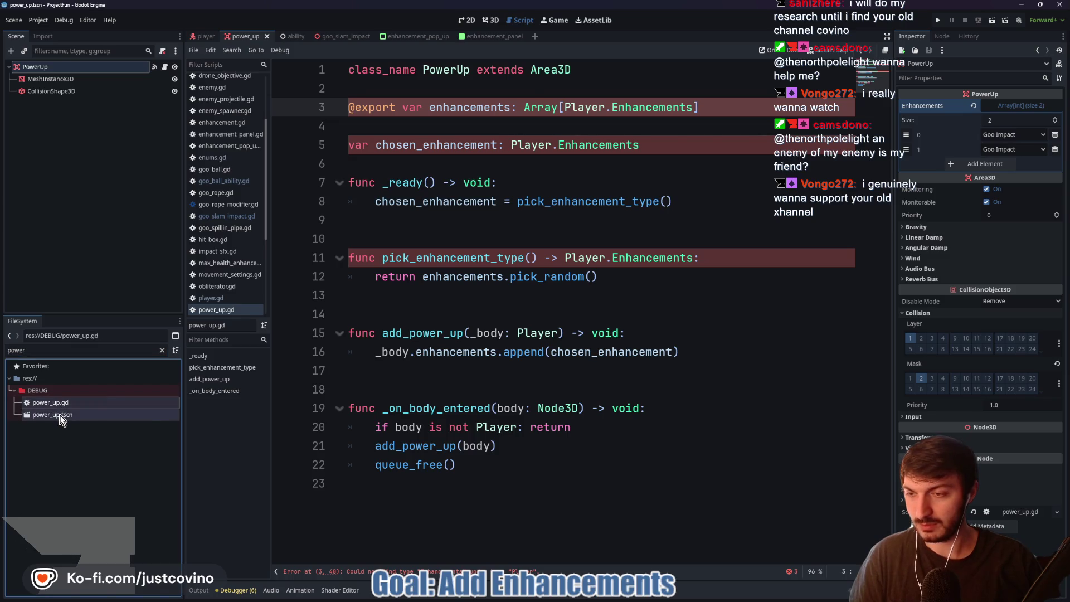
{"action": "right_click", "coordinate": [60, 415]}
{"action": "left_click", "coordinate": [78, 433]}
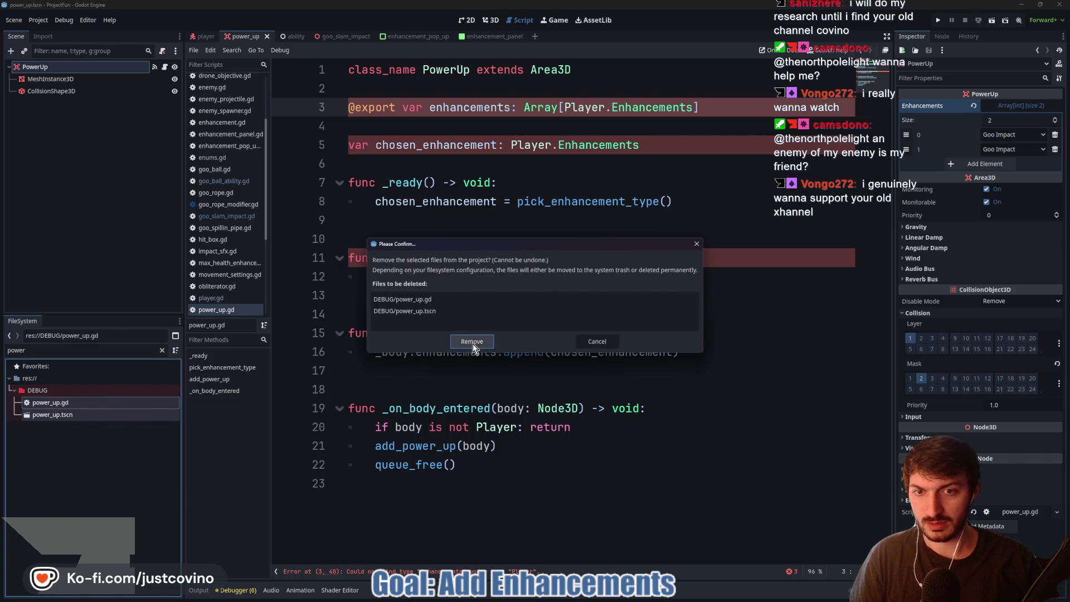
{"action": "left_click", "coordinate": [473, 344]}
{"action": "left_click", "coordinate": [465, 333]}
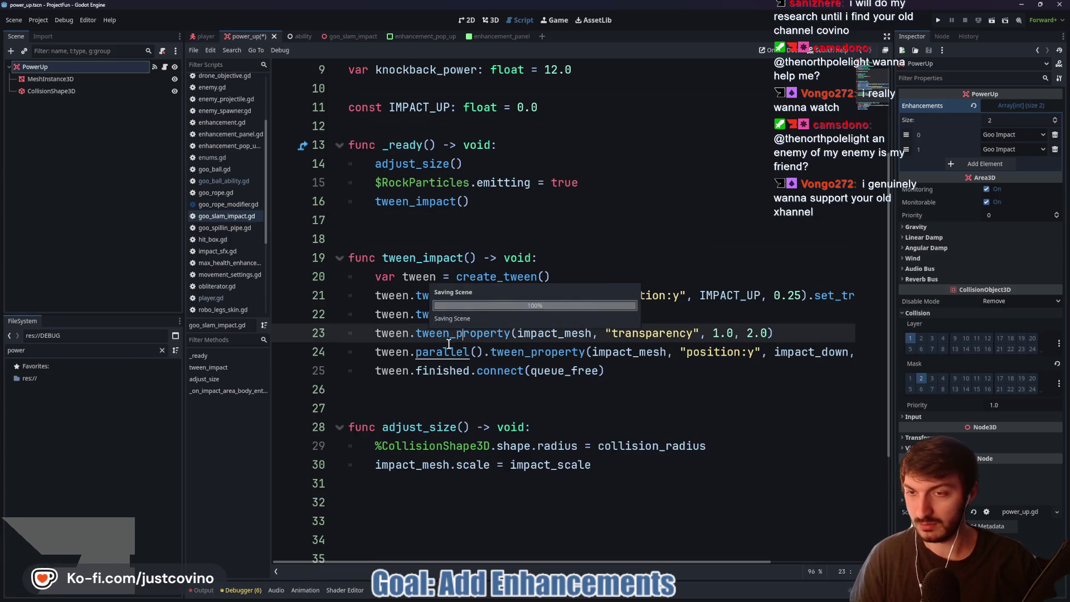
- Delete power_up.tscn from the project after retrying the removal confirmation
{"action": "left_click", "coordinate": [86, 407]}
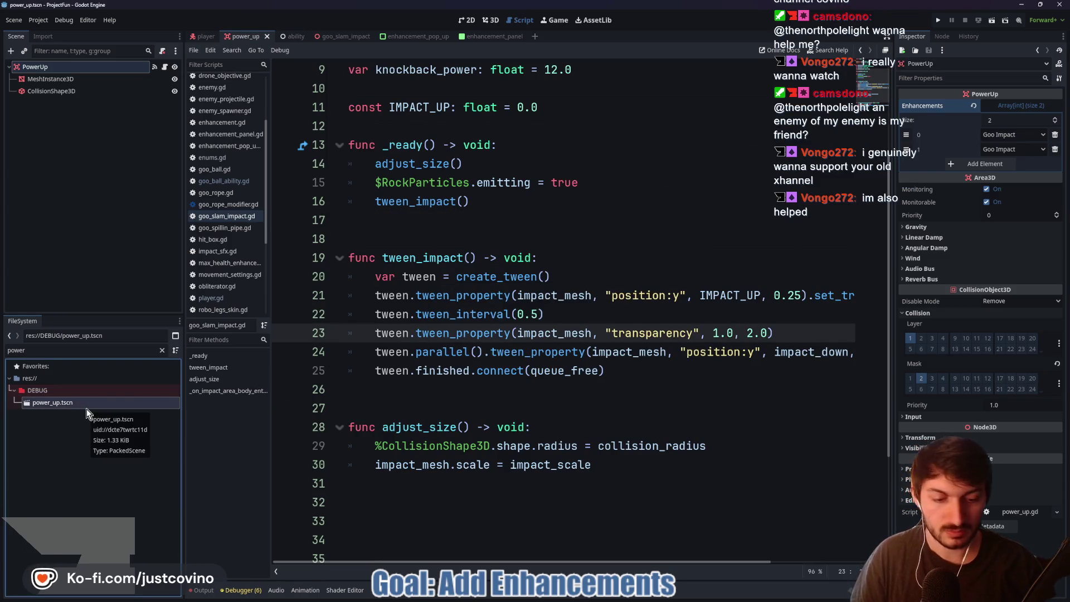
{"action": "key", "text": "Delete"}
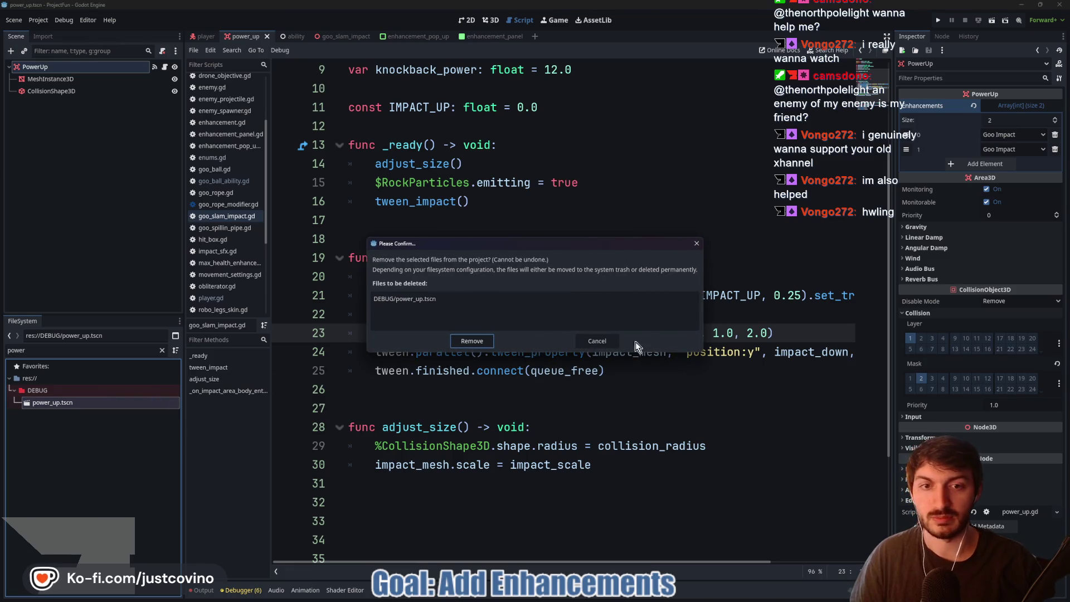
{"action": "left_click", "coordinate": [472, 343]}
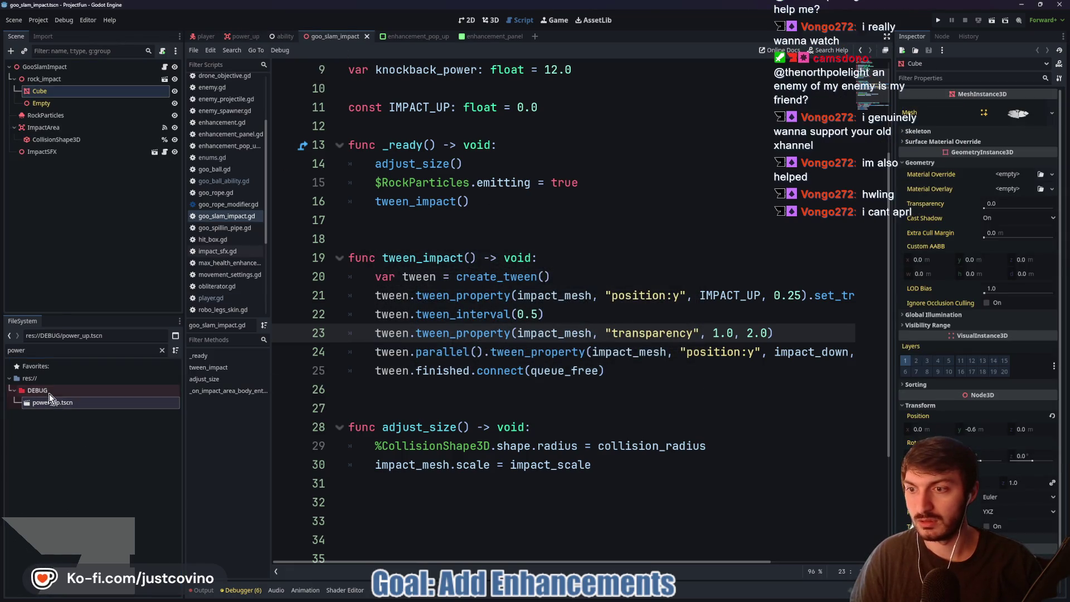
{"action": "left_click", "coordinate": [46, 405]}
{"action": "key", "text": "Delete"}
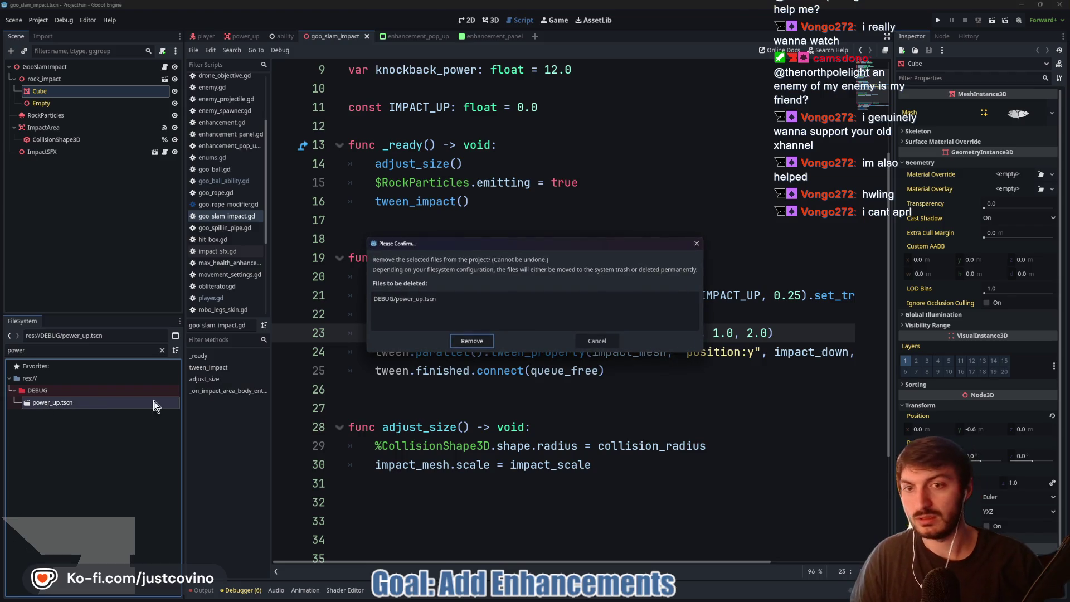
{"action": "left_click", "coordinate": [471, 341]}
{"action": "left_click", "coordinate": [446, 232]}
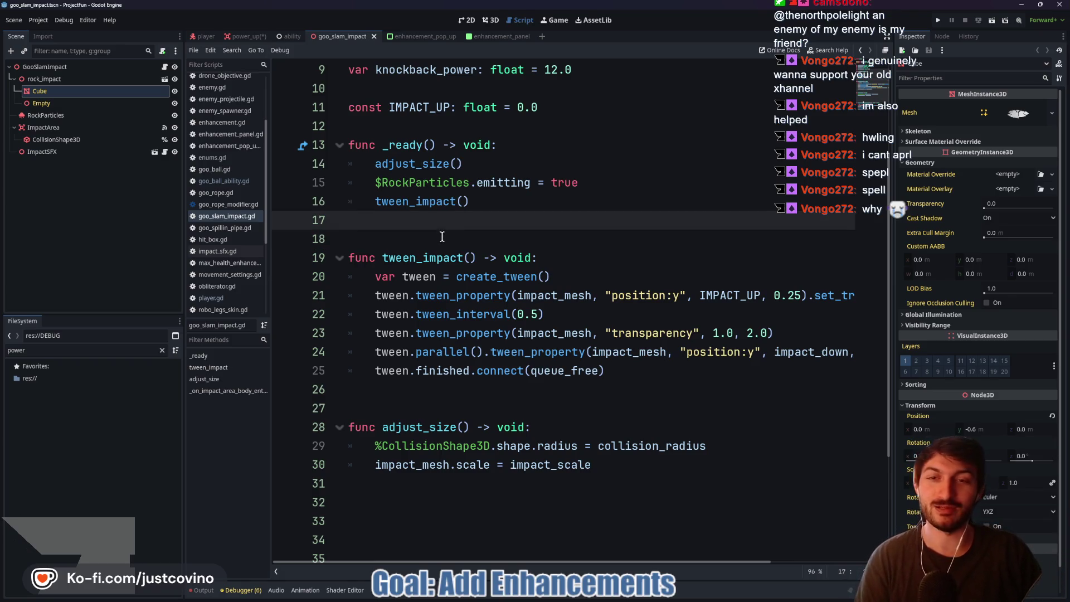
- Close the power_up scene tab with Don't Save, then place the caret at line 266 of player.gd
{"action": "left_click", "coordinate": [437, 226]}
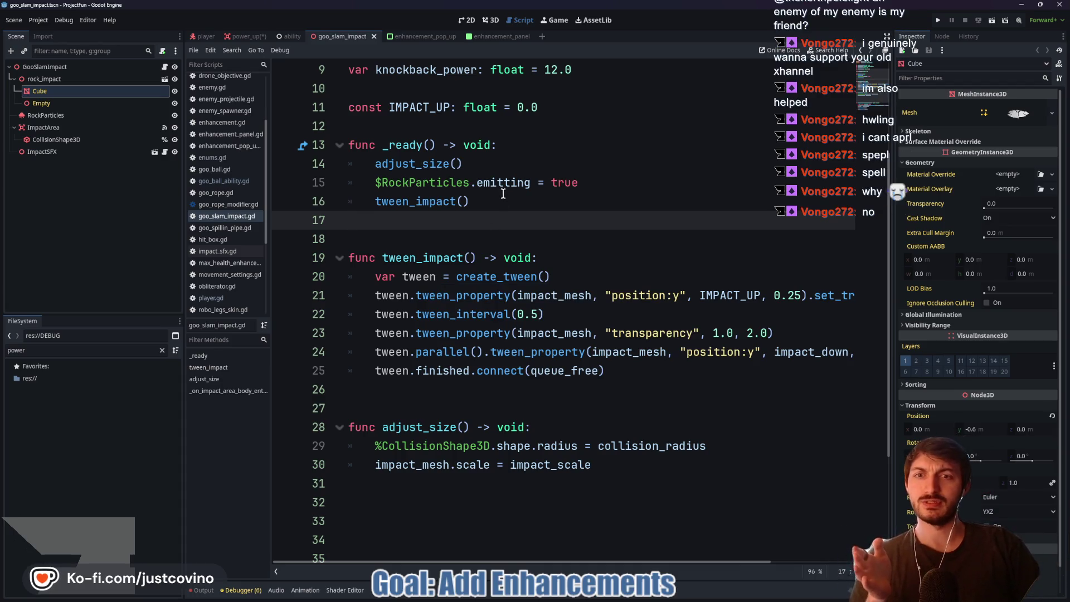
{"action": "left_click", "coordinate": [252, 37]}
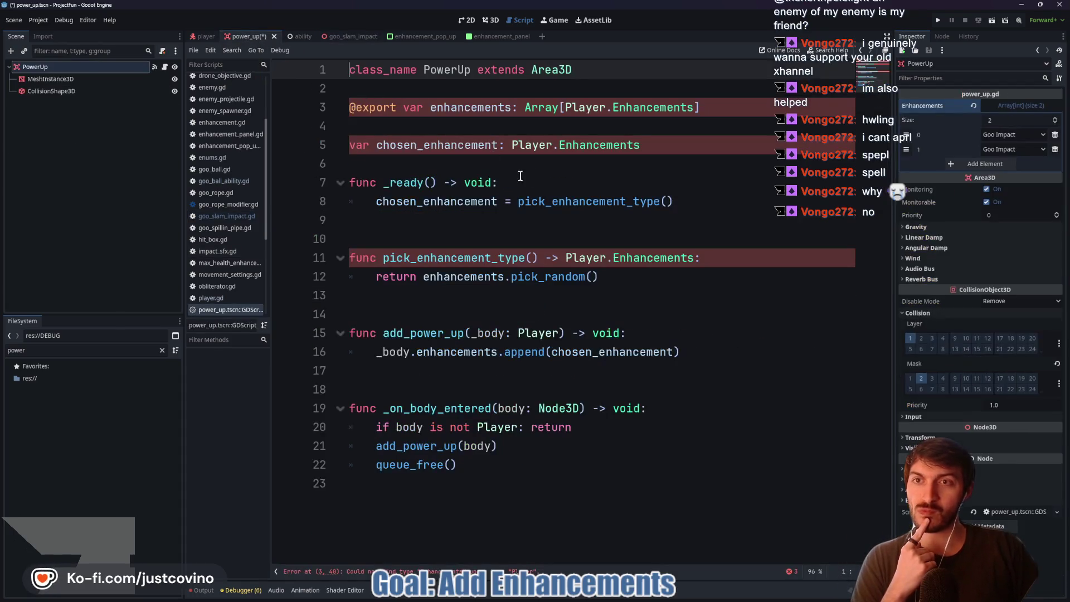
{"action": "left_click", "coordinate": [274, 35]}
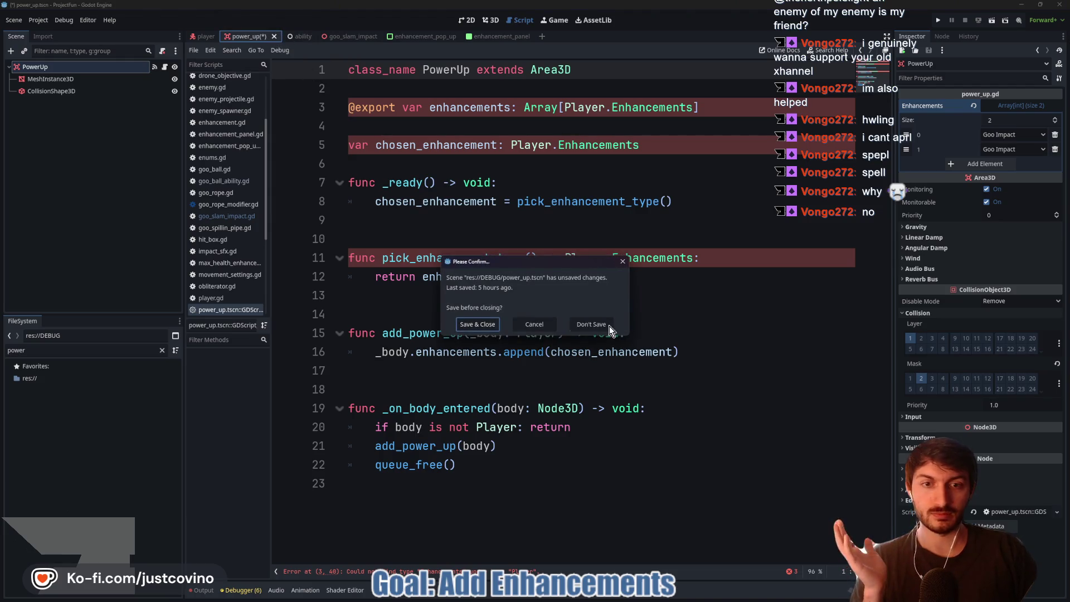
{"action": "left_click", "coordinate": [593, 327]}
{"action": "left_click", "coordinate": [480, 223]}
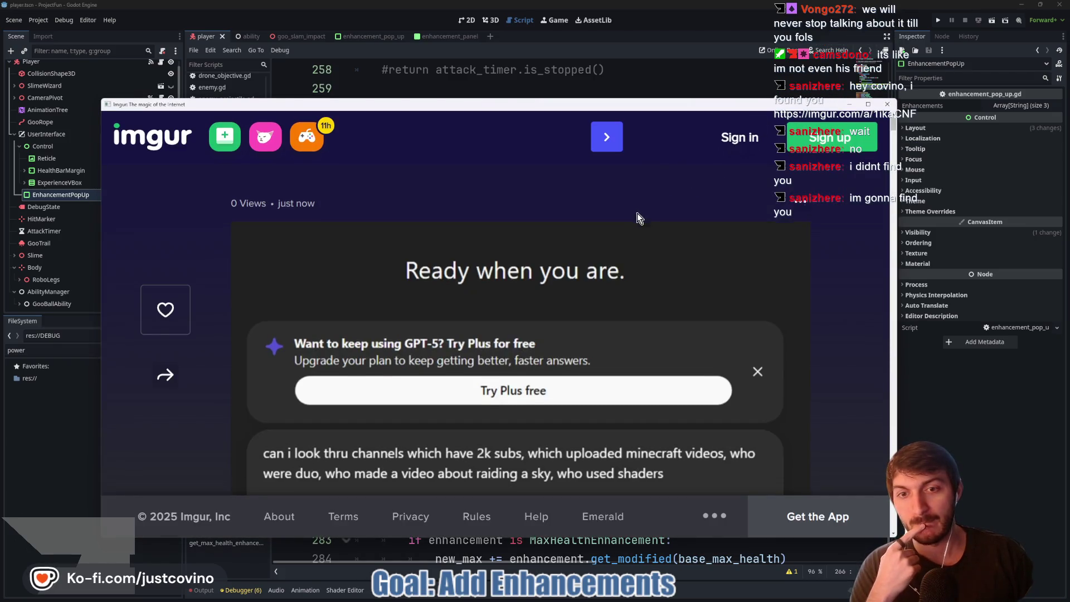
- Scroll the Imgur page, then close its browser window to return to Godot
{"action": "scroll", "coordinate": [638, 217], "scroll_direction": "down", "scroll_amount": 3}
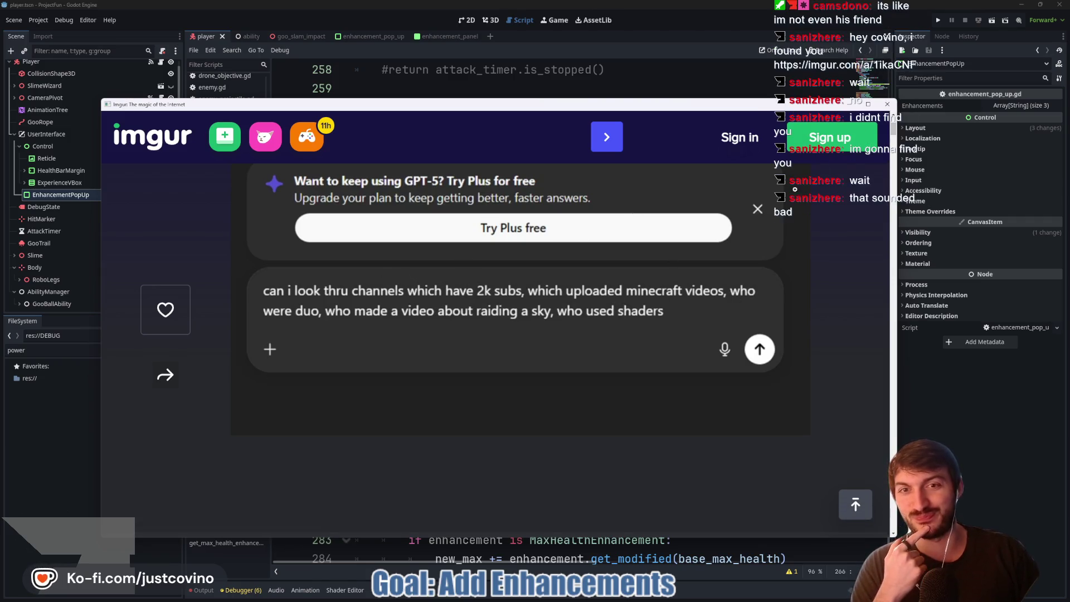
{"action": "left_click", "coordinate": [888, 104]}
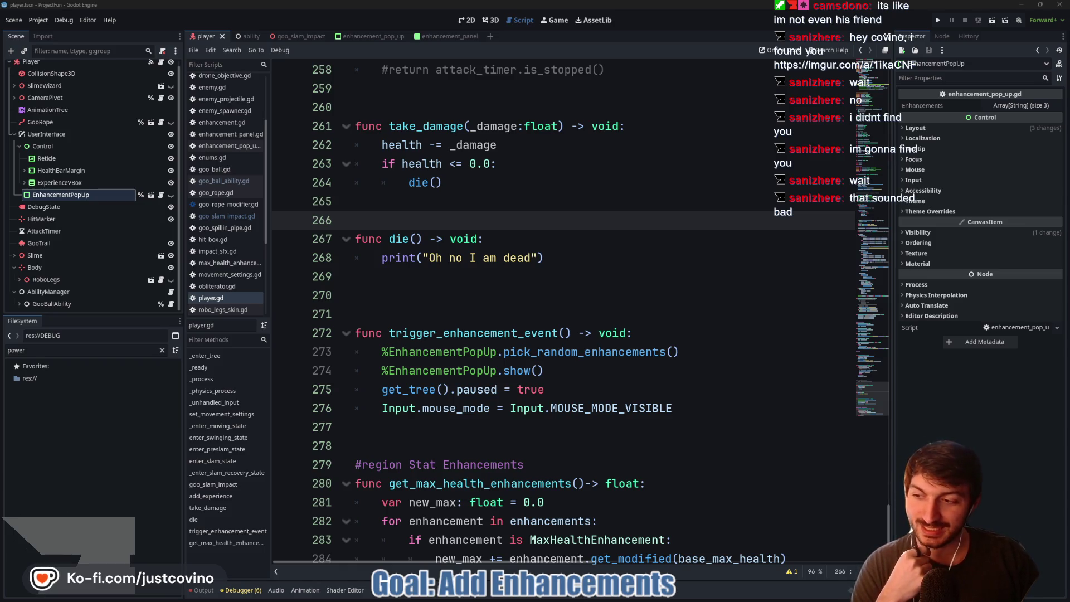
- Place the caret on empty line 270 of player.gd beside the expanded enhancements folders
{"action": "left_click", "coordinate": [524, 300]}
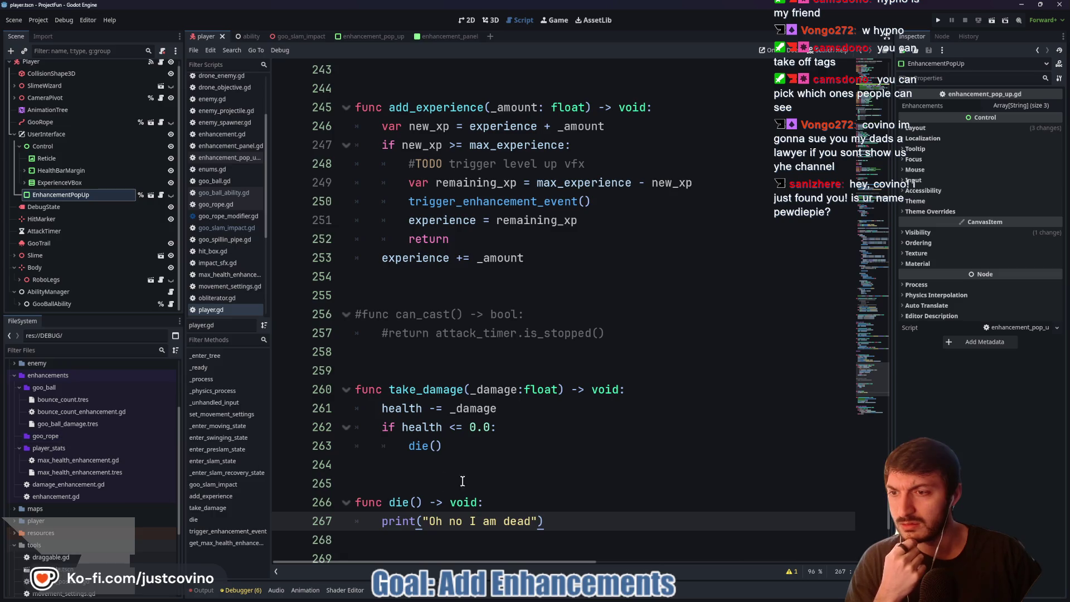
{"action": "mouse_move", "coordinate": [583, 596]}
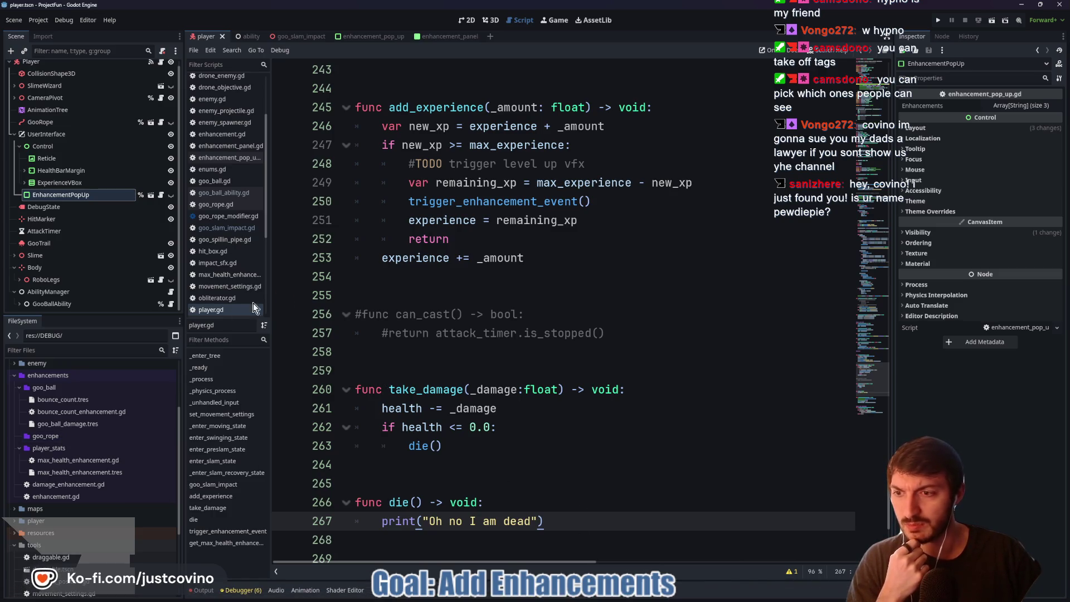
- Create slam_size_enhancement.gd in goo_rope via Create New > Script and open it for editing
{"action": "left_click", "coordinate": [58, 441]}
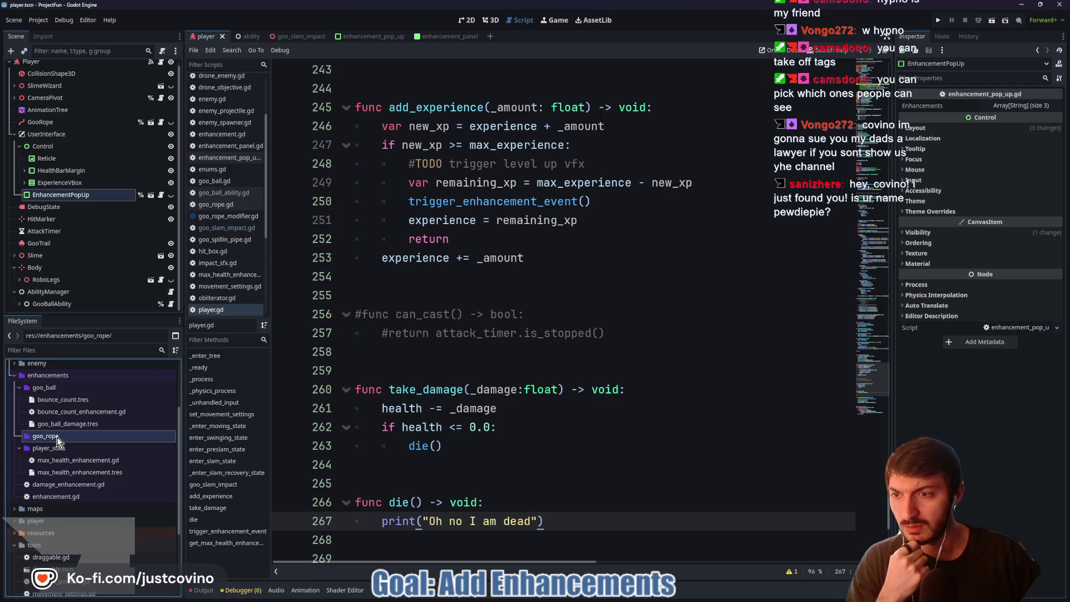
{"action": "right_click", "coordinate": [57, 439]}
{"action": "mouse_move", "coordinate": [100, 425]}
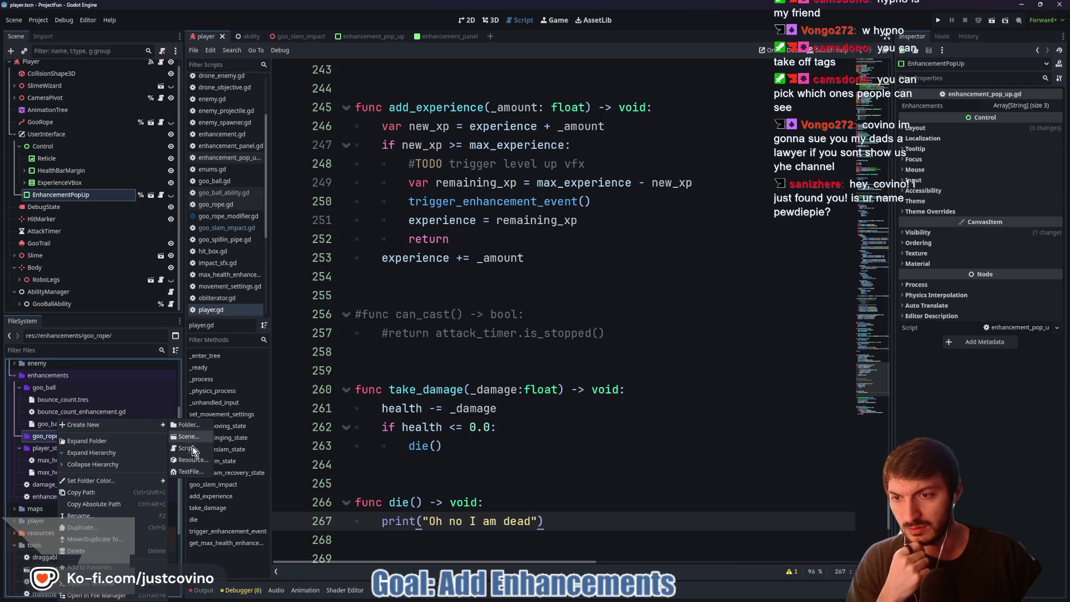
{"action": "left_click", "coordinate": [191, 449]}
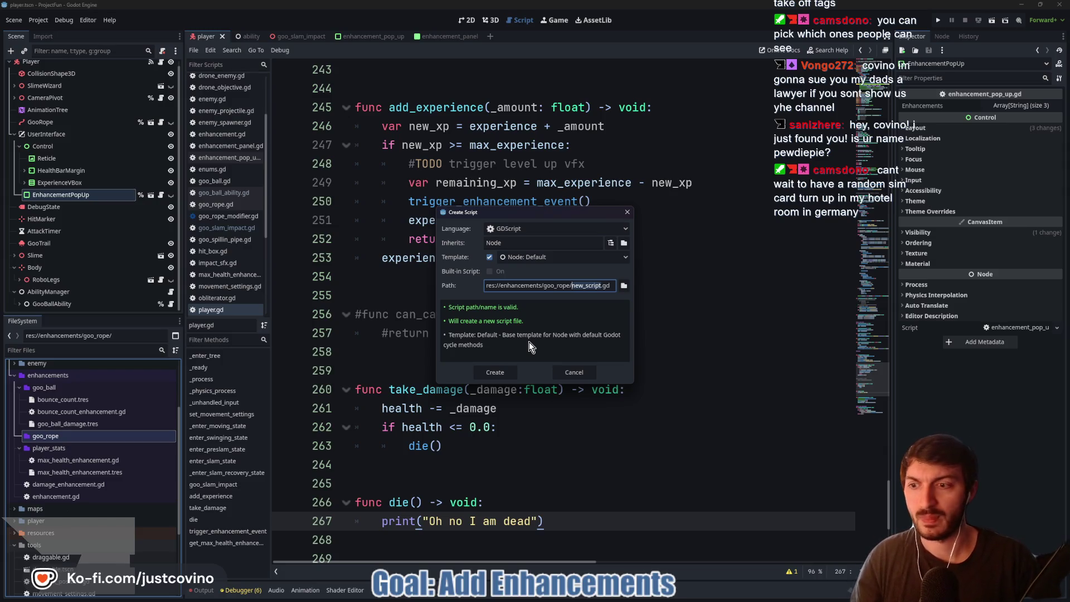
{"action": "type", "text": "slam_s"}
{"action": "type", "text": "ize_enhanceme"}
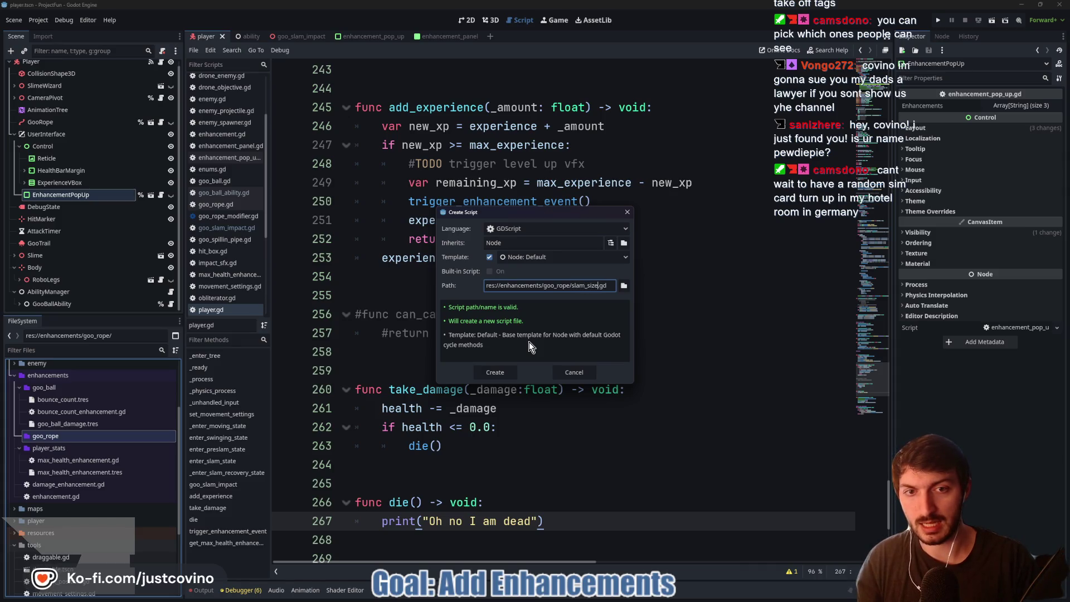
{"action": "type", "text": "nt"}
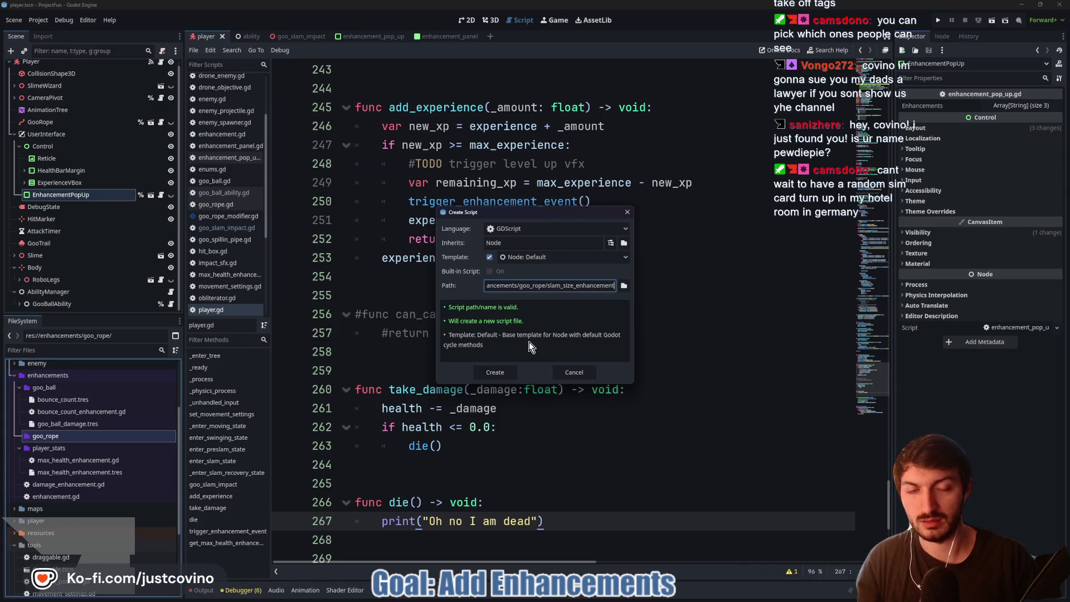
{"action": "left_click", "coordinate": [488, 373]}
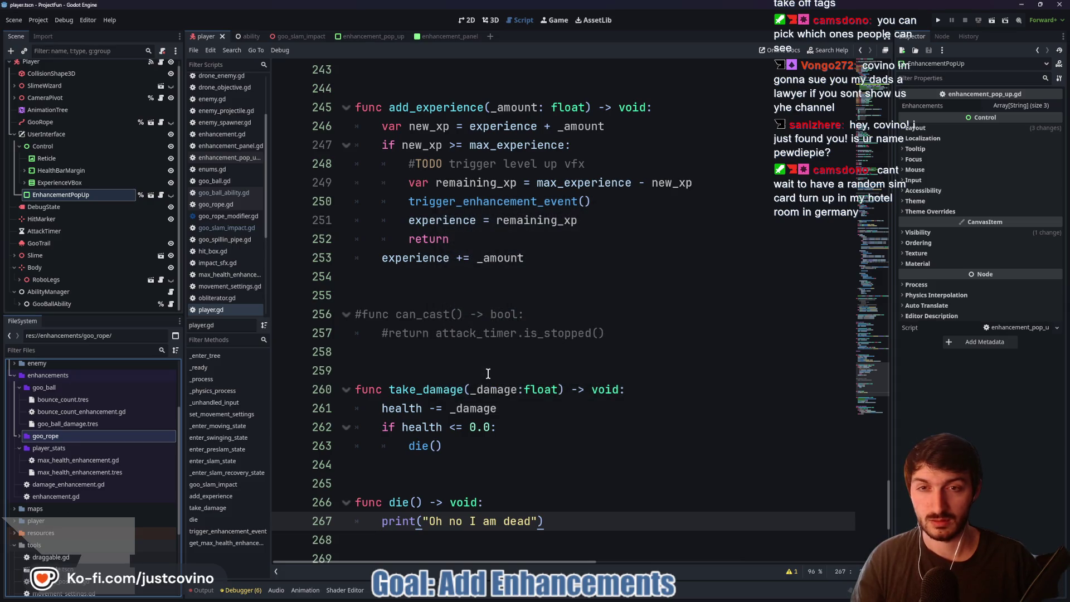
{"action": "left_click", "coordinate": [20, 435]}
{"action": "double_click", "coordinate": [46, 450]}
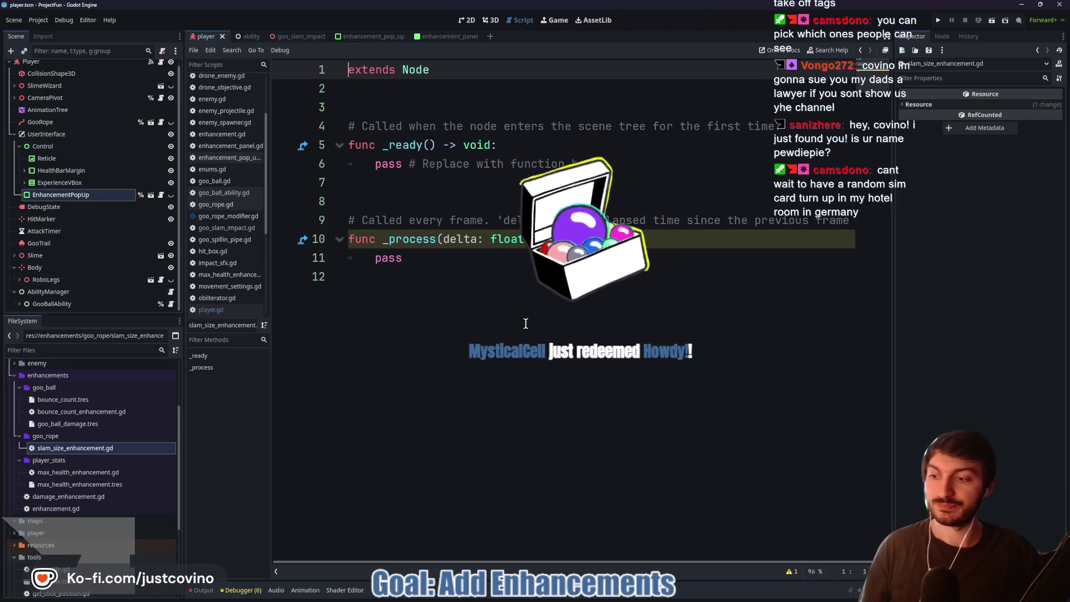
- Replace the template code with 'class_name SlamSizeEnhancement extends Enhancement'
{"action": "mouse_move", "coordinate": [526, 324]}
{"action": "left_mouse_down"}
{"action": "mouse_move", "coordinate": [351, 117]}
{"action": "mouse_move", "coordinate": [339, 68]}
{"action": "left_mouse_up"}
{"action": "type", "text": "Clas"}
{"action": "key", "text": "BackSpace"}
{"action": "key", "text": "BackSpace"}
{"action": "key", "text": "BackSpace"}
{"action": "type", "text": "class"}
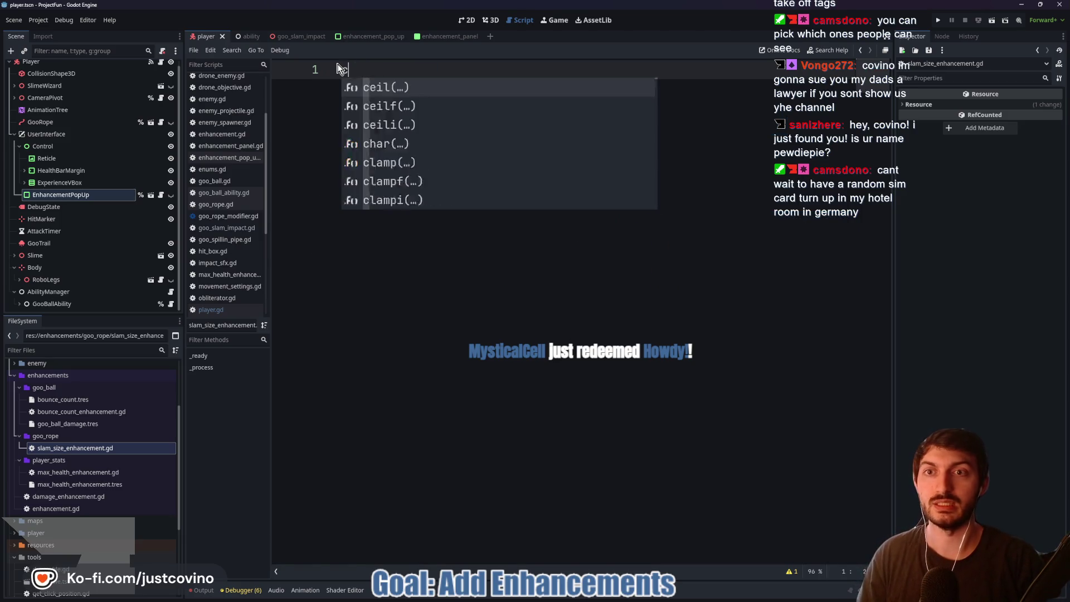
{"action": "type", "text": "_n"}
{"action": "key", "text": "Return"}
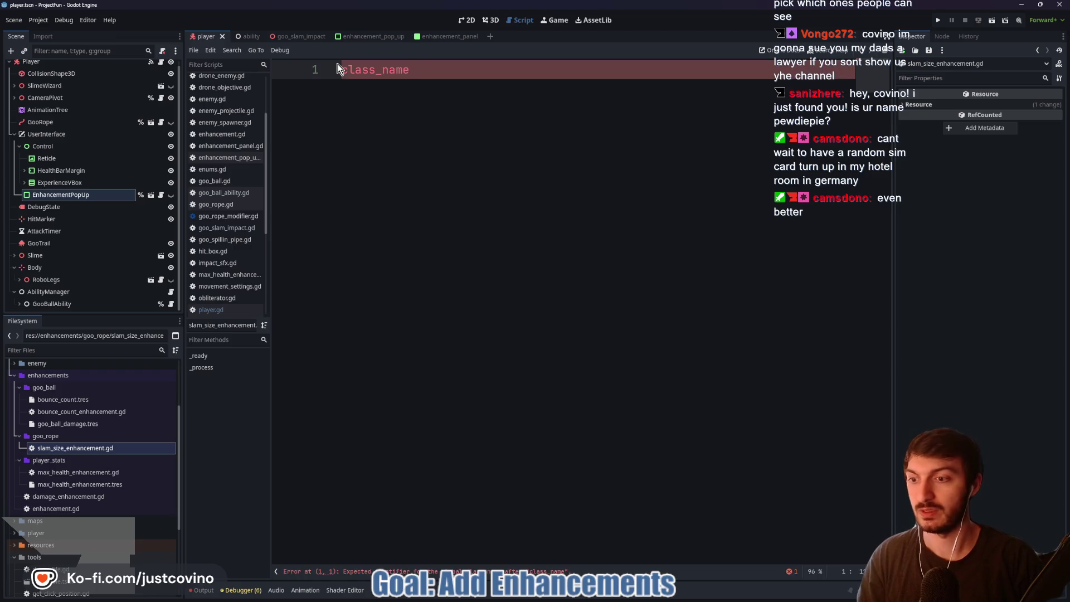
{"action": "key", "text": "BackSpace"}
{"action": "key", "text": "BackSpace"}
{"action": "key", "text": "BackSpace"}
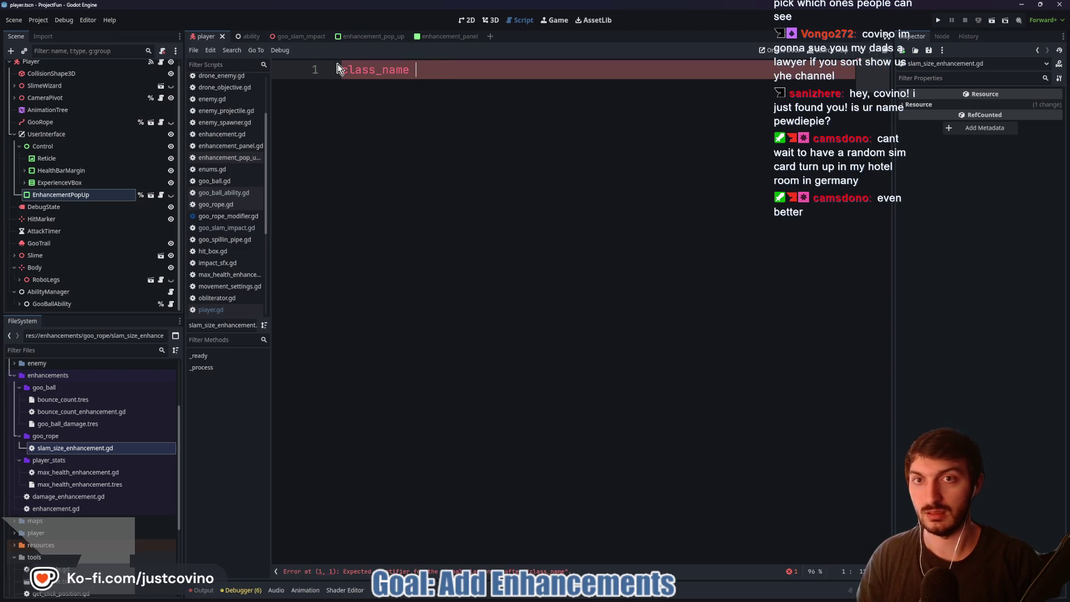
{"action": "type", "text": "SlamSizeEnhancement"}
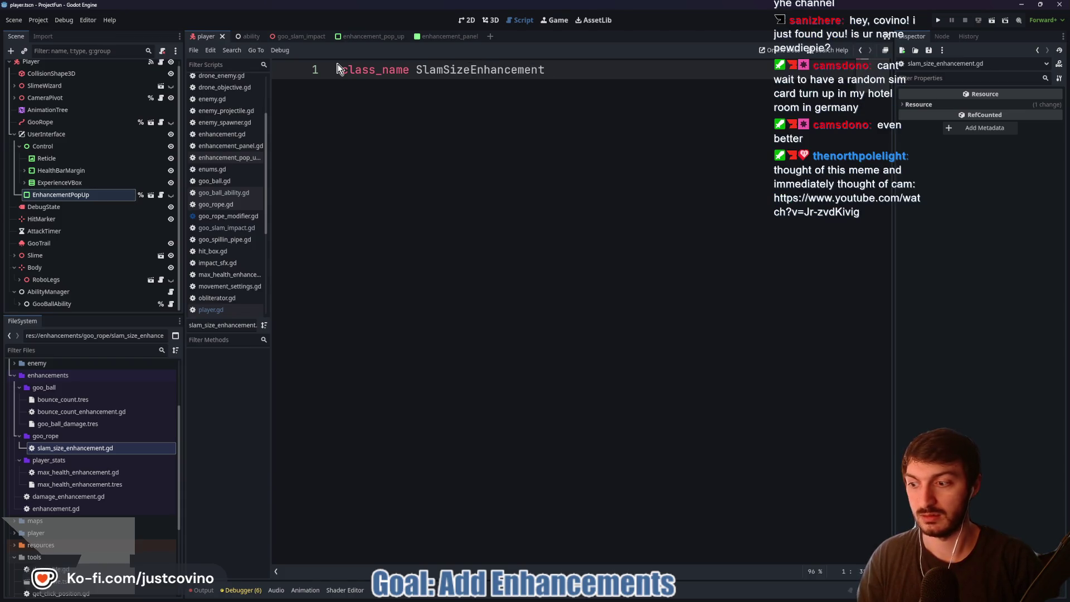
{"action": "type", "text": " extends"}
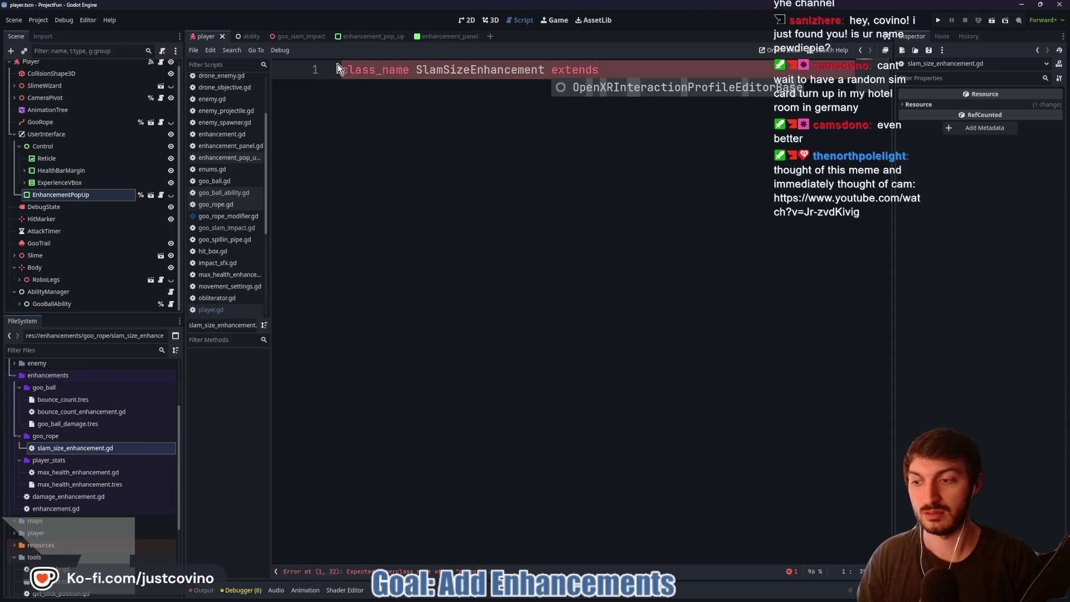
{"action": "type", "text": " Enhan"}
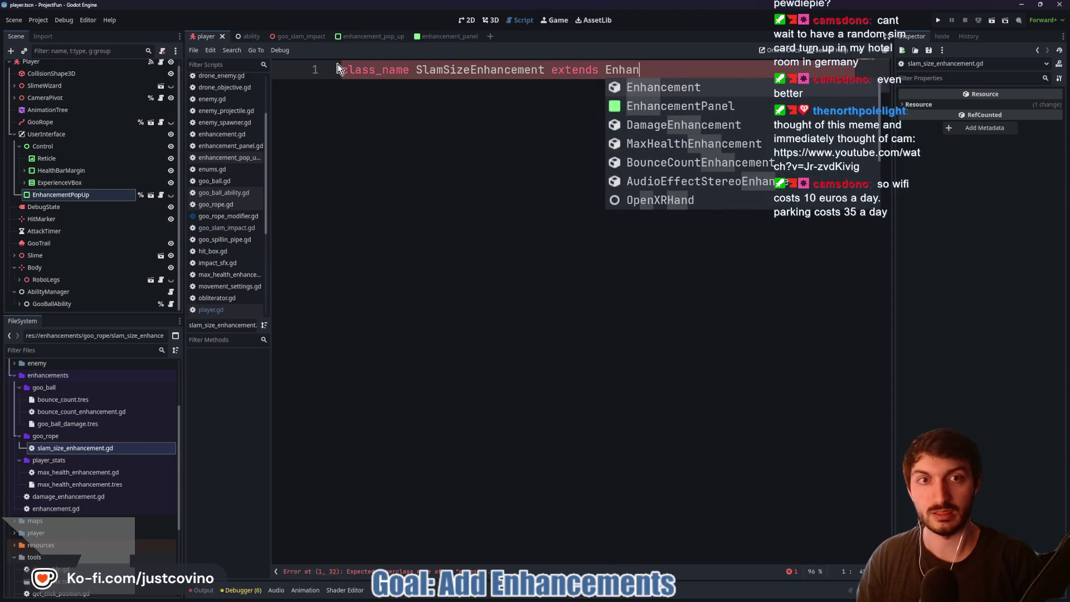
{"action": "key", "text": "Return"}
- Save the script, add a new line below the declaration, and run the project with F5
{"action": "key", "text": "ctrl+s"}
{"action": "key", "text": "Return"}
{"action": "key", "text": "F5"}
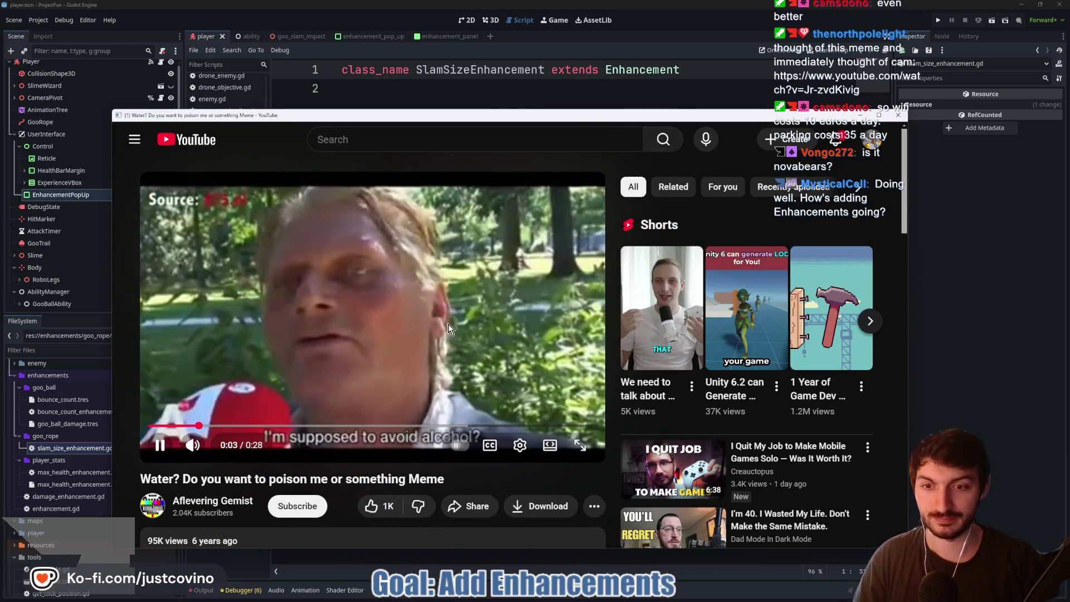
- Close the YouTube window and leave two empty lines below the SlamSizeEnhancement declaration
{"action": "left_click", "coordinate": [898, 115]}
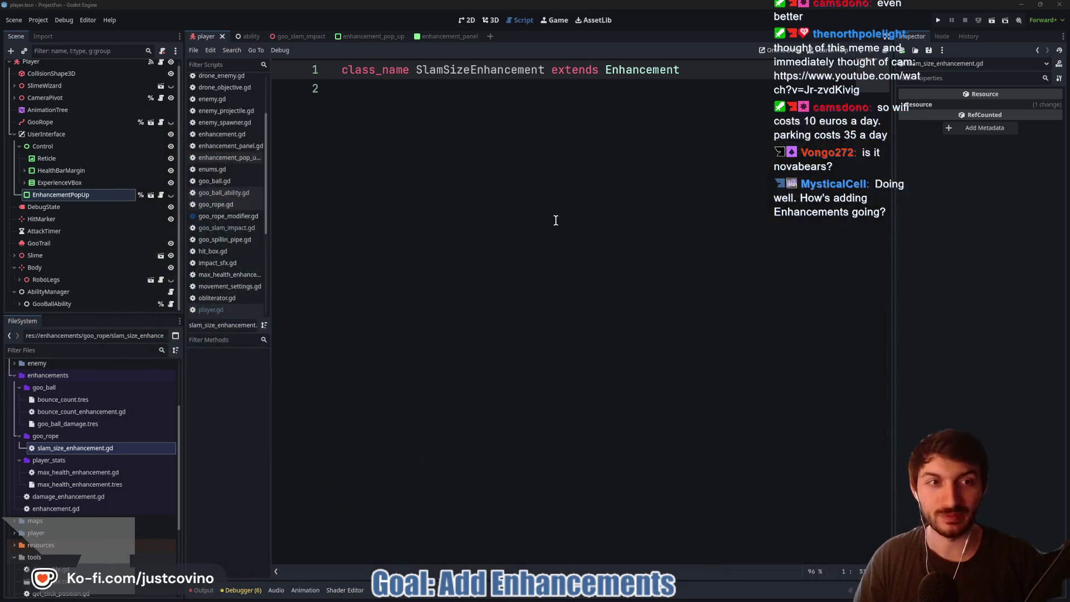
{"action": "left_click", "coordinate": [431, 174]}
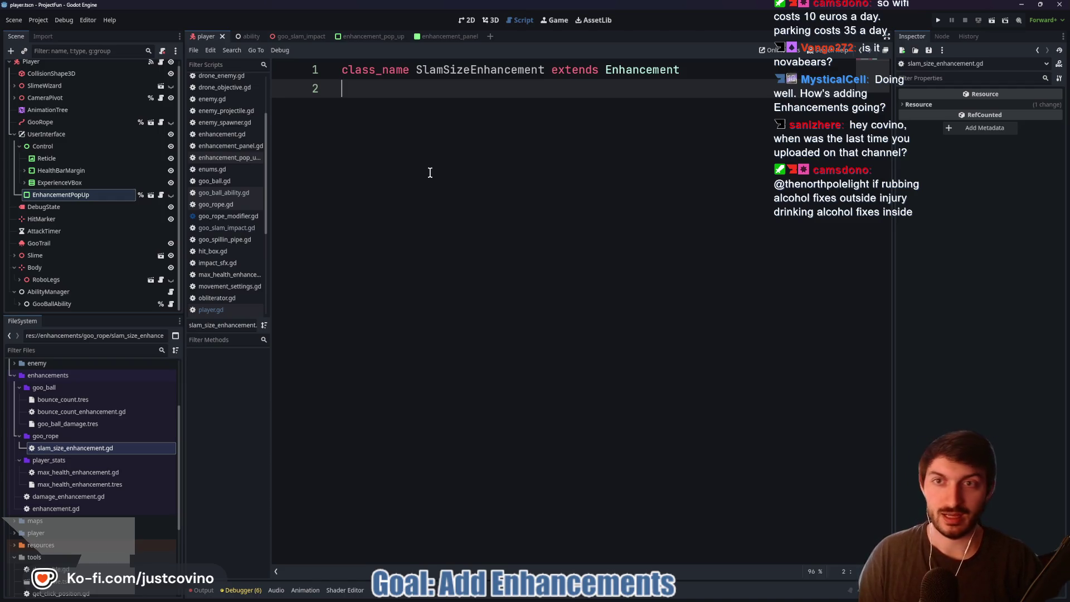
{"action": "key", "text": "Return"}
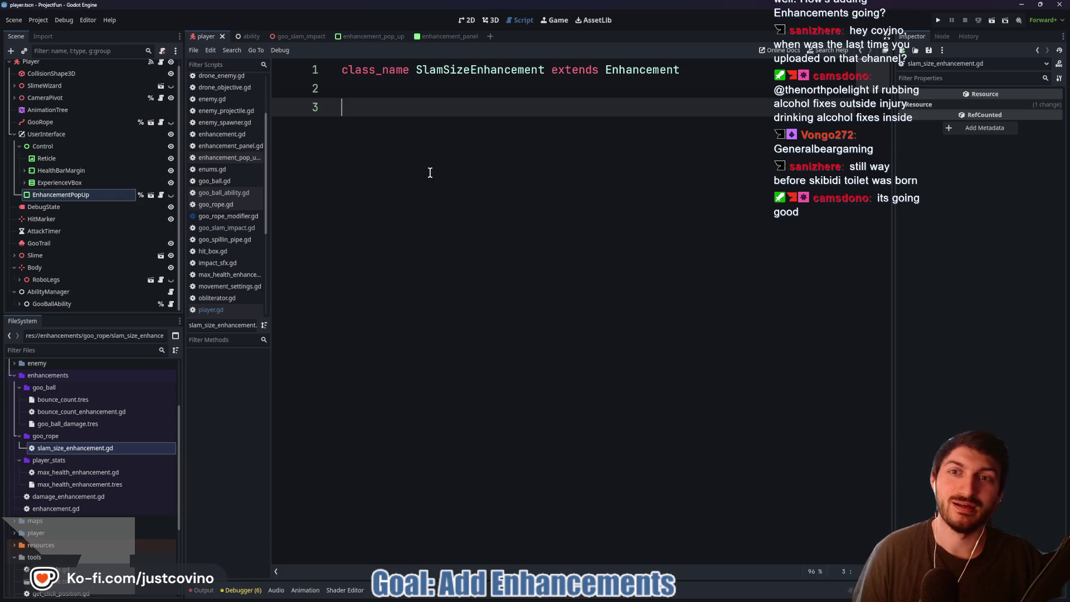
{"action": "key", "text": "BackSpace"}
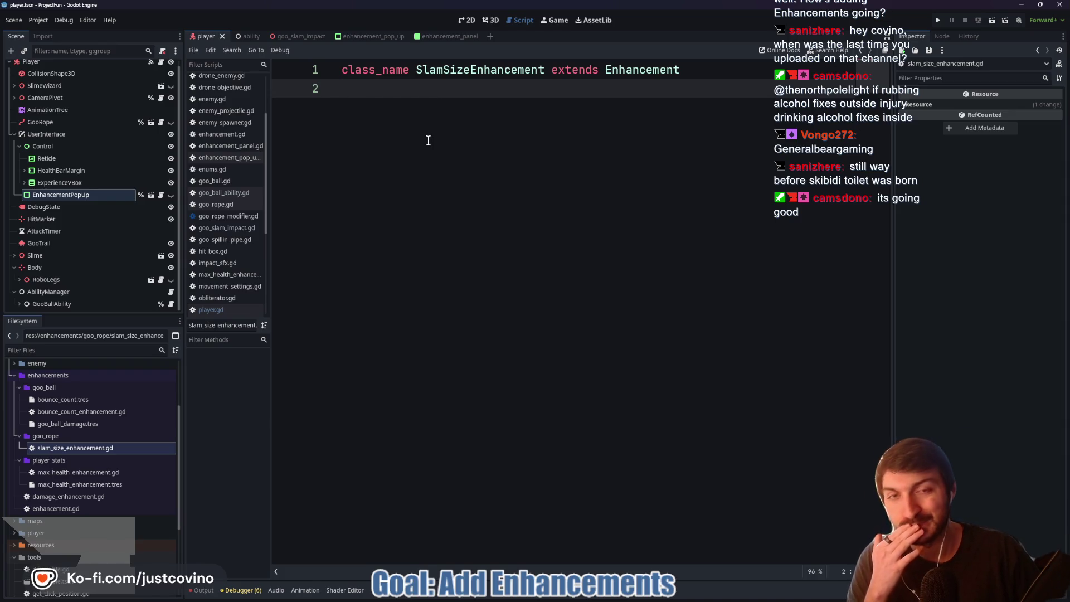
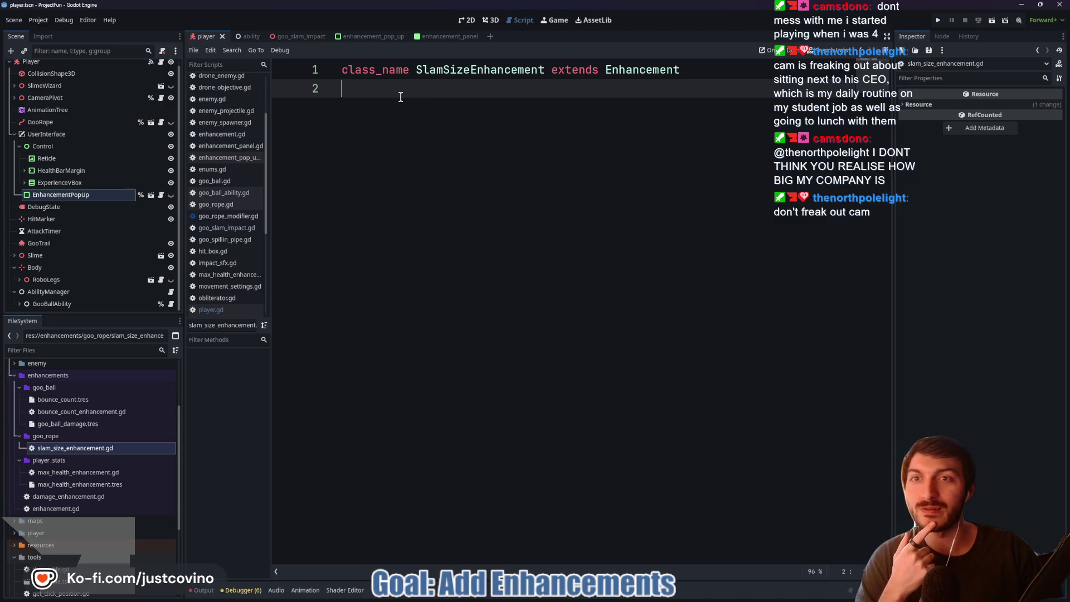
- Switch the script editor to the goo_slam_impact script
{"action": "left_click", "coordinate": [296, 36]}
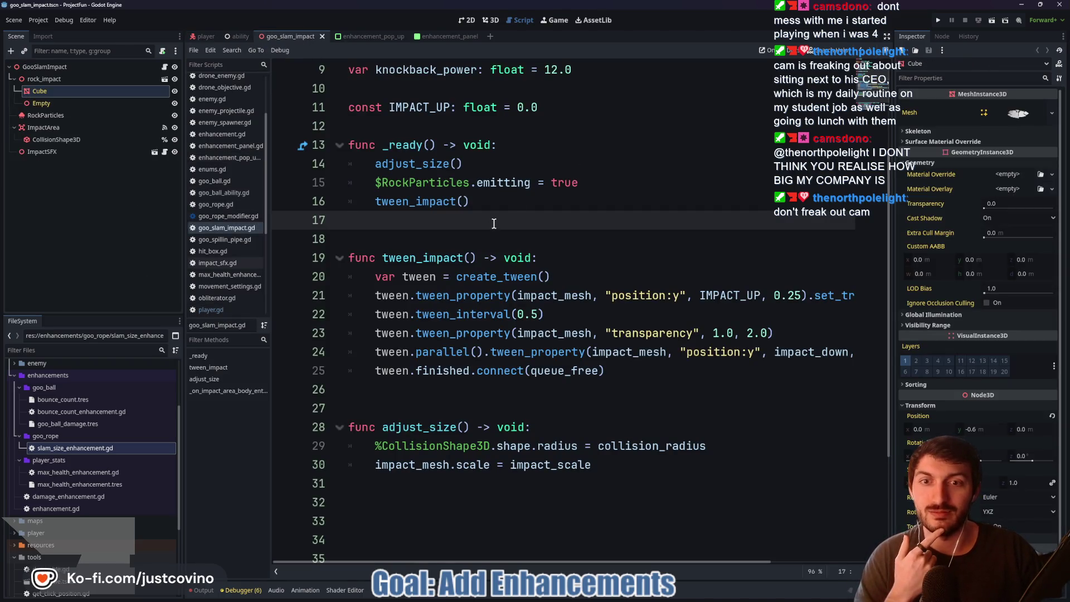
- Delete the two extra blank lines above _on_impact_area_body_entered in goo_slam_impact
{"action": "scroll", "coordinate": [494, 223], "scroll_direction": "down", "scroll_amount": 1}
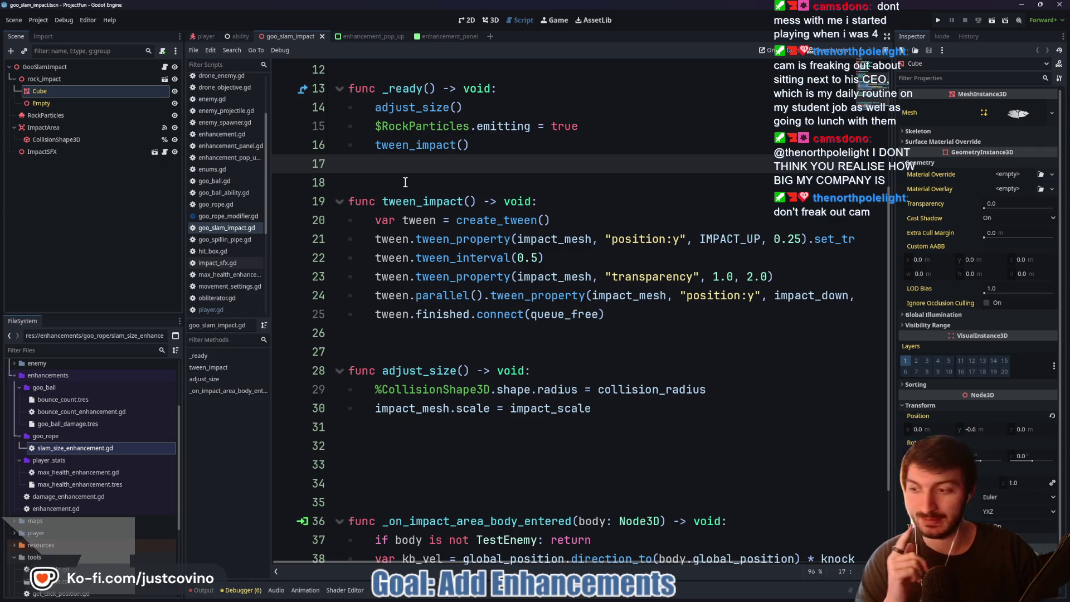
{"action": "left_click", "coordinate": [406, 182]}
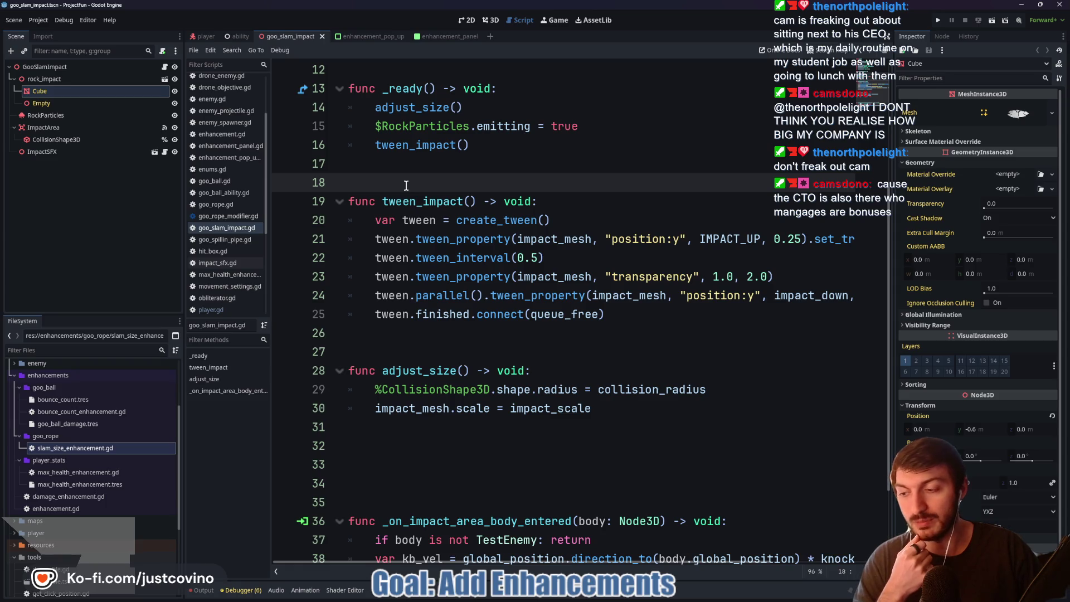
{"action": "key", "text": "Up"}
{"action": "key", "text": "Down"}
{"action": "key", "text": "Up"}
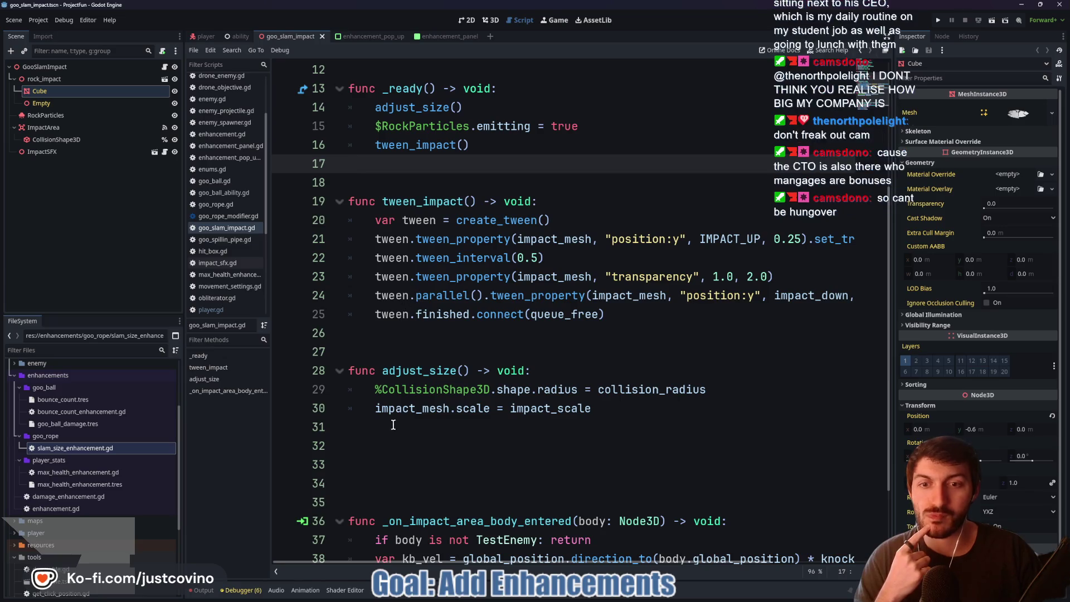
{"action": "left_click", "coordinate": [388, 473]}
{"action": "key", "text": "BackSpace"}
{"action": "key", "text": "BackSpace"}
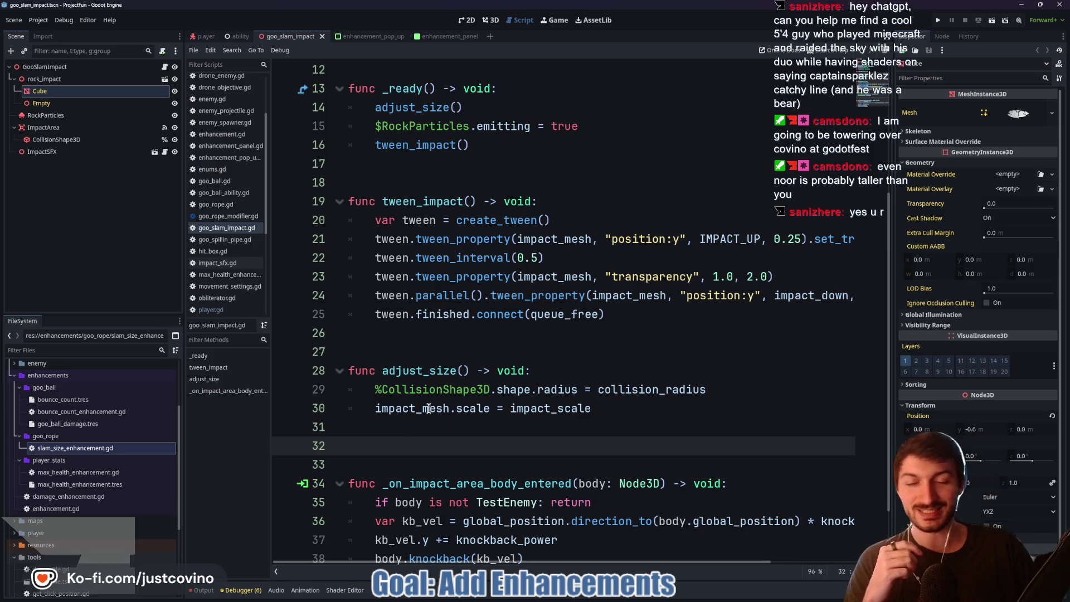
{"action": "left_click", "coordinate": [430, 339]}
{"action": "scroll", "coordinate": [468, 356], "scroll_direction": "down", "scroll_amount": 1}
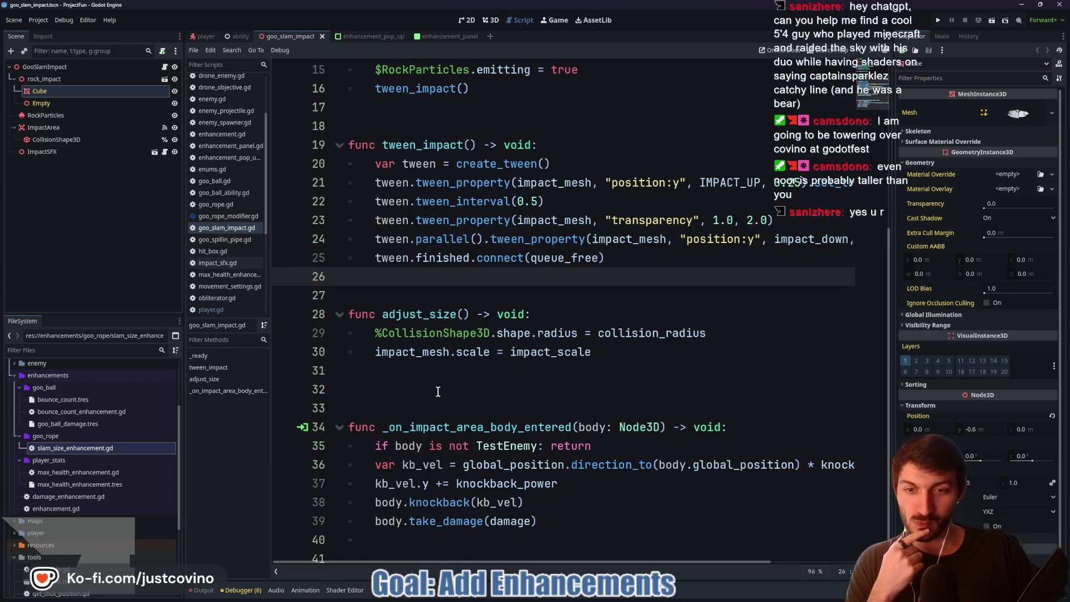
{"action": "scroll", "coordinate": [445, 354], "scroll_direction": "down", "scroll_amount": 1}
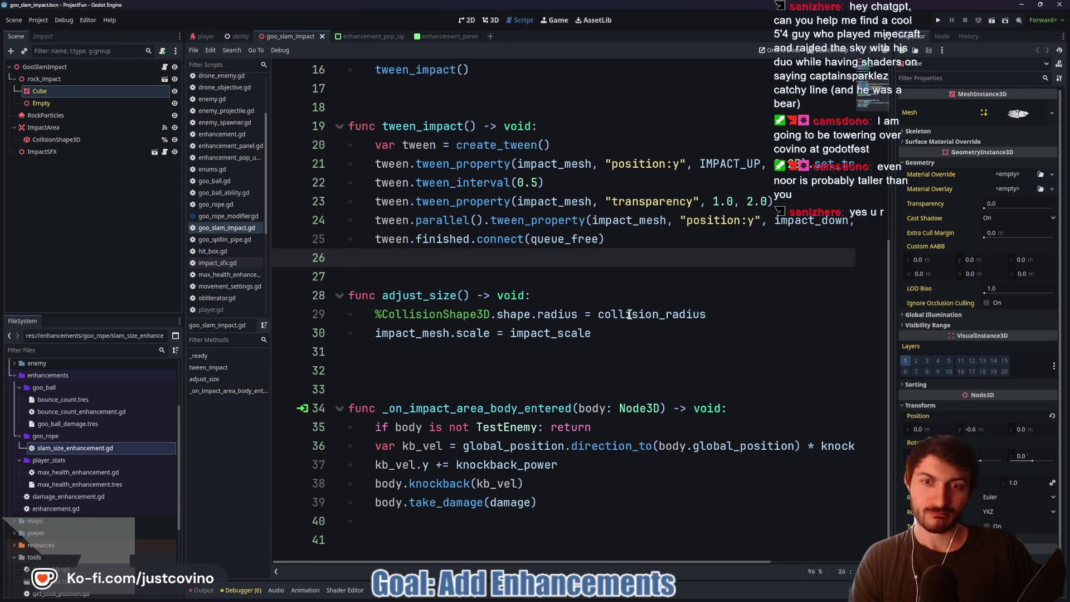
{"action": "scroll", "coordinate": [502, 340], "scroll_direction": "up", "scroll_amount": 3}
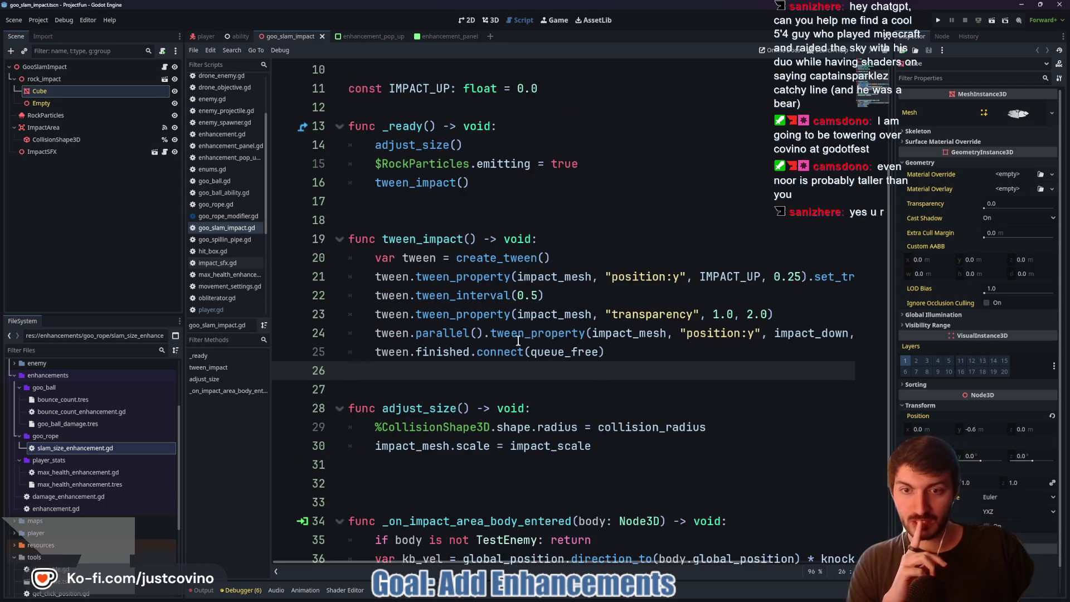
{"action": "scroll", "coordinate": [435, 351], "scroll_direction": "down", "scroll_amount": 1}
{"action": "double_click", "coordinate": [412, 351]}
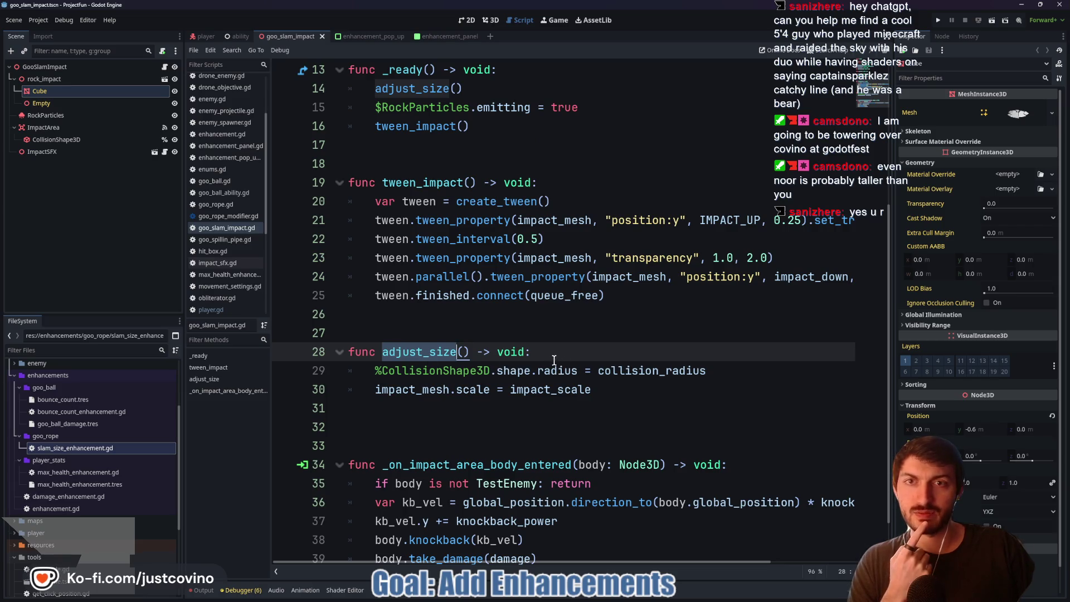
{"action": "scroll", "coordinate": [546, 362], "scroll_direction": "up", "scroll_amount": 4}
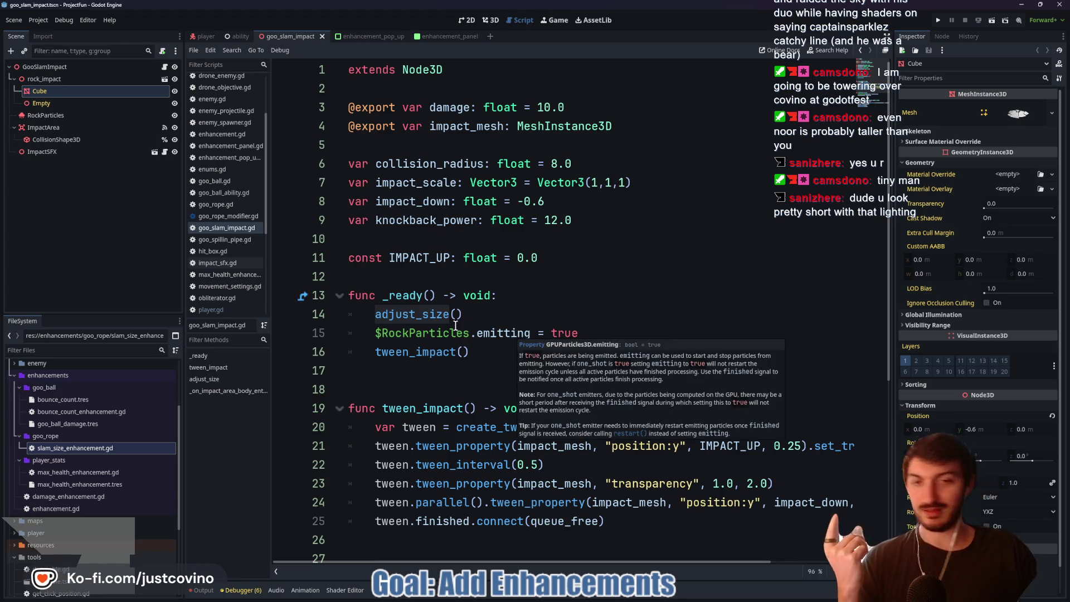
{"action": "left_click", "coordinate": [457, 279]}
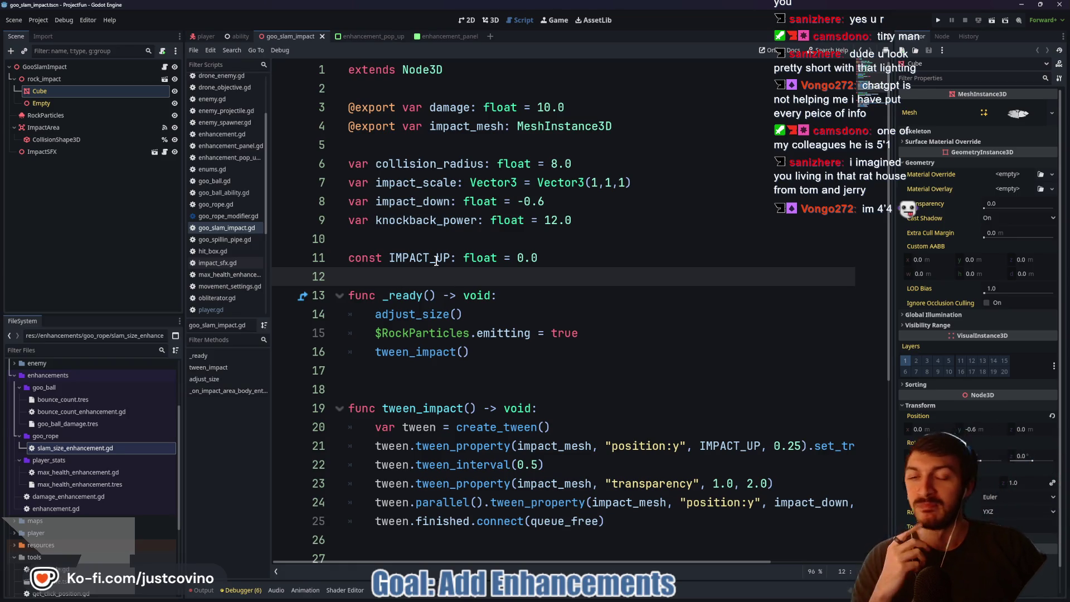
{"action": "scroll", "coordinate": [446, 273], "scroll_direction": "down", "scroll_amount": 1}
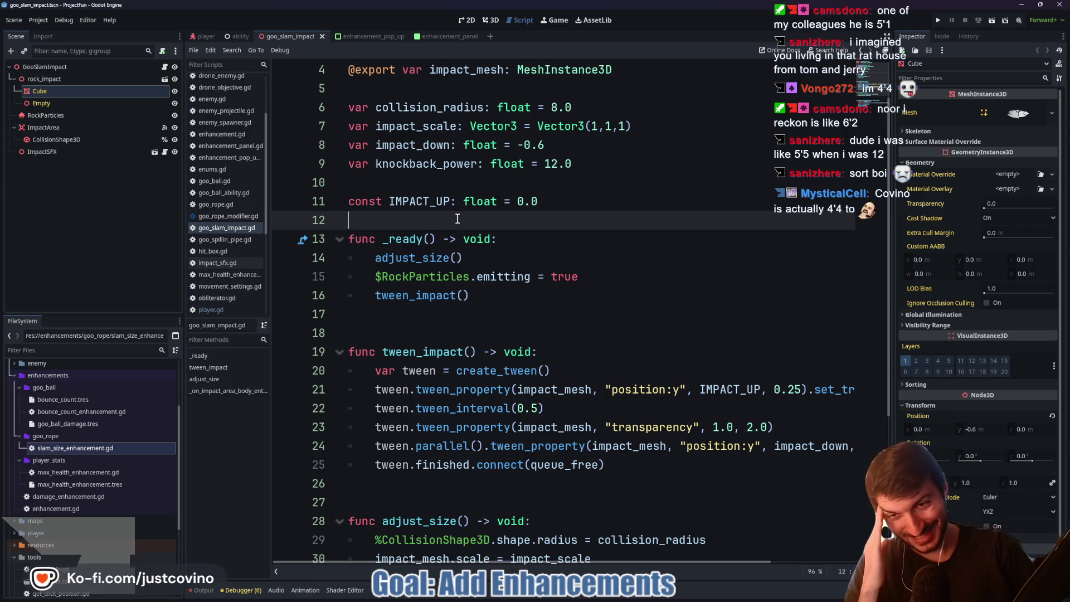
- Insert an empty line between the IMPACT_UP constant and func _ready, then review the script below
{"action": "key", "text": "Return"}
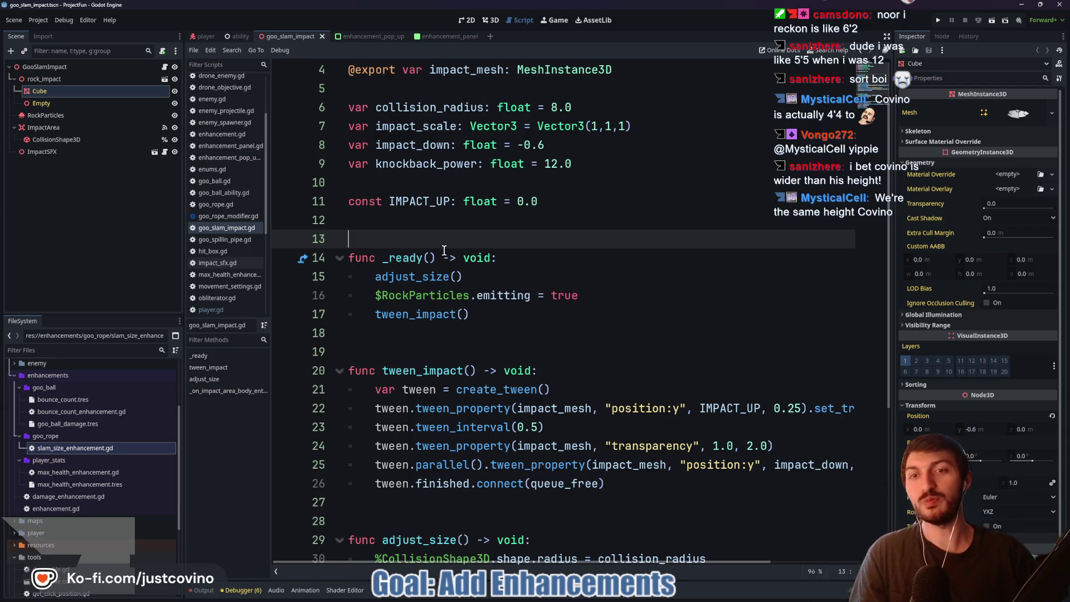
{"action": "scroll", "coordinate": [459, 244], "scroll_direction": "down", "scroll_amount": 2}
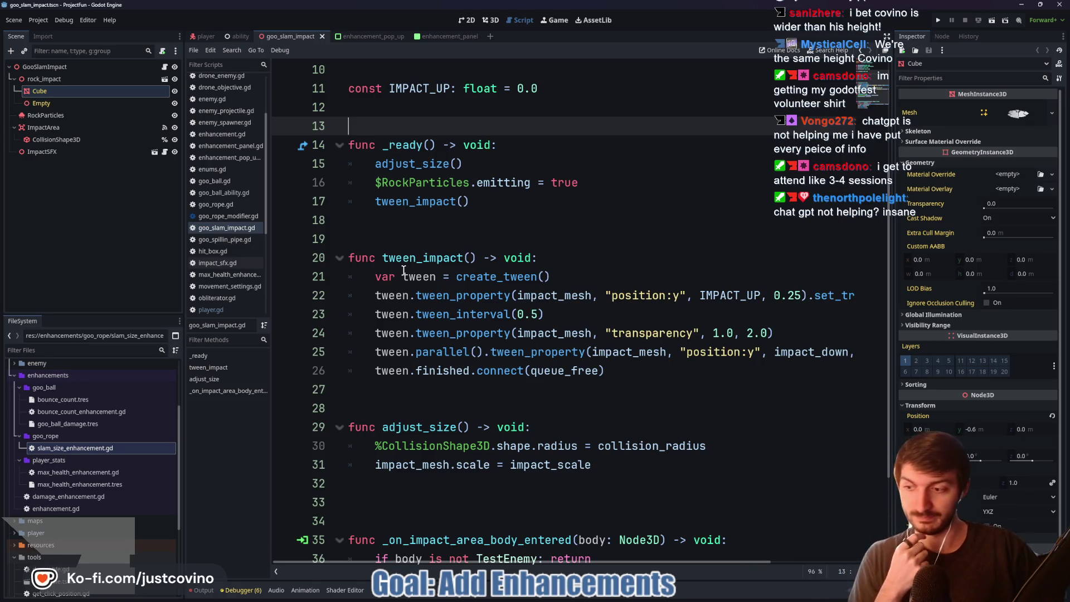
{"action": "left_click", "coordinate": [405, 235]}
{"action": "scroll", "coordinate": [405, 234], "scroll_direction": "down", "scroll_amount": 1}
{"action": "left_click", "coordinate": [414, 334]}
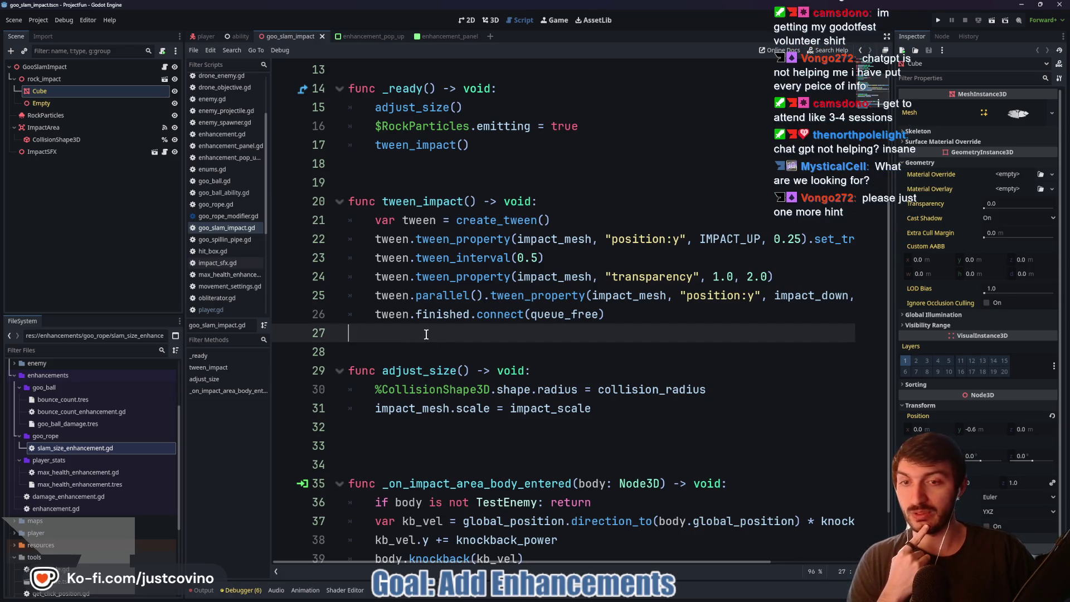
{"action": "scroll", "coordinate": [427, 334], "scroll_direction": "down", "scroll_amount": 1}
{"action": "scroll", "coordinate": [437, 315], "scroll_direction": "down", "scroll_amount": 1}
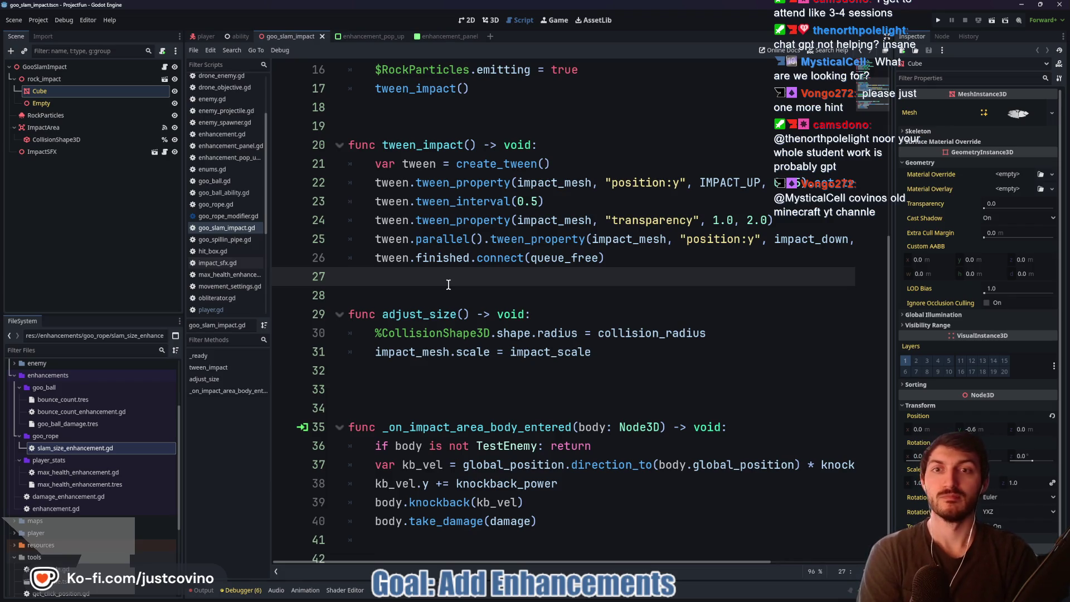
- In player.gd, place the caret after get_max_health_enhancements in the Stat Enhancements region
{"action": "left_click", "coordinate": [206, 38]}
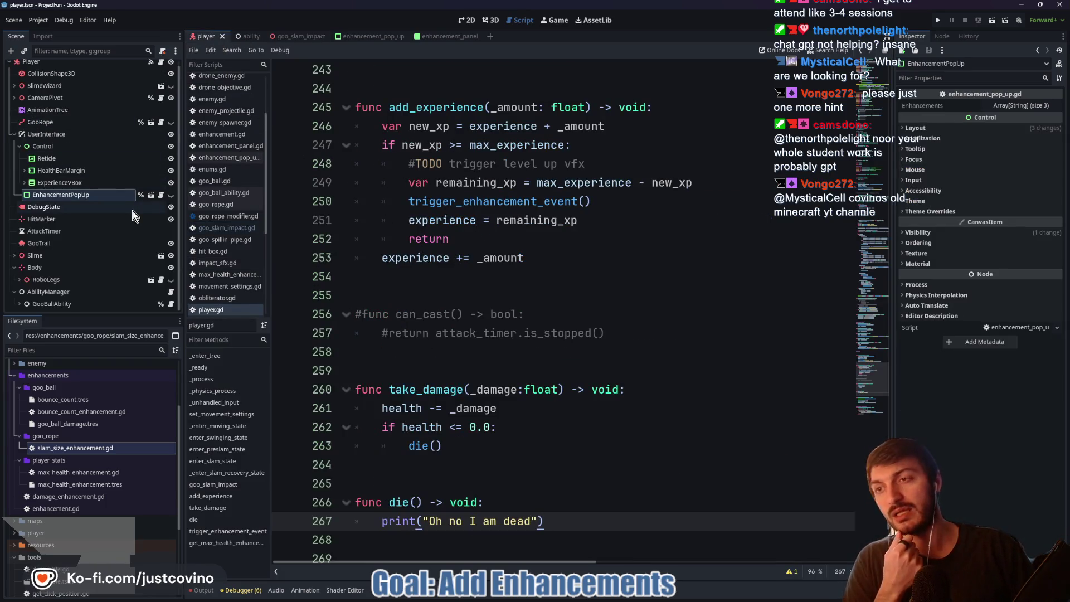
{"action": "scroll", "coordinate": [151, 98], "scroll_direction": "up", "scroll_amount": 1}
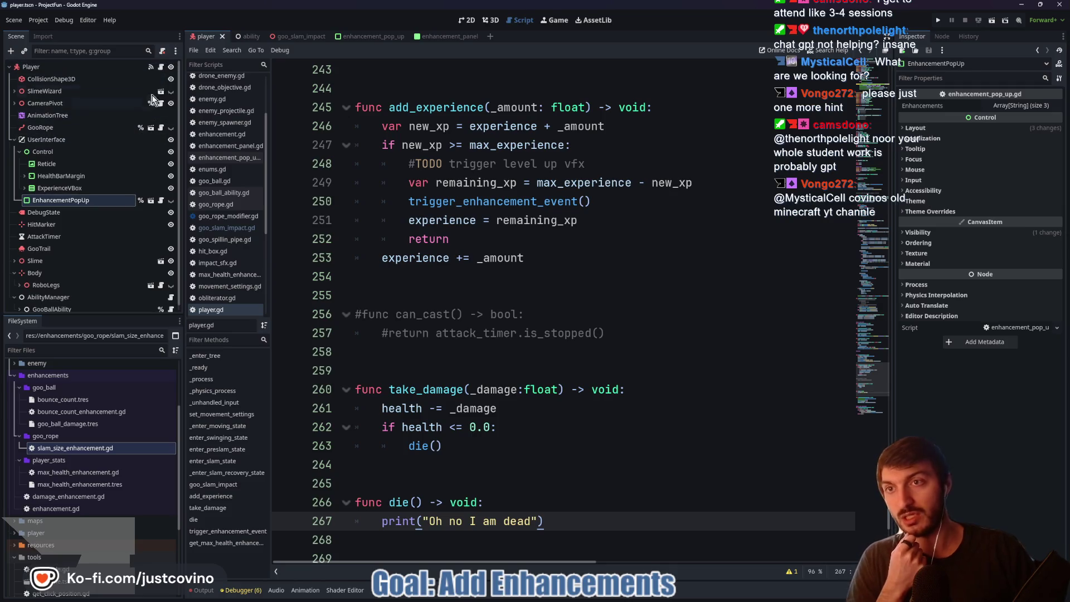
{"action": "scroll", "coordinate": [486, 286], "scroll_direction": "down", "scroll_amount": 5}
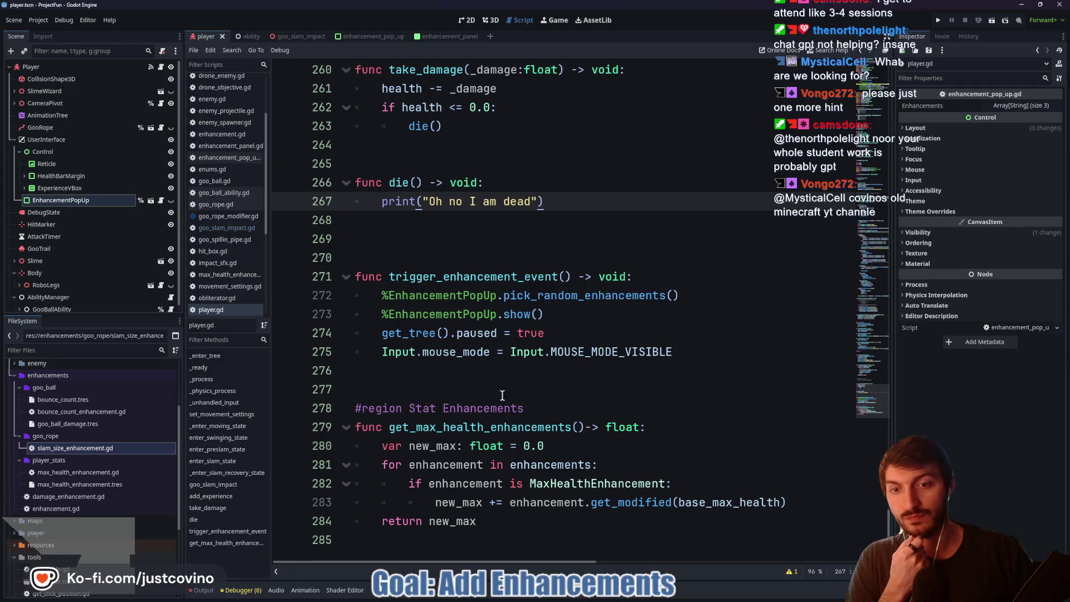
{"action": "left_click", "coordinate": [657, 446]}
{"action": "scroll", "coordinate": [519, 417], "scroll_direction": "up", "scroll_amount": 4}
{"action": "scroll", "coordinate": [519, 417], "scroll_direction": "up", "scroll_amount": 4}
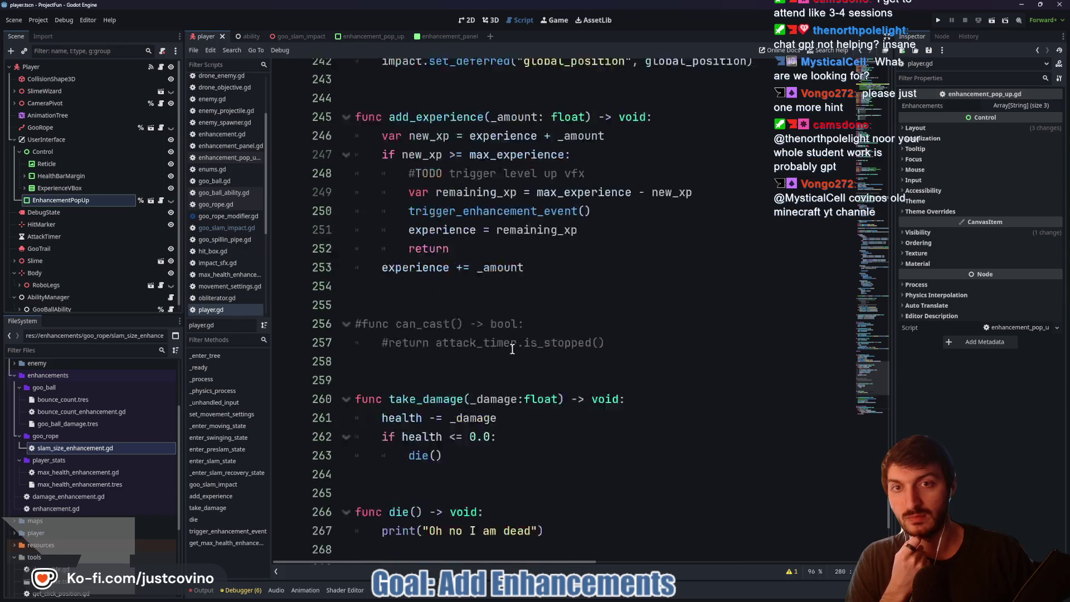
{"action": "scroll", "coordinate": [507, 310], "scroll_direction": "up", "scroll_amount": 3}
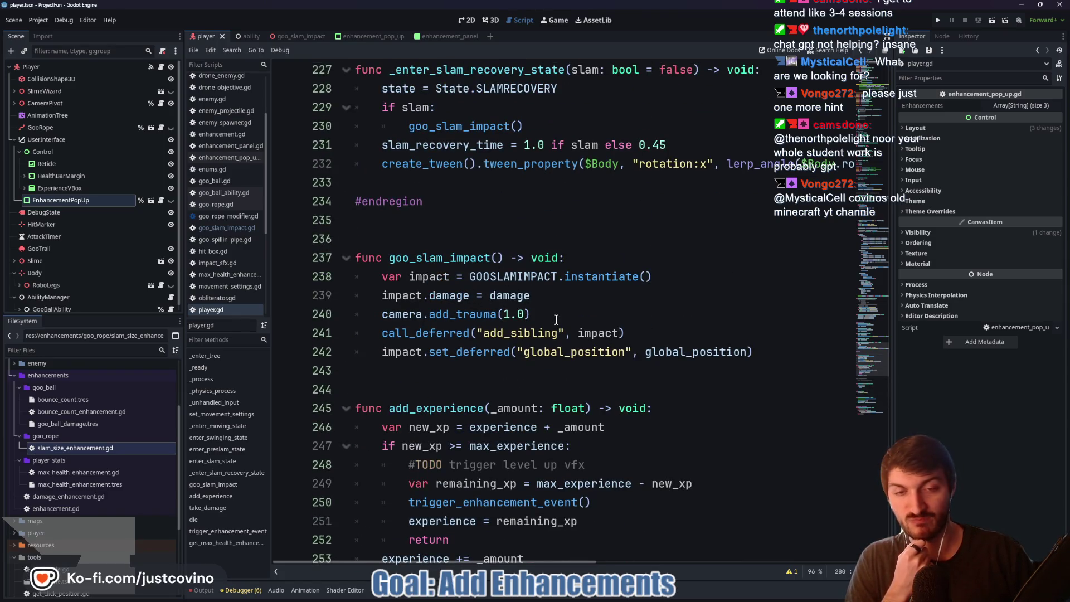
{"action": "scroll", "coordinate": [565, 309], "scroll_direction": "down", "scroll_amount": 9}
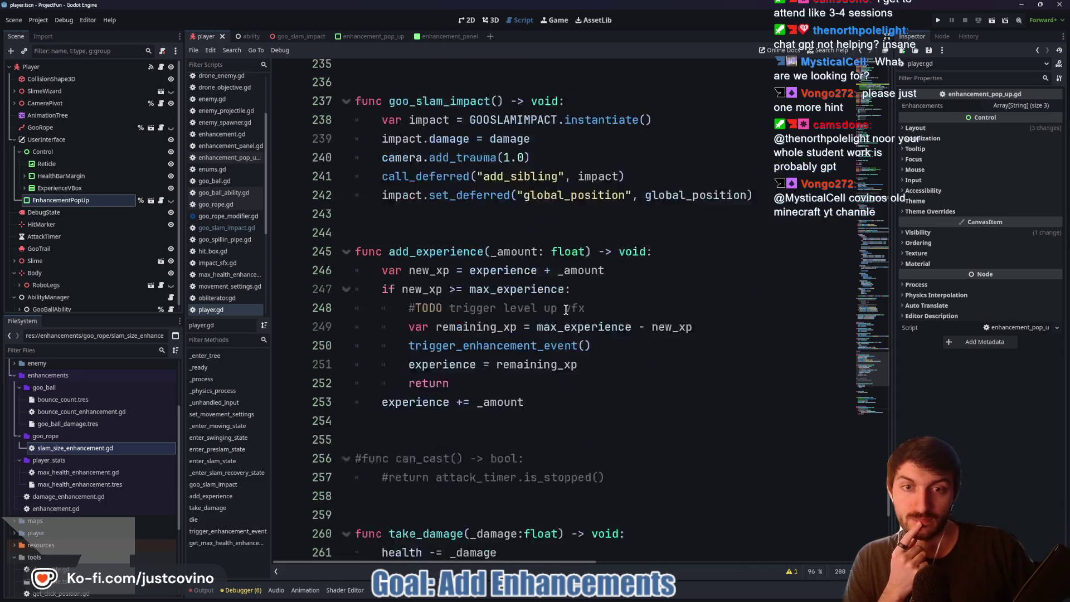
{"action": "scroll", "coordinate": [566, 309], "scroll_direction": "down", "scroll_amount": 2}
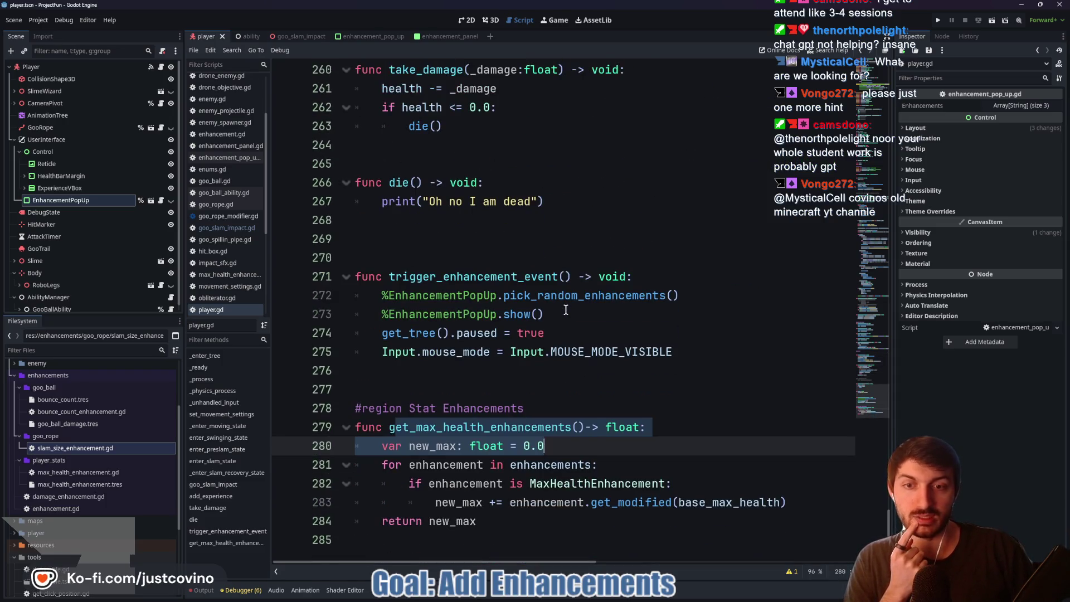
{"action": "left_click", "coordinate": [449, 538]}
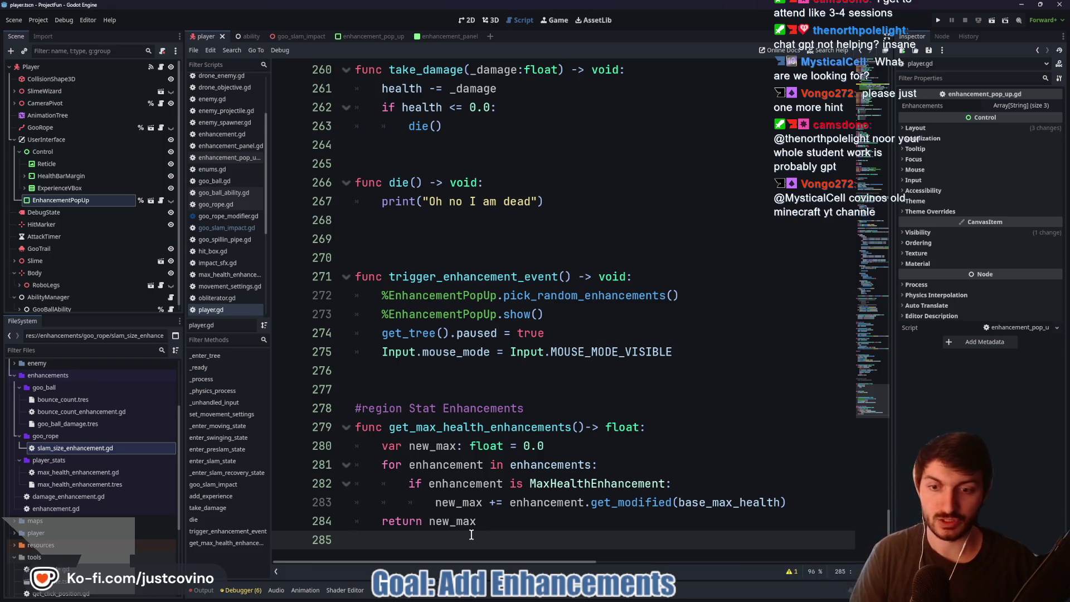
- Write the header 'func get_smash_size() -> float:' on line 287 of player.gd
{"action": "key", "text": "Return"}
{"action": "key", "text": "Return"}
{"action": "key", "text": "Return"}
{"action": "key", "text": "Up"}
{"action": "key", "text": "Up"}
{"action": "key", "text": "Up"}
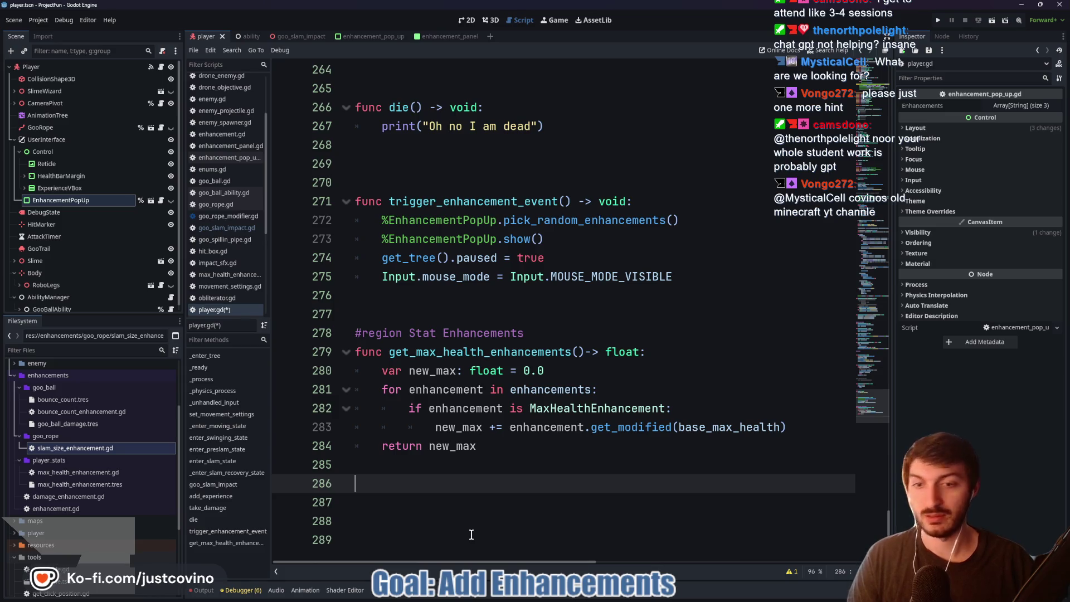
{"action": "key", "text": "Down"}
{"action": "type", "text": "func get_"}
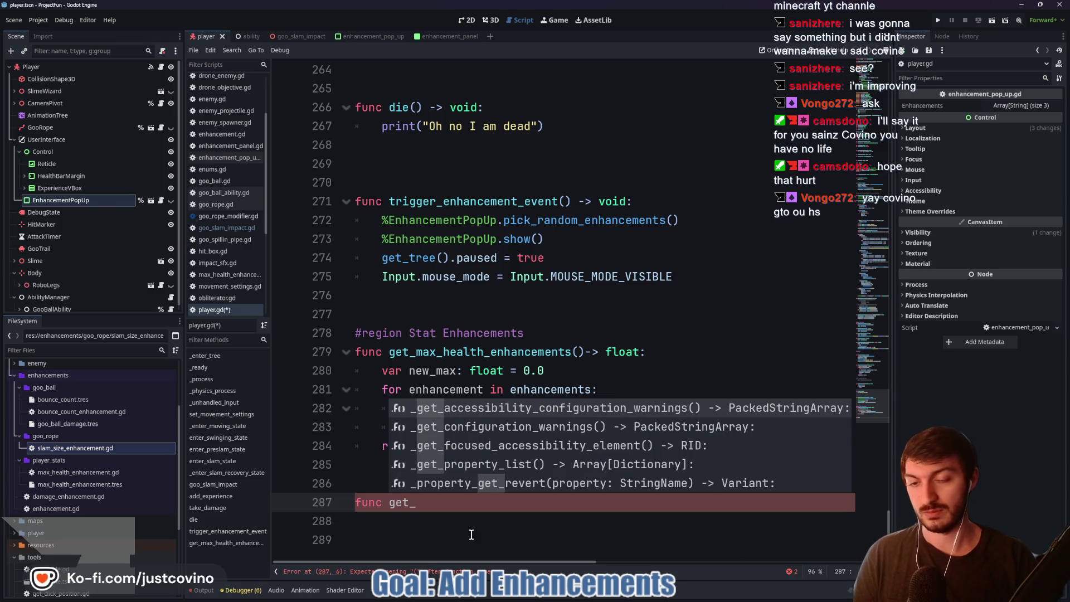
{"action": "type", "text": "sm"}
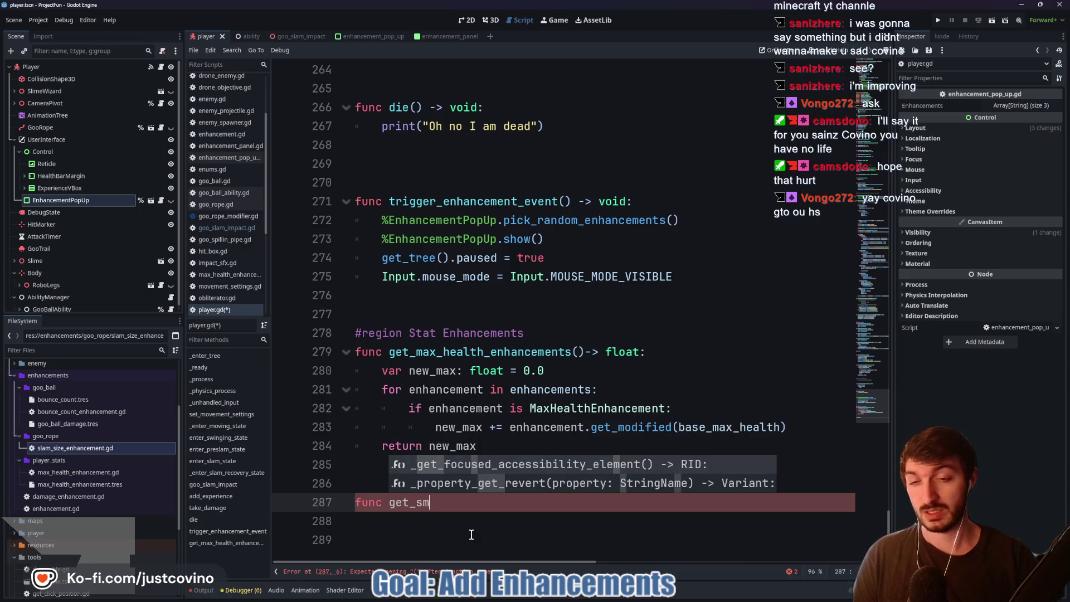
{"action": "type", "text": "ash_"}
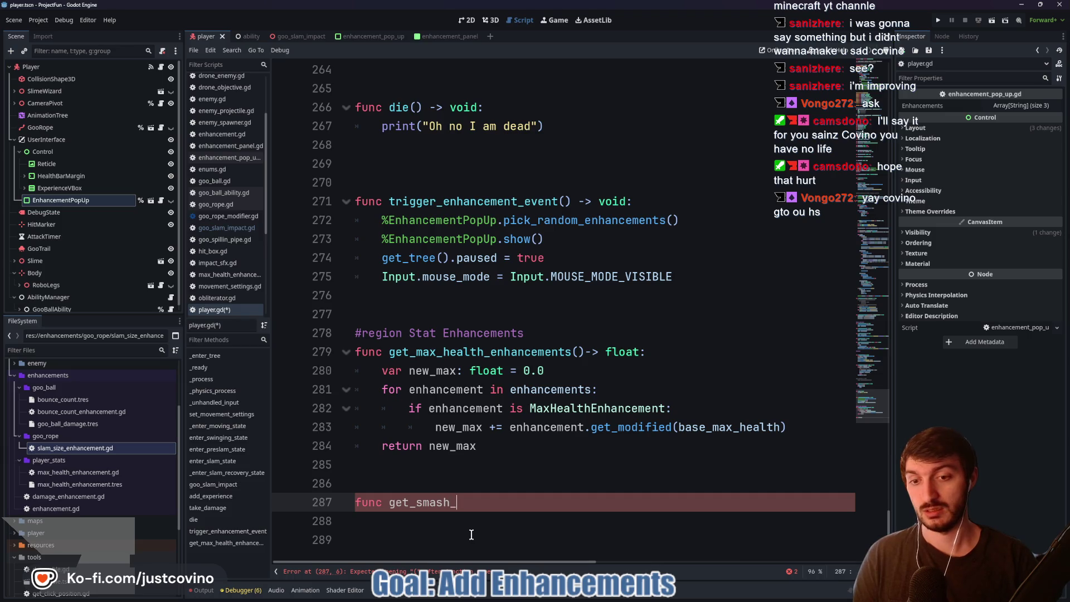
{"action": "type", "text": "() ->"}
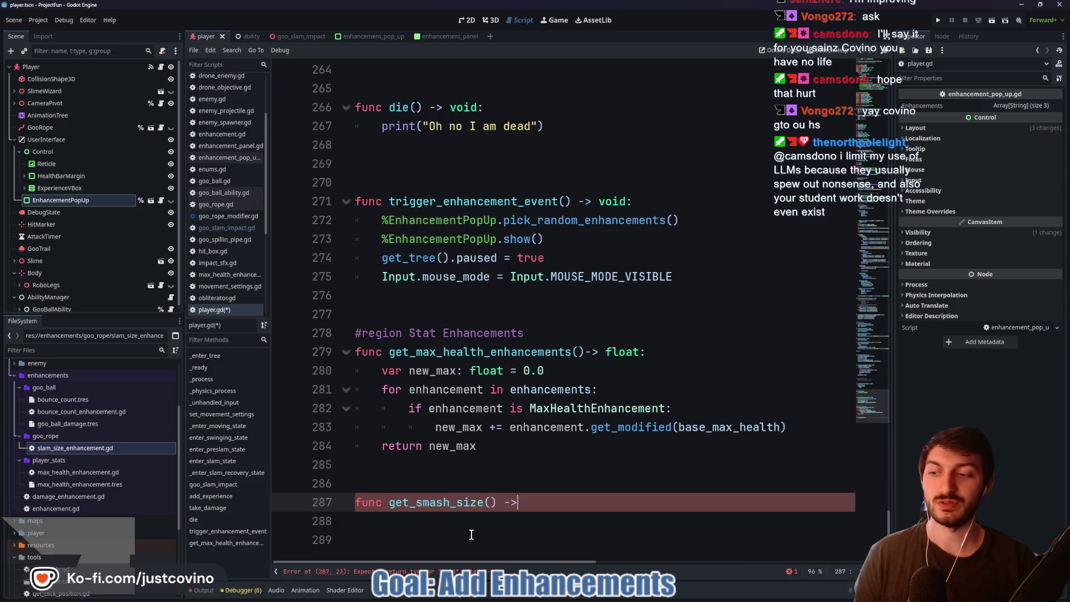
{"action": "type", "text": "f"}
{"action": "key", "text": "BackSpace"}
{"action": "type", "text": "float"}
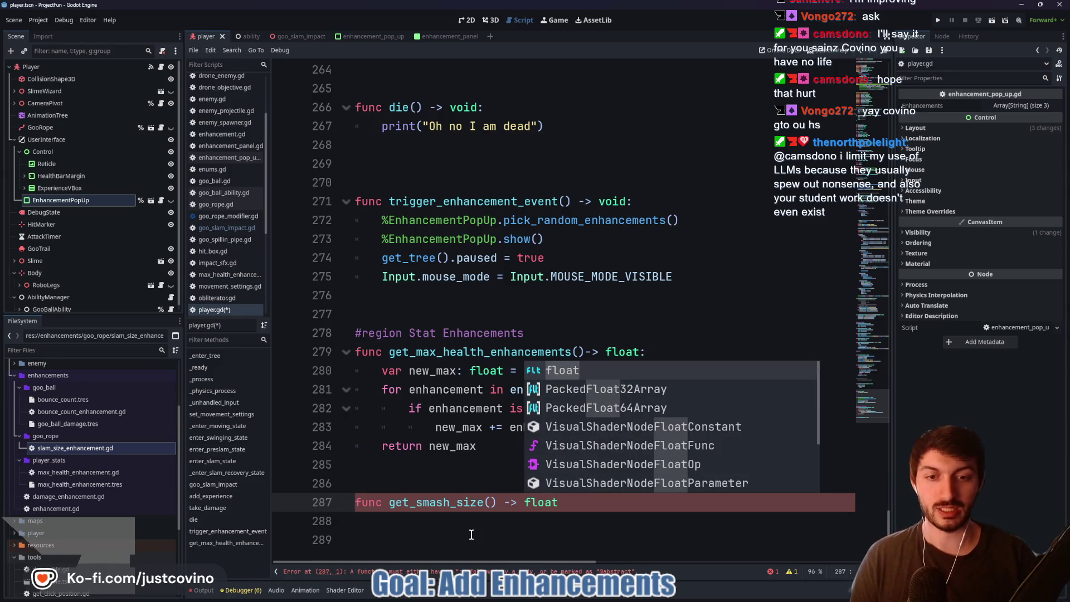
{"action": "type", "text": ":"}
{"action": "key", "text": "Return"}
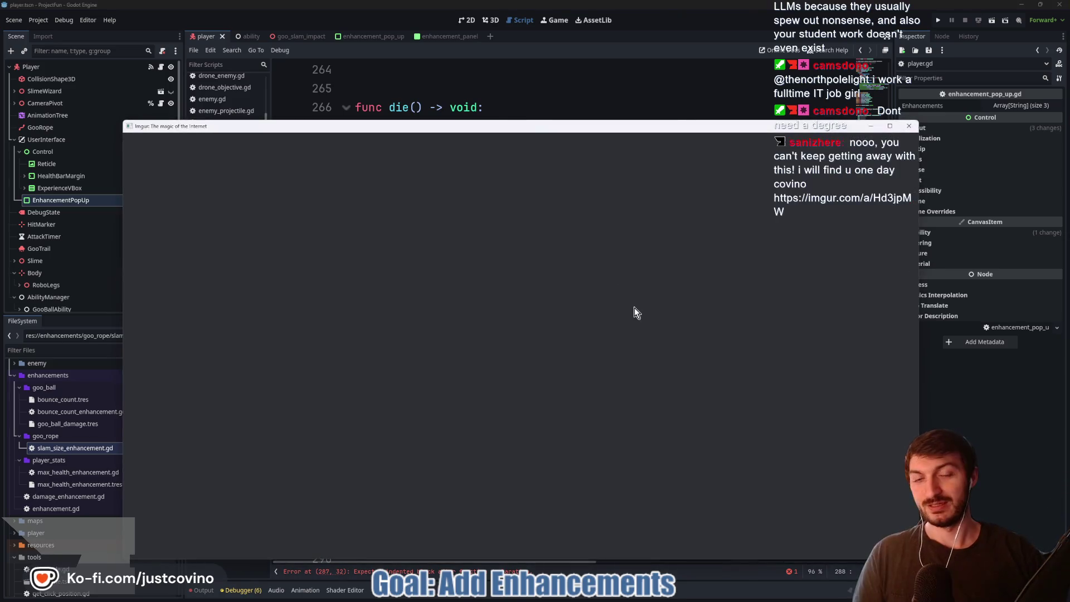
- Scroll through the Imgur Wayback Machine screenshot post, then close the browser window
{"action": "scroll", "coordinate": [546, 273], "scroll_direction": "down", "scroll_amount": 3}
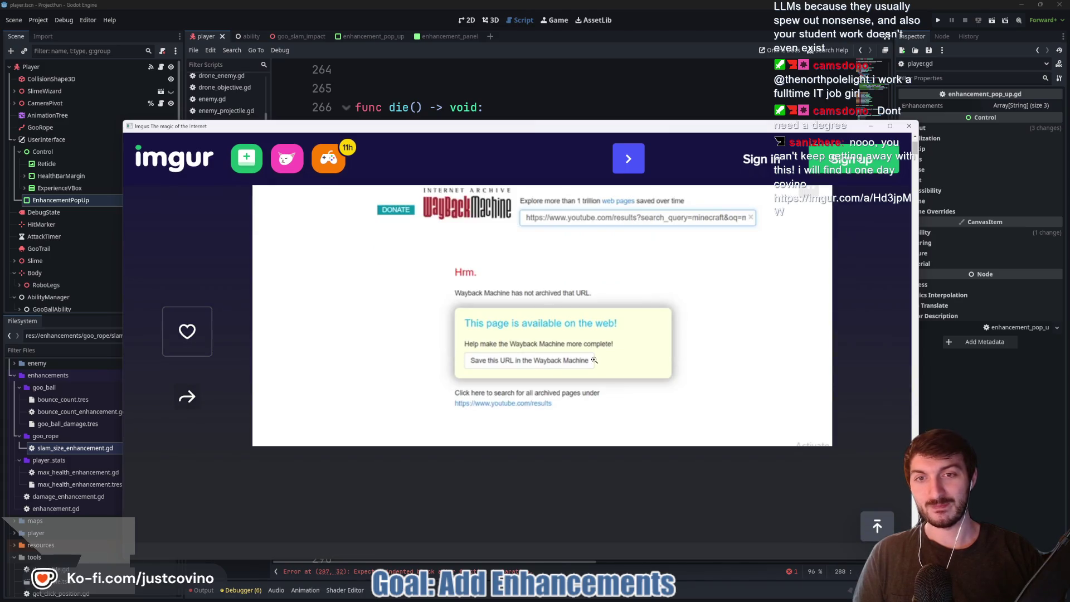
{"action": "scroll", "coordinate": [587, 349], "scroll_direction": "up", "scroll_amount": 8}
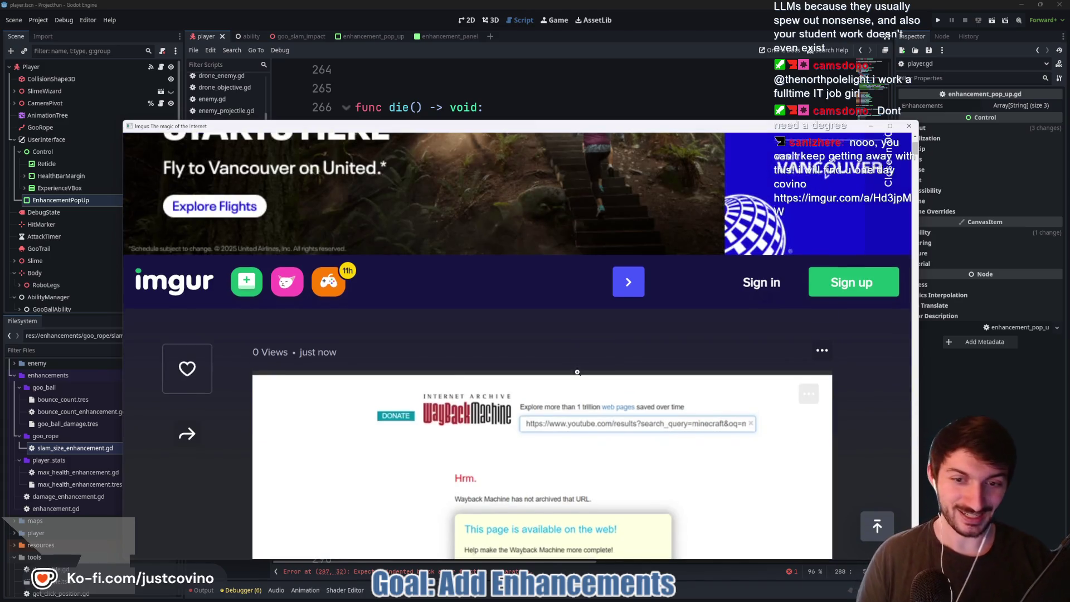
{"action": "scroll", "coordinate": [583, 362], "scroll_direction": "down", "scroll_amount": 5}
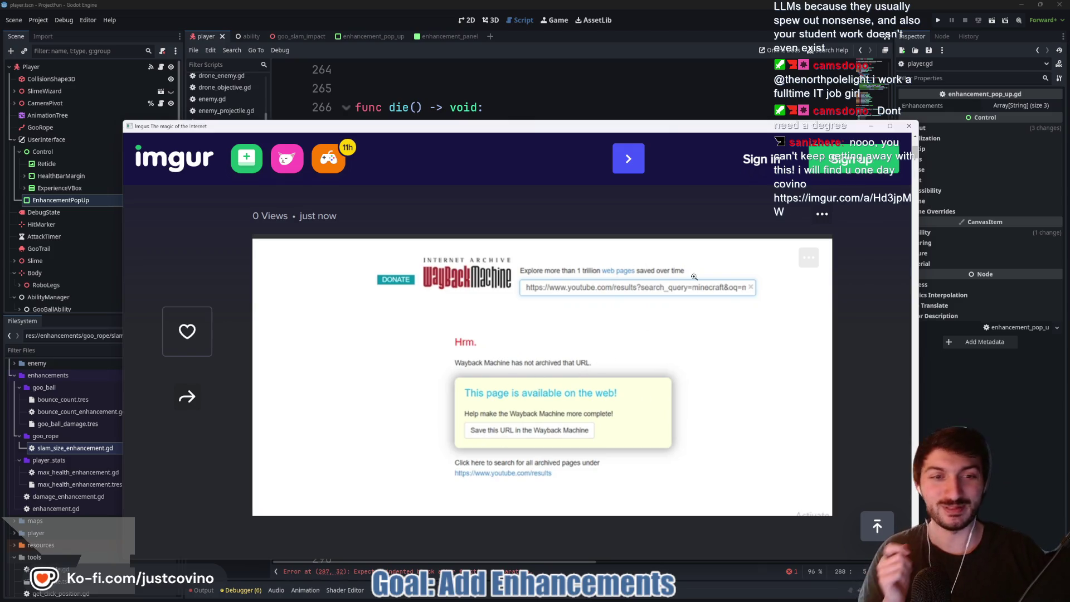
{"action": "left_click", "coordinate": [909, 126]}
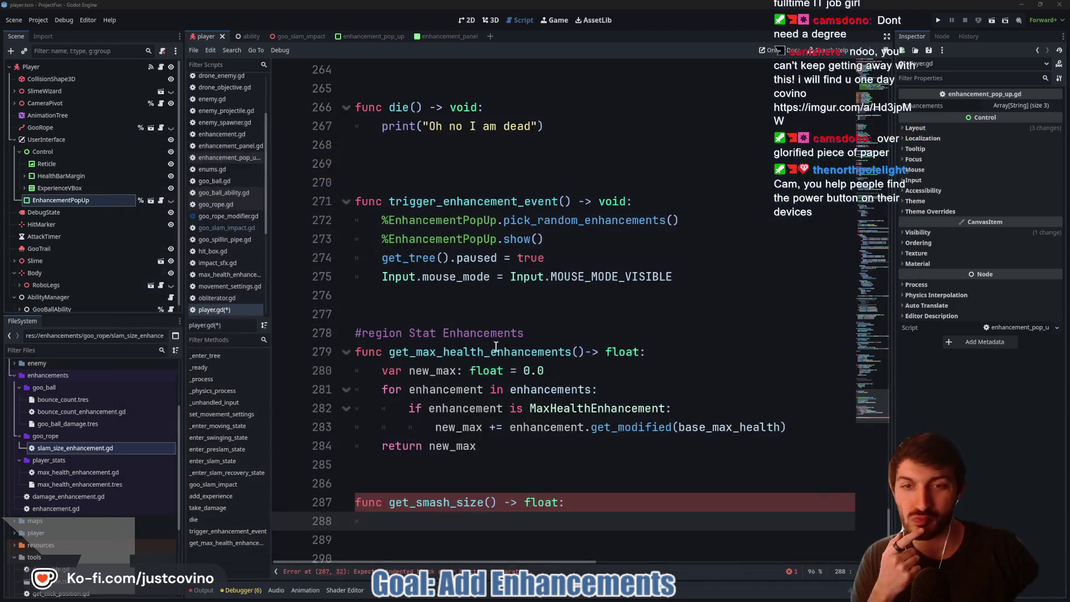
- Switch back to goo_slam_impact to check how the slam impact is sized
{"action": "scroll", "coordinate": [566, 468], "scroll_direction": "down", "scroll_amount": 1}
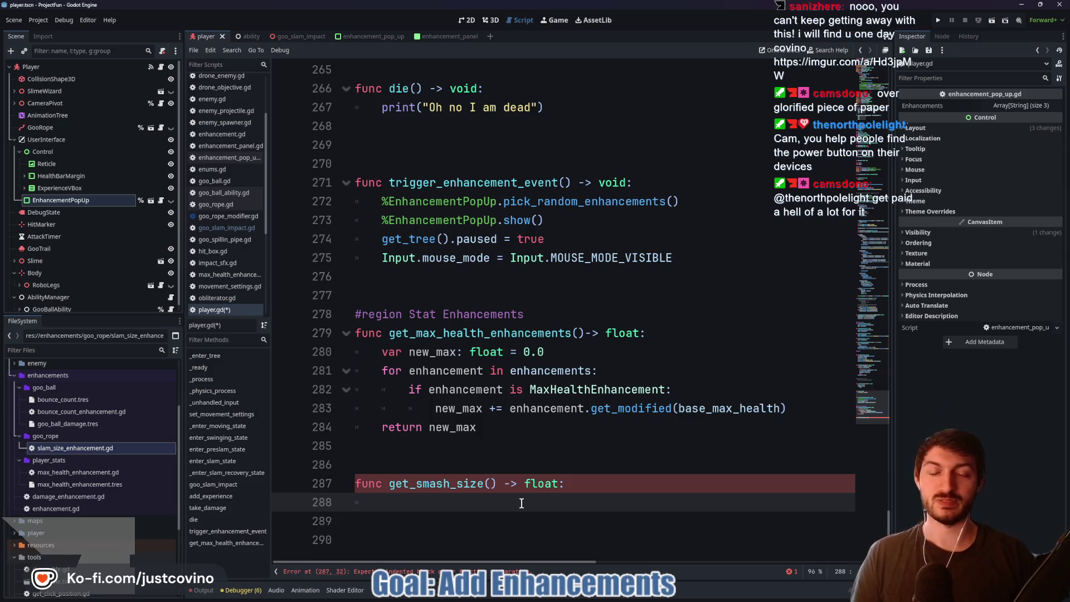
{"action": "left_click", "coordinate": [290, 36]}
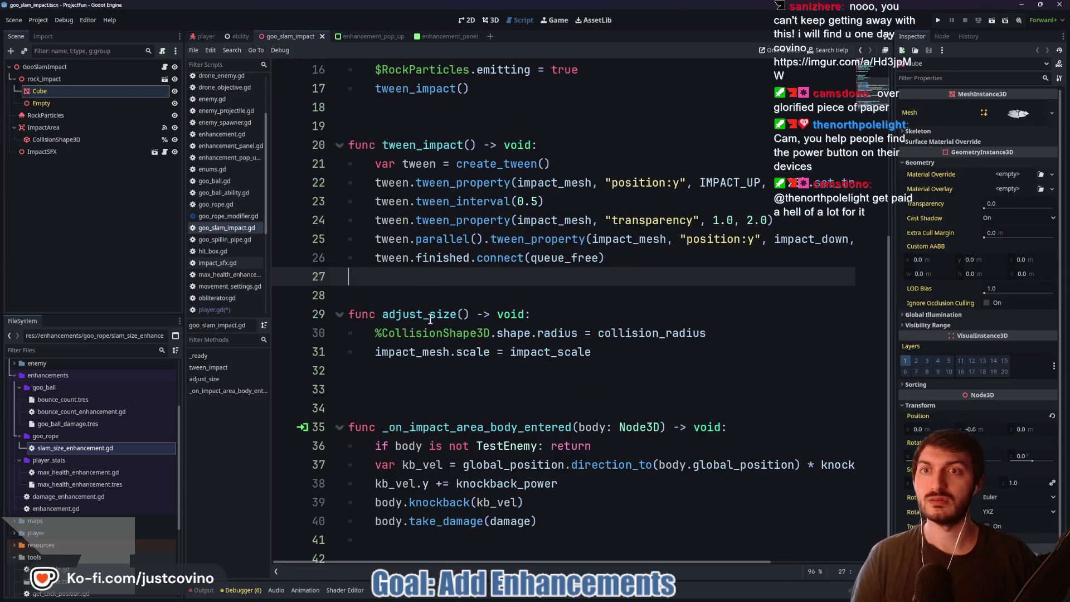
- Review adjust_size, collision_radius and the impact_scale declarations, then return to player.gd
{"action": "left_click_drag", "start_coordinate": [384, 317], "coordinate": [457, 314]}
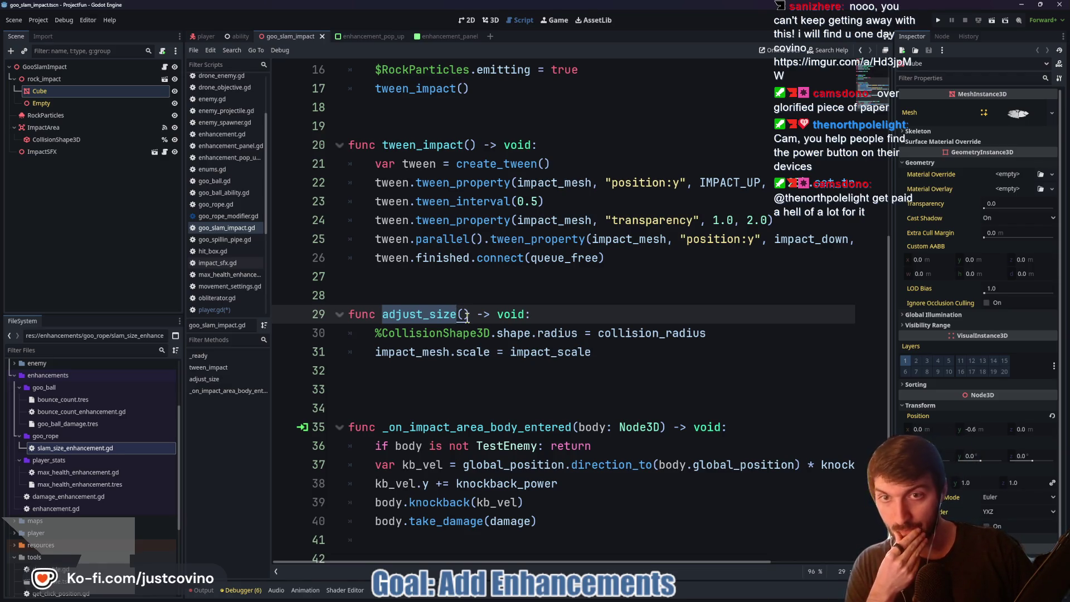
{"action": "left_click_drag", "start_coordinate": [707, 332], "coordinate": [598, 333]}
{"action": "scroll", "coordinate": [612, 357], "scroll_direction": "up", "scroll_amount": 4}
{"action": "scroll", "coordinate": [607, 355], "scroll_direction": "down", "scroll_amount": 2}
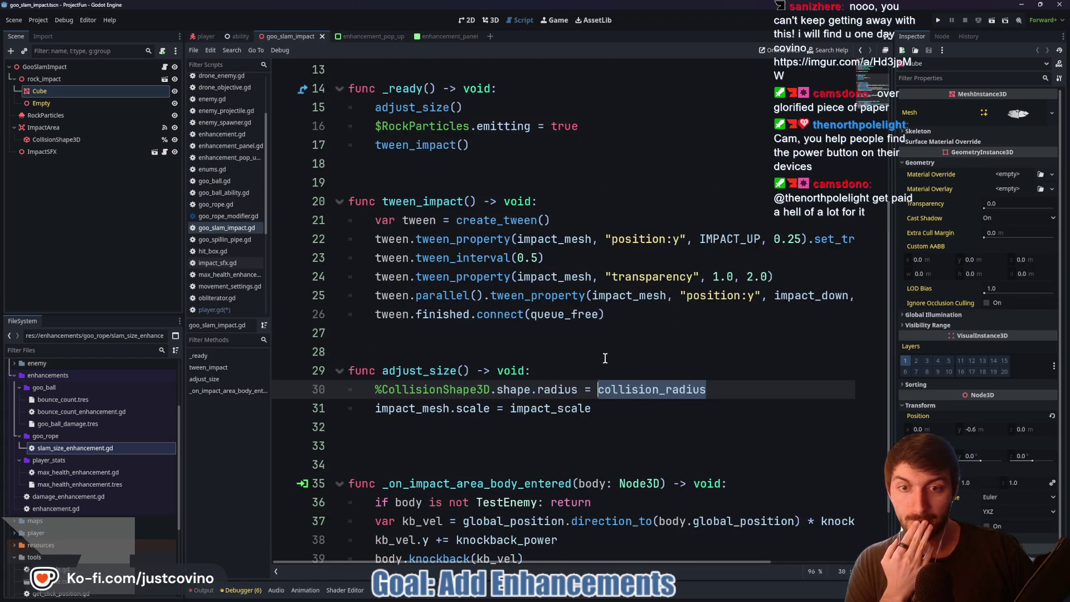
{"action": "scroll", "coordinate": [604, 357], "scroll_direction": "up", "scroll_amount": 4}
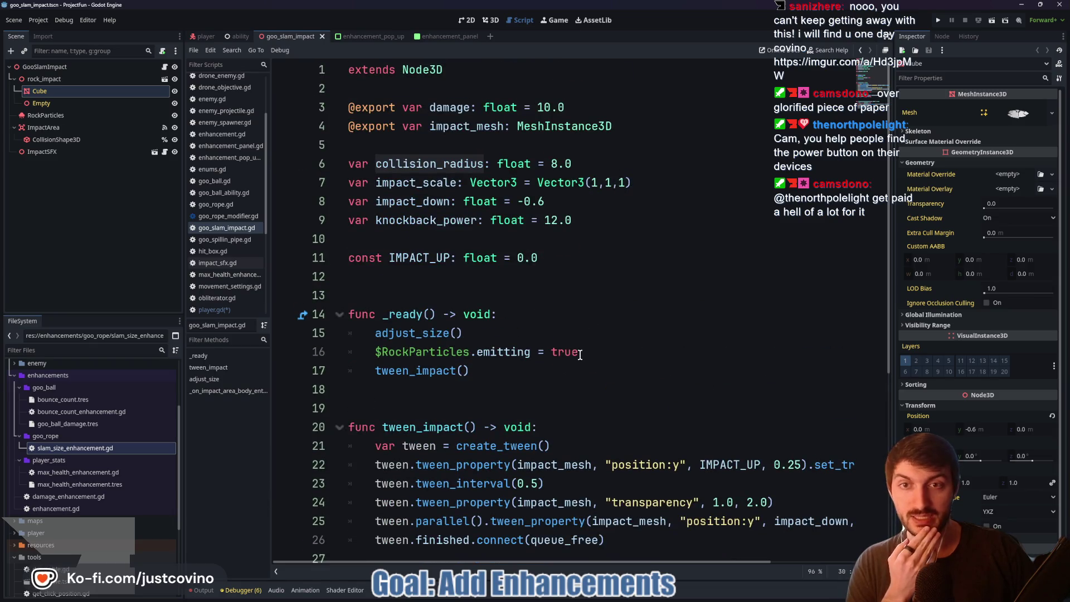
{"action": "scroll", "coordinate": [415, 276], "scroll_direction": "down", "scroll_amount": 4}
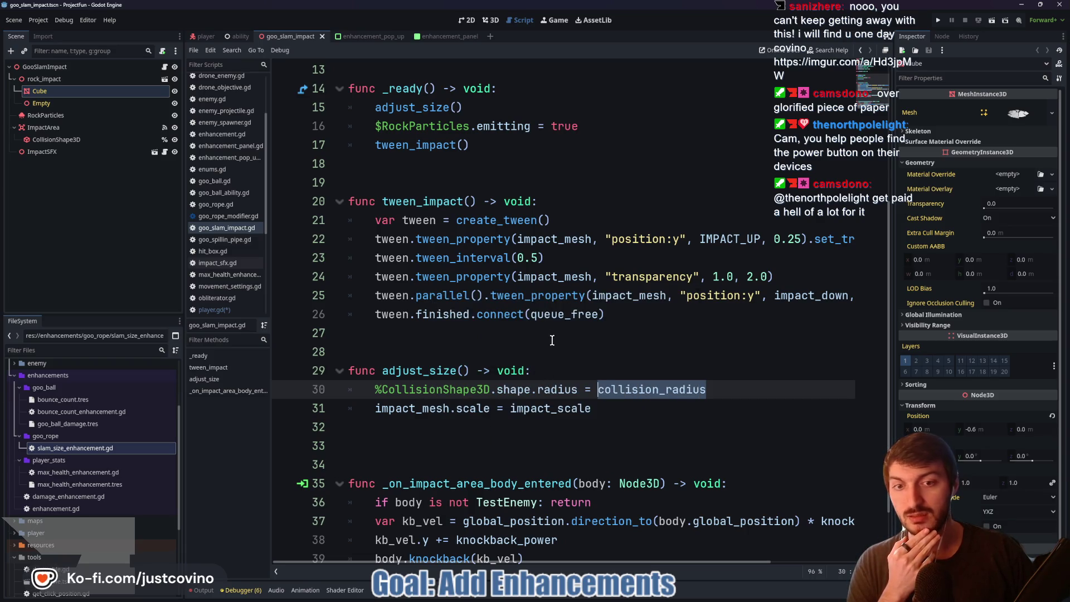
{"action": "scroll", "coordinate": [550, 344], "scroll_direction": "up", "scroll_amount": 4}
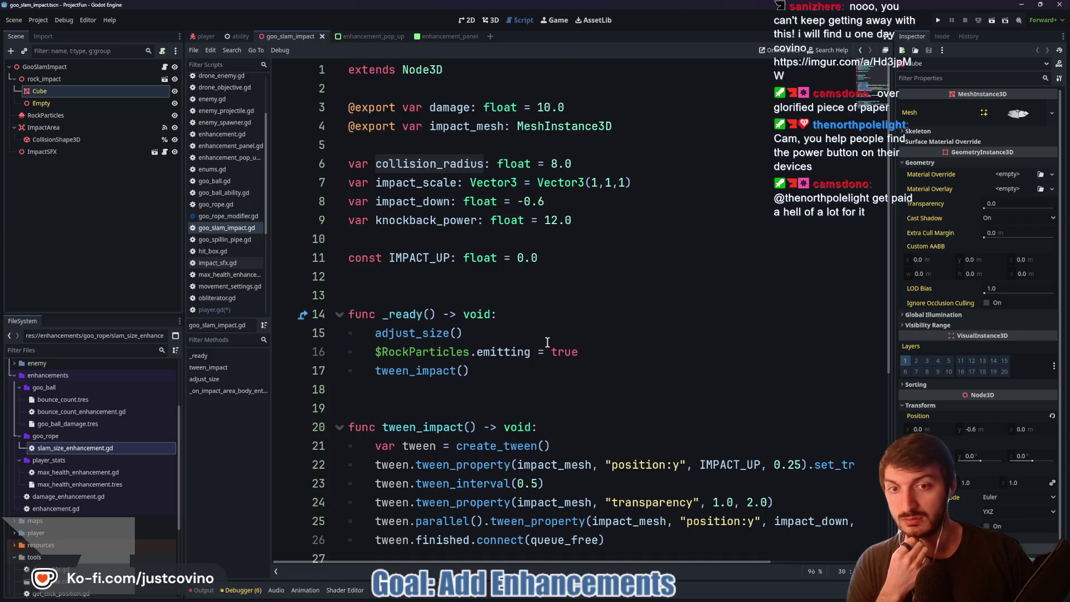
{"action": "left_click", "coordinate": [206, 35]}
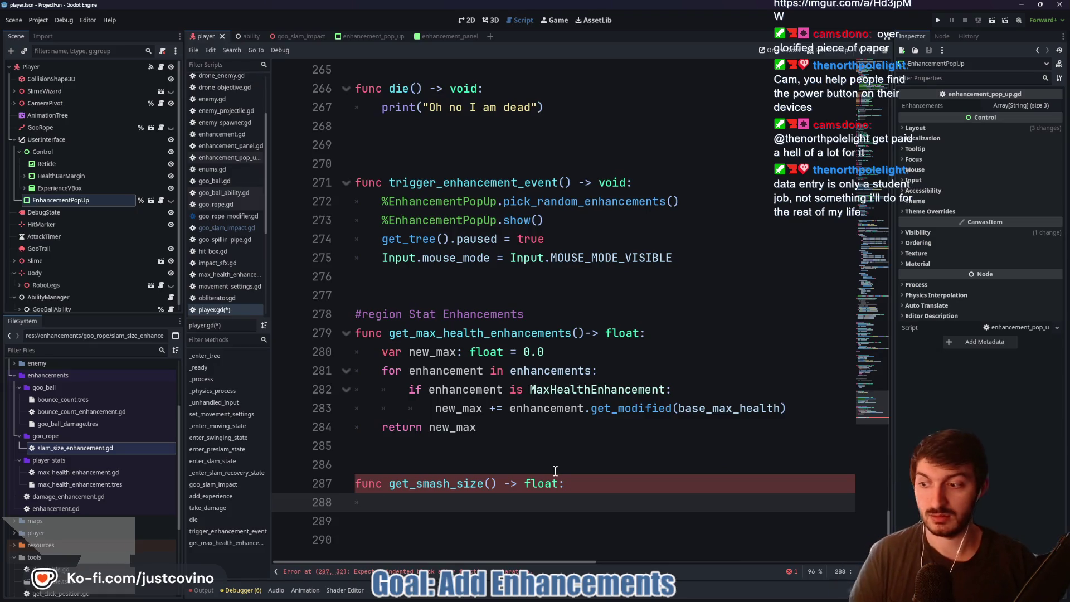
- Add collision_radius and impact_scale lines inside get_smash_size, then switch to enhancement_panel
{"action": "type", "text": "collision"}
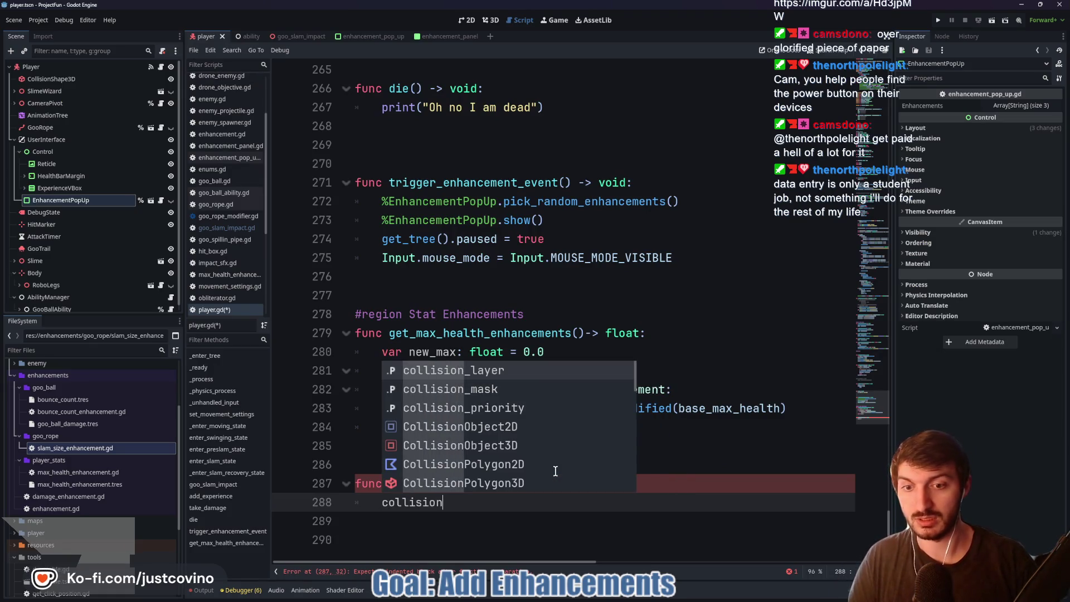
{"action": "type", "text": "_radius"}
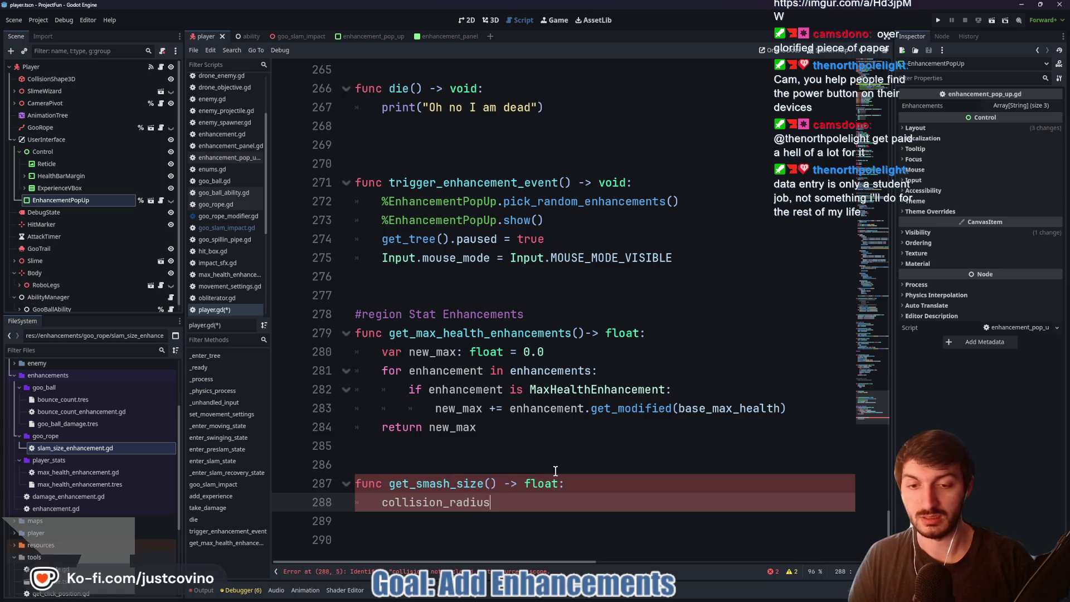
{"action": "key", "text": "Return"}
{"action": "type", "text": "impact_scale"}
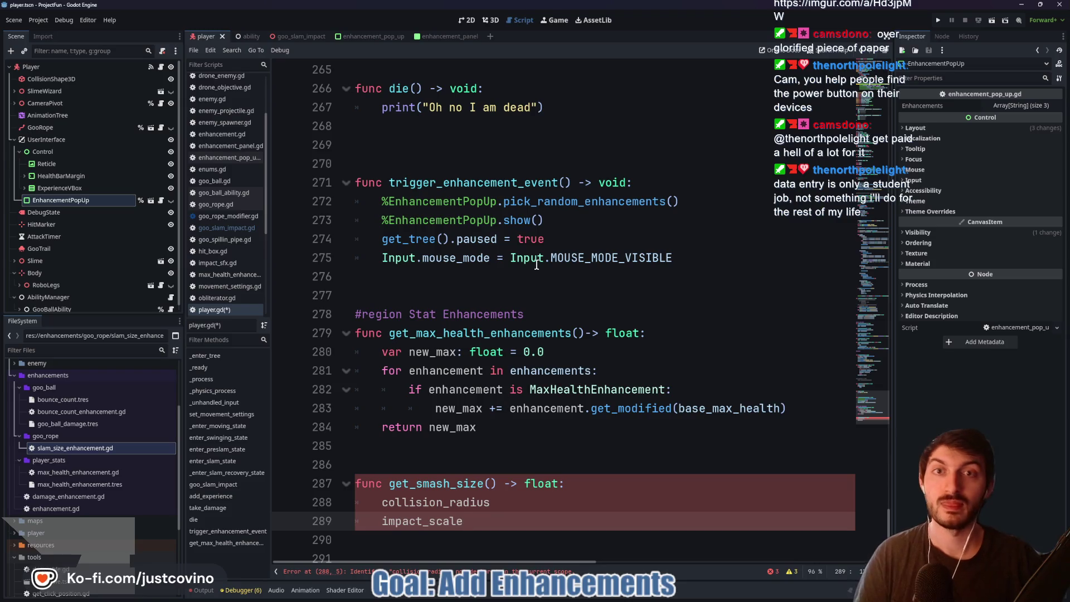
{"action": "left_click", "coordinate": [446, 36]}
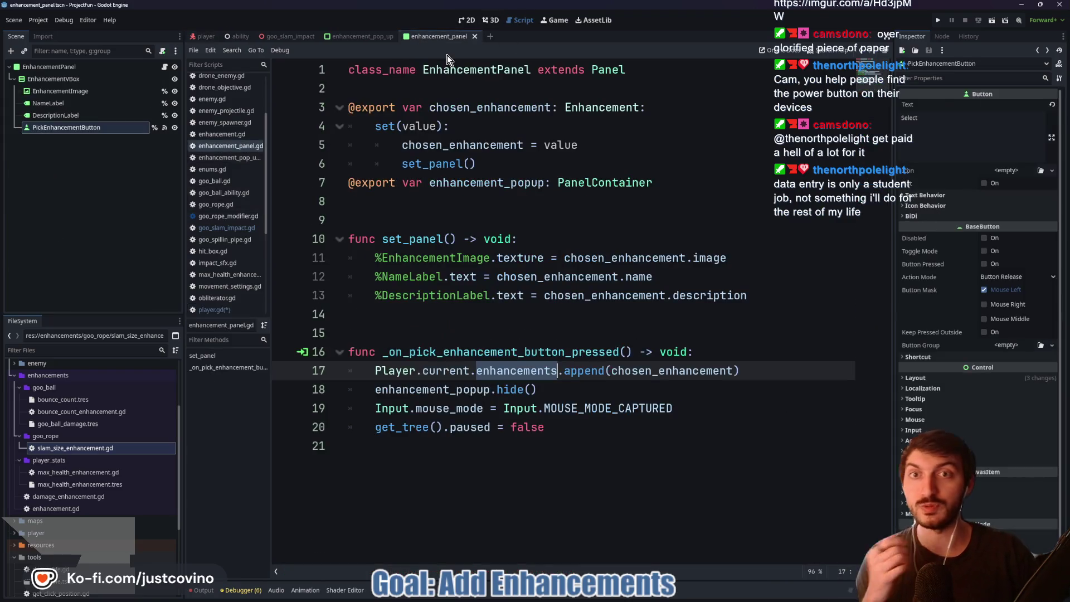
- Clear the selection on line 17 of enhancement_panel.gd and switch to the enhancement_pop_up script
{"action": "left_click", "coordinate": [561, 395]}
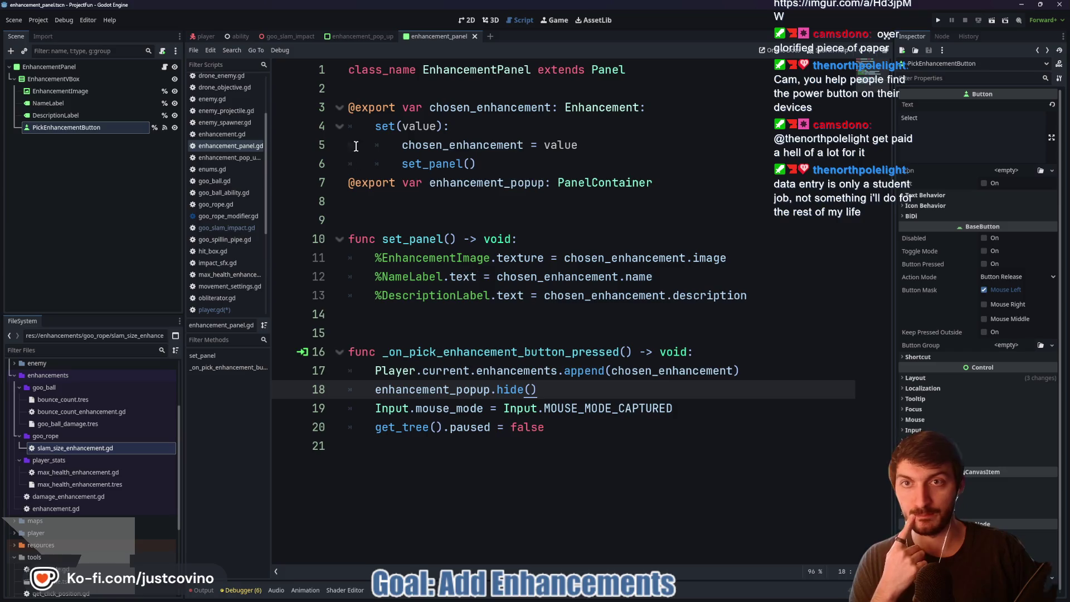
{"action": "left_click", "coordinate": [347, 35]}
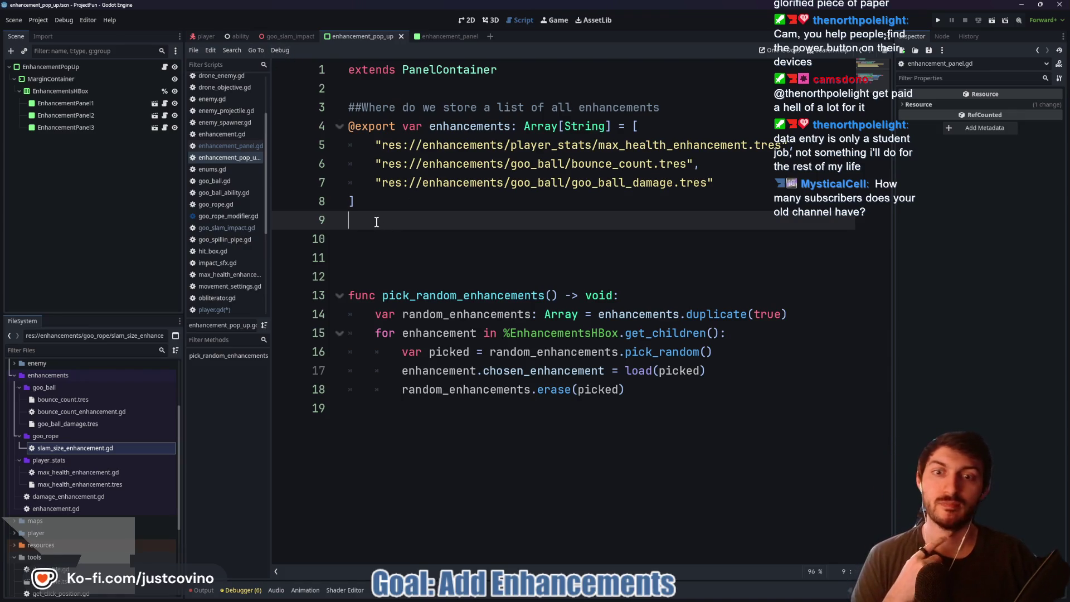
{"action": "left_click", "coordinate": [281, 36]}
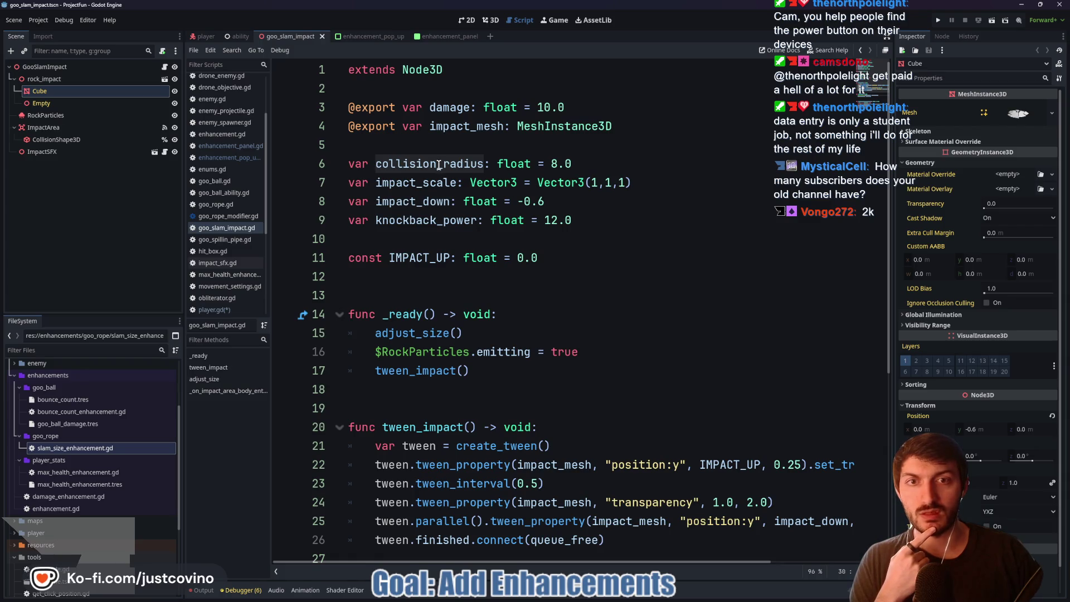
{"action": "left_click", "coordinate": [417, 184]}
{"action": "double_click", "coordinate": [417, 184]}
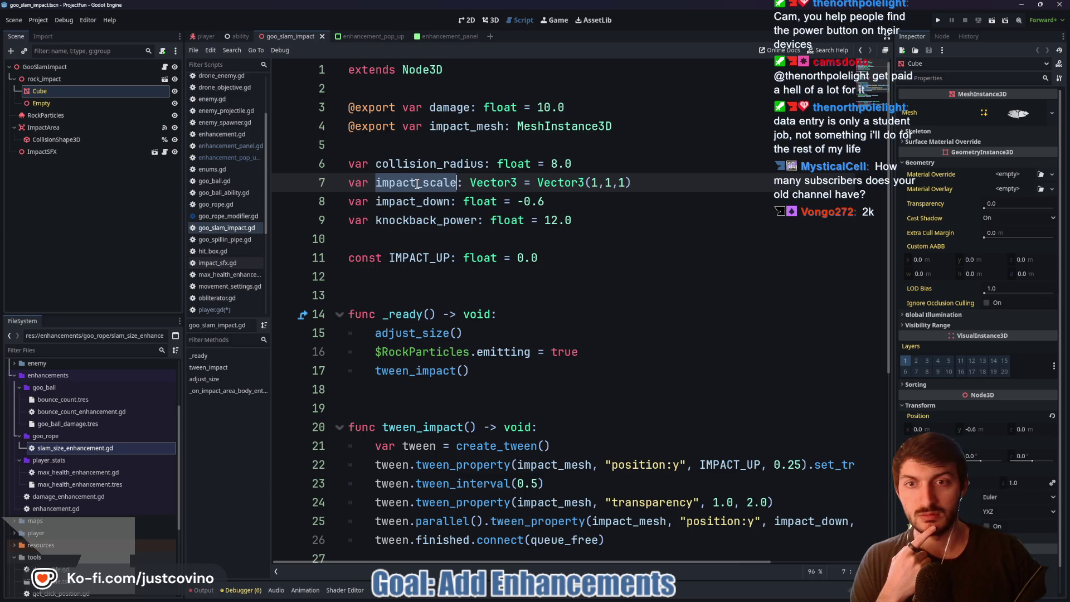
{"action": "scroll", "coordinate": [430, 185], "scroll_direction": "down", "scroll_amount": 5}
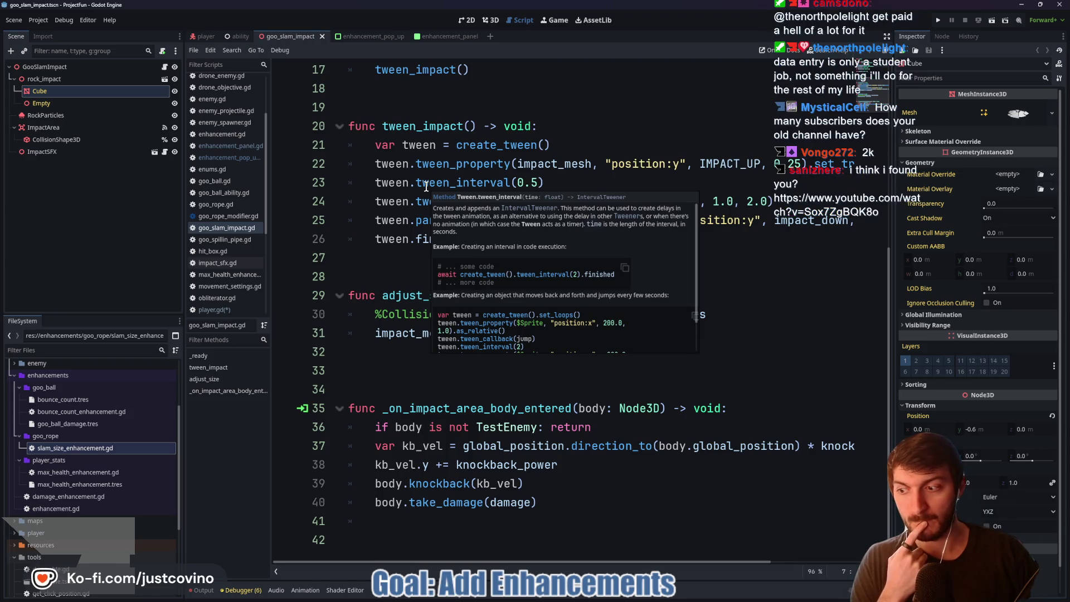
{"action": "key", "text": "F5"}
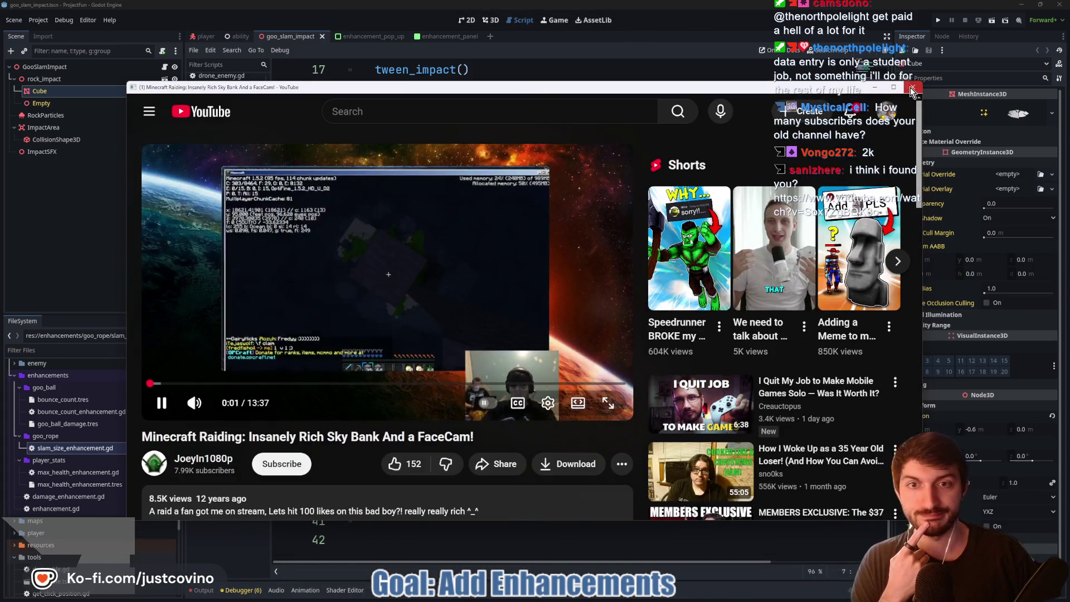
{"action": "key", "text": "ctrl+w"}
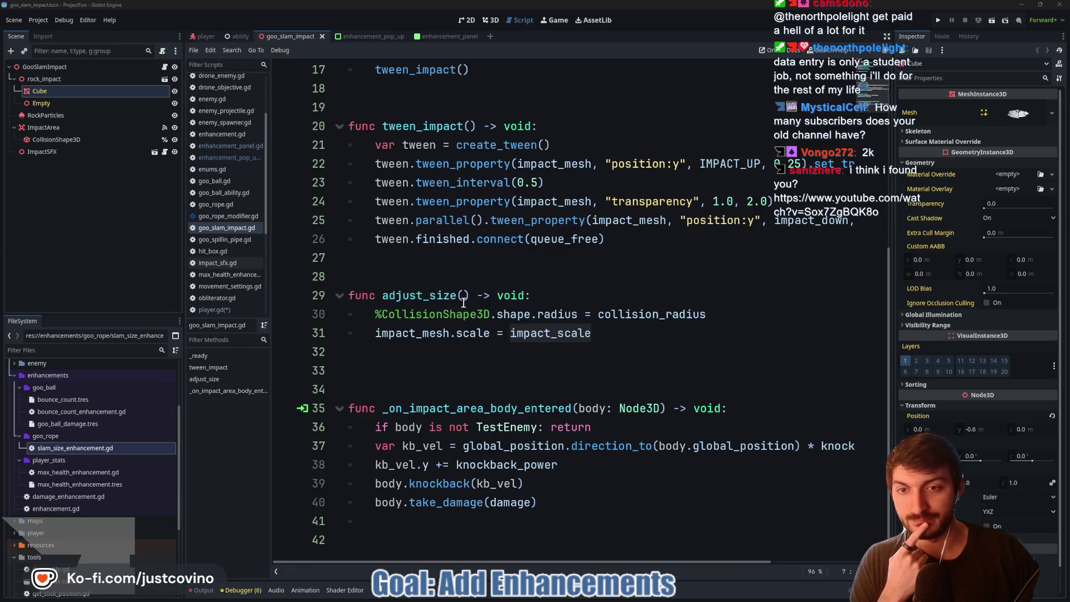
{"action": "left_click", "coordinate": [415, 367]}
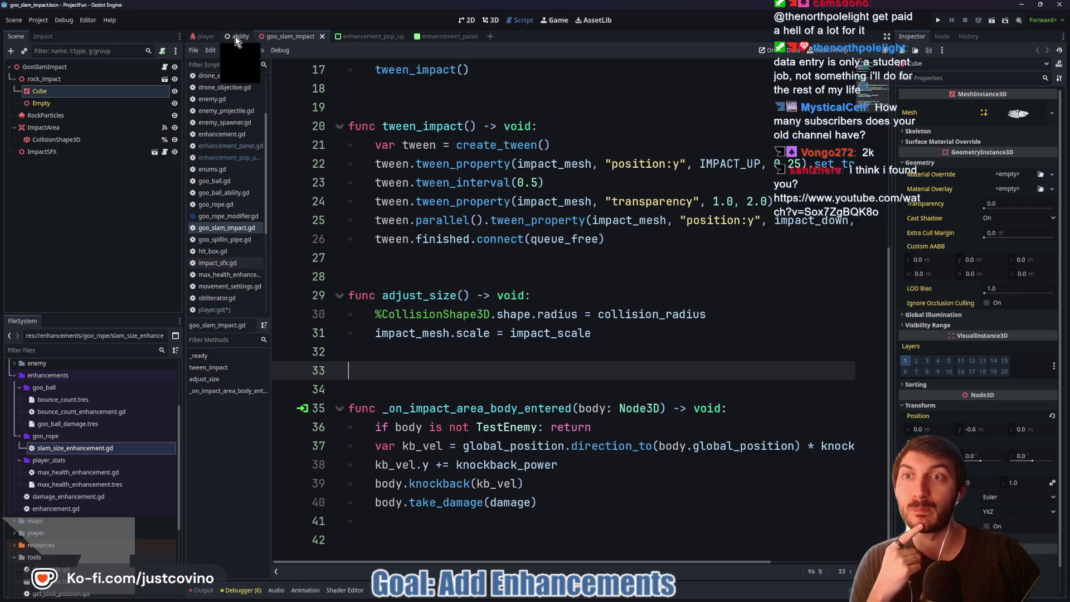
{"action": "left_click", "coordinate": [206, 36]}
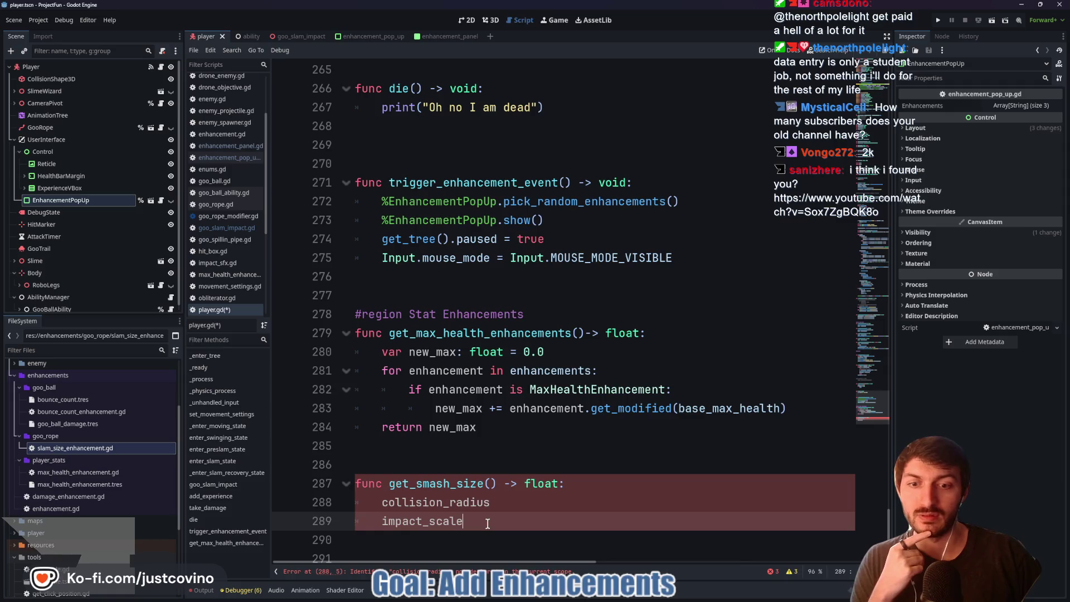
- Add a new line after impact.damage = damage in goo_slam_impact, starting it with 'impact.'
{"action": "left_click_drag", "start_coordinate": [485, 522], "coordinate": [382, 502]}
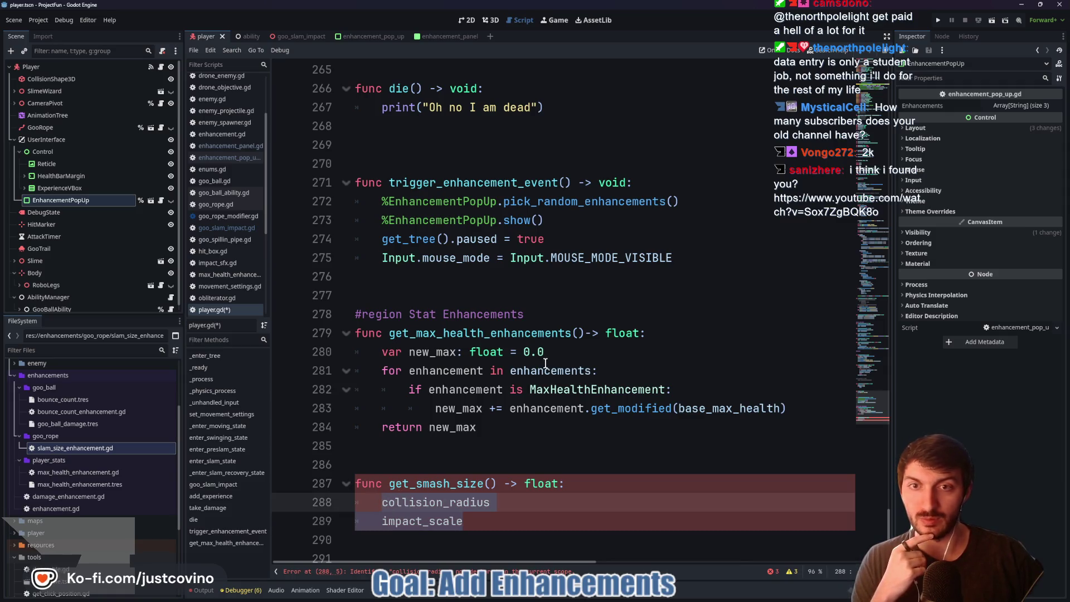
{"action": "scroll", "coordinate": [537, 359], "scroll_direction": "up", "scroll_amount": 1}
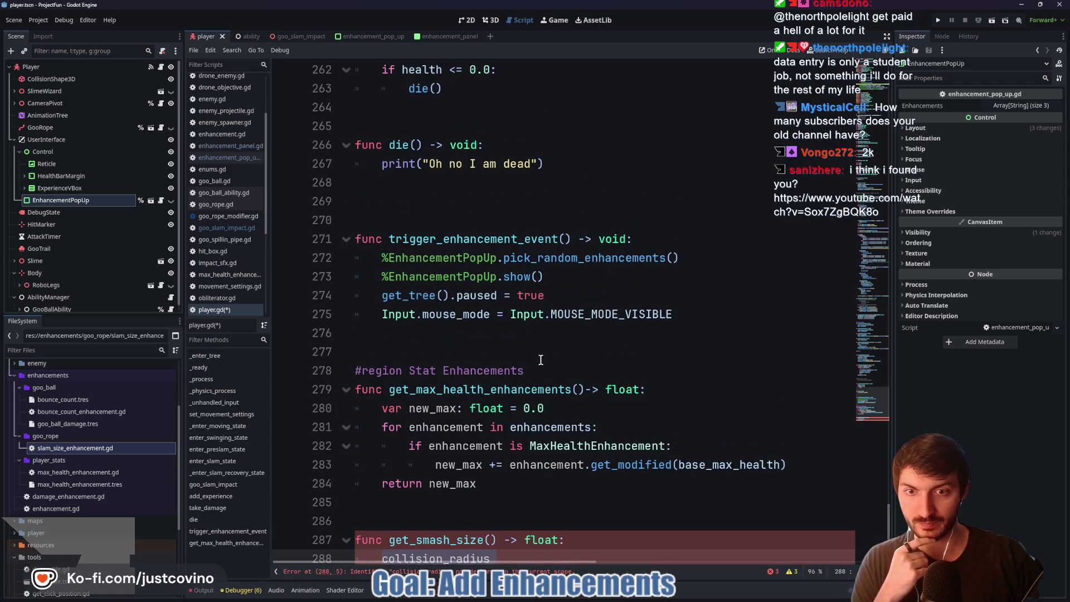
{"action": "scroll", "coordinate": [541, 360], "scroll_direction": "up", "scroll_amount": 7}
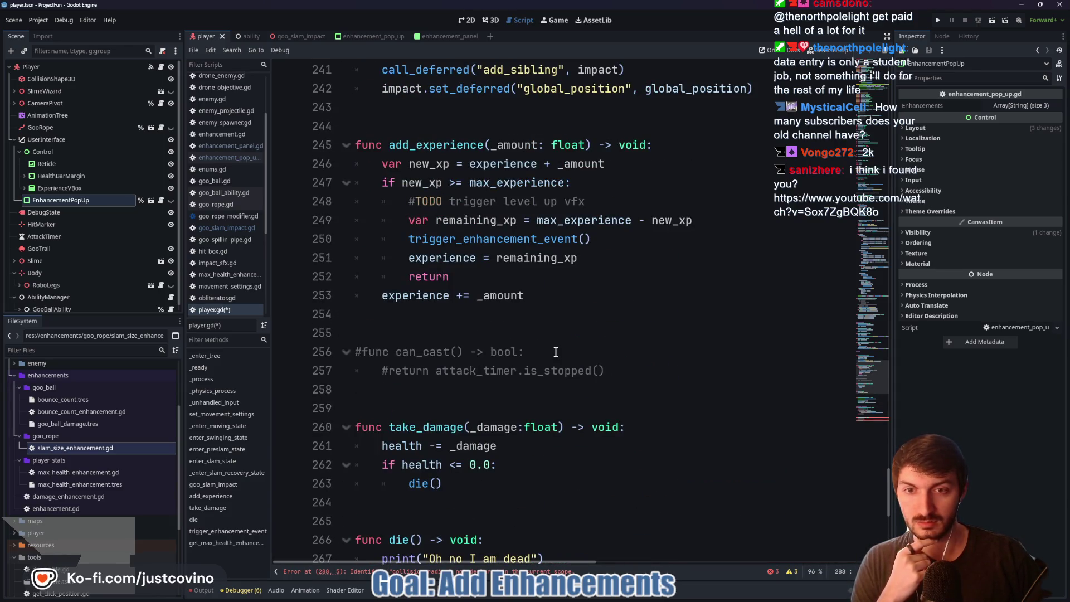
{"action": "scroll", "coordinate": [555, 352], "scroll_direction": "up", "scroll_amount": 4}
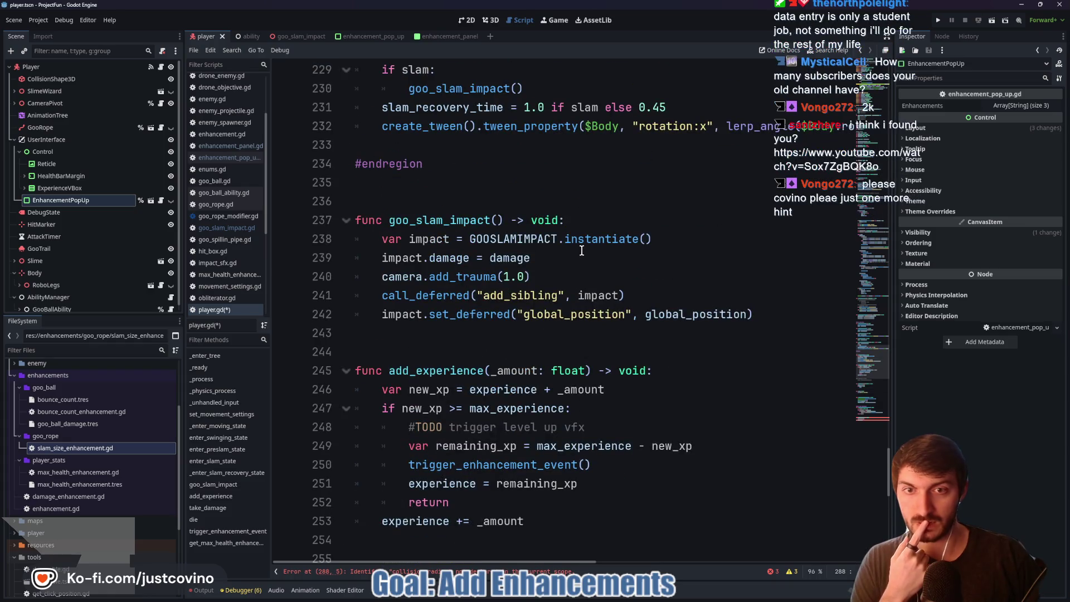
{"action": "left_click", "coordinate": [578, 248]}
{"action": "key", "text": "Return"}
{"action": "type", "text": "impact."}
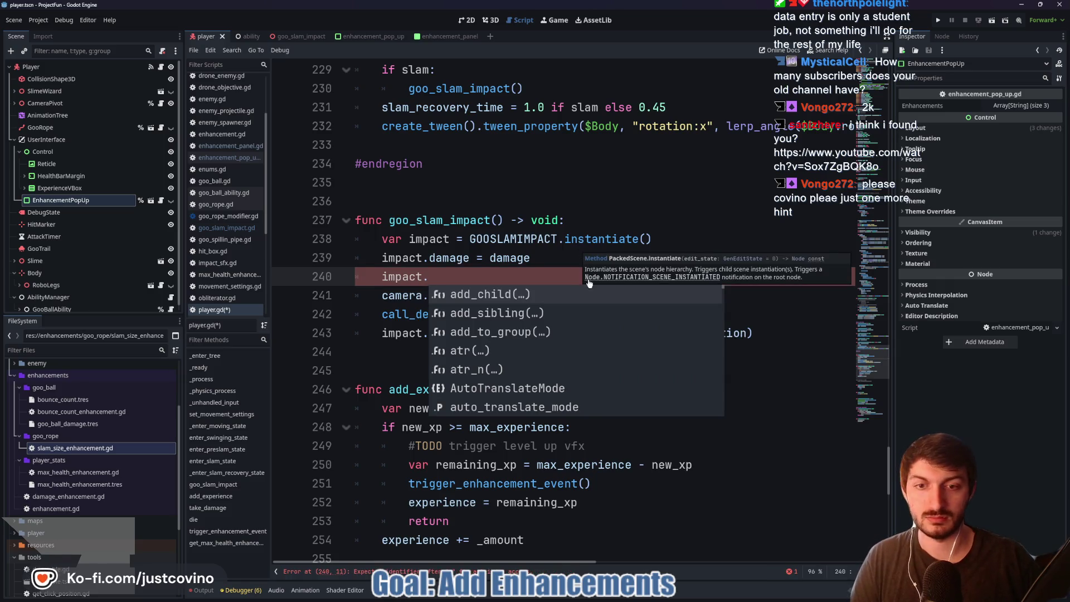
- Complete the line as impact.collision_radius = 8.0 + get_enhanced_radius()
{"action": "scroll", "coordinate": [588, 430], "scroll_direction": "down", "scroll_amount": 10}
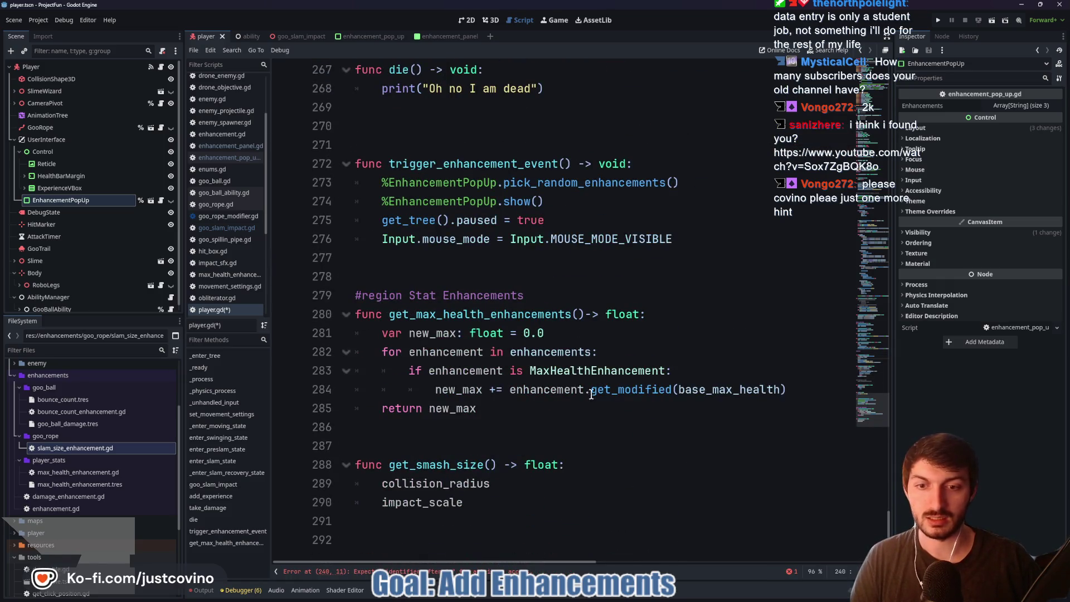
{"action": "scroll", "coordinate": [591, 395], "scroll_direction": "up", "scroll_amount": 10}
{"action": "type", "text": "collision_ra"}
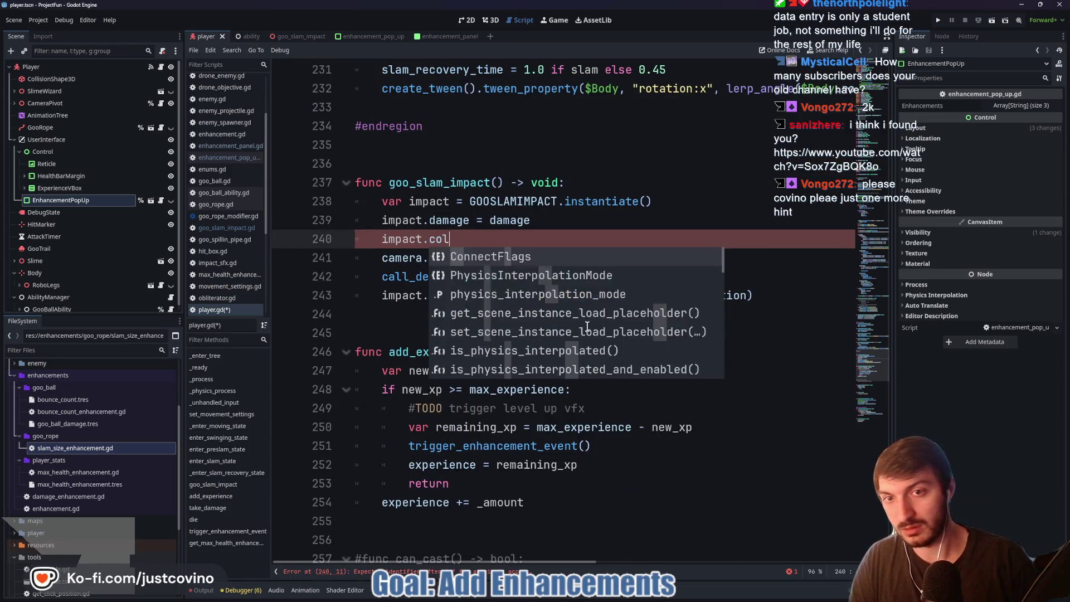
{"action": "type", "text": "dius"}
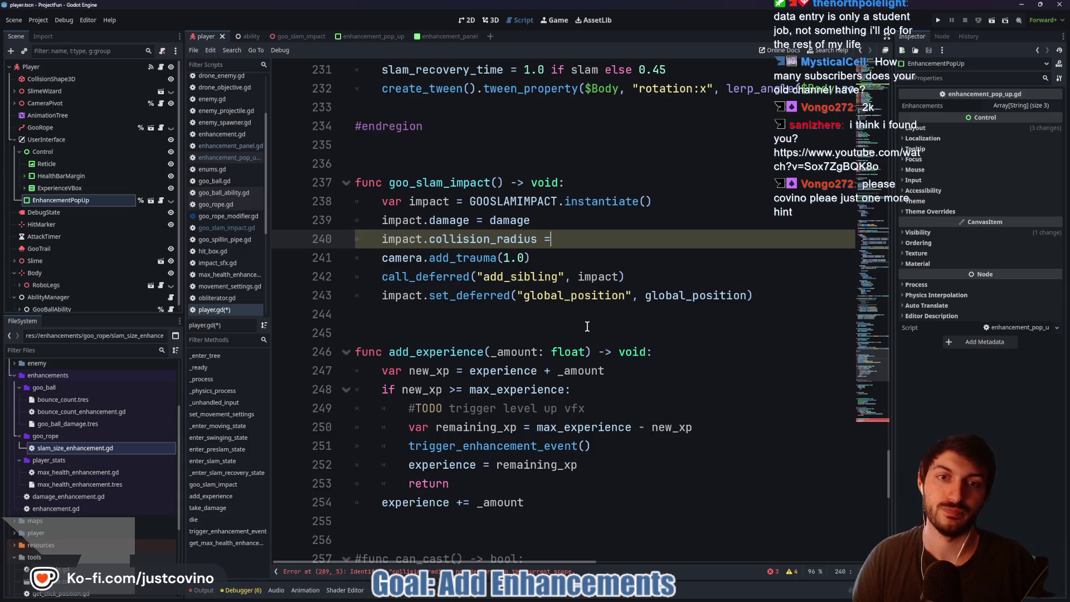
{"action": "type", "text": " ="}
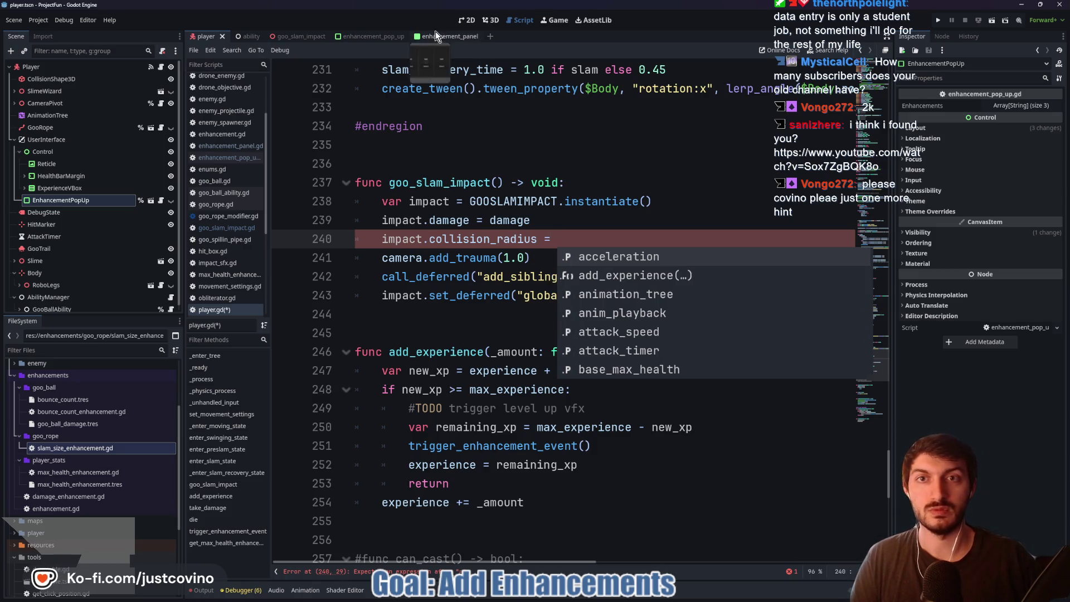
{"action": "scroll", "coordinate": [501, 244], "scroll_direction": "up", "scroll_amount": 5}
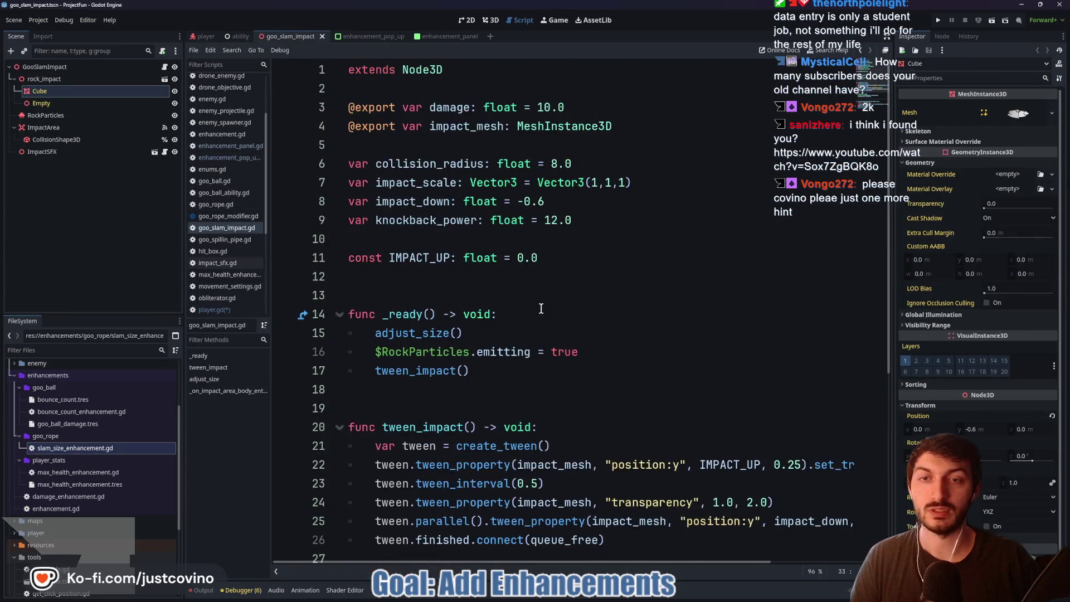
{"action": "left_click", "coordinate": [206, 36]}
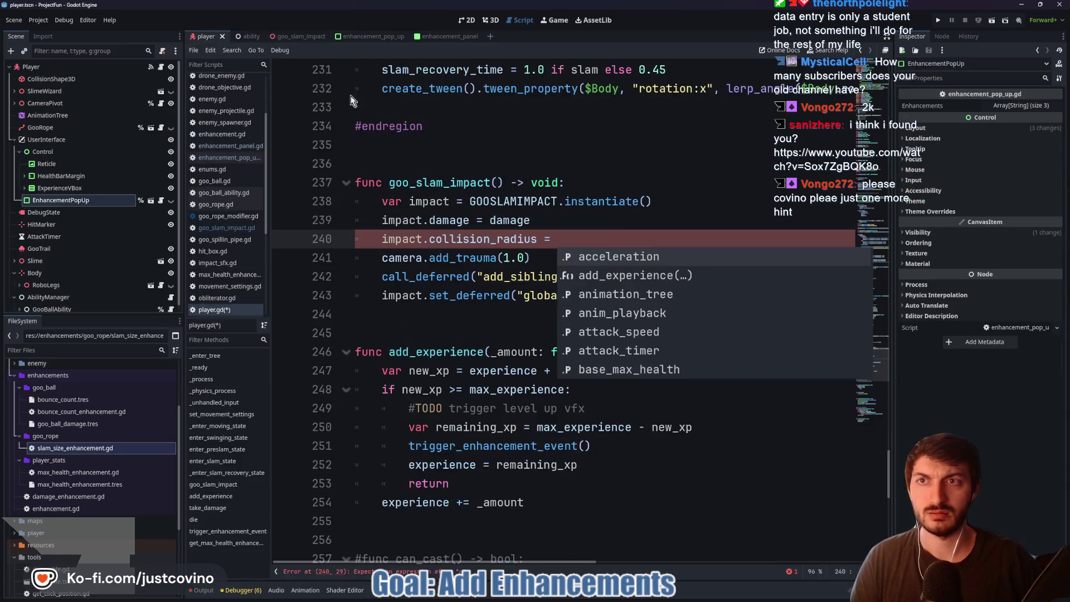
{"action": "type", "text": "8.0 +"}
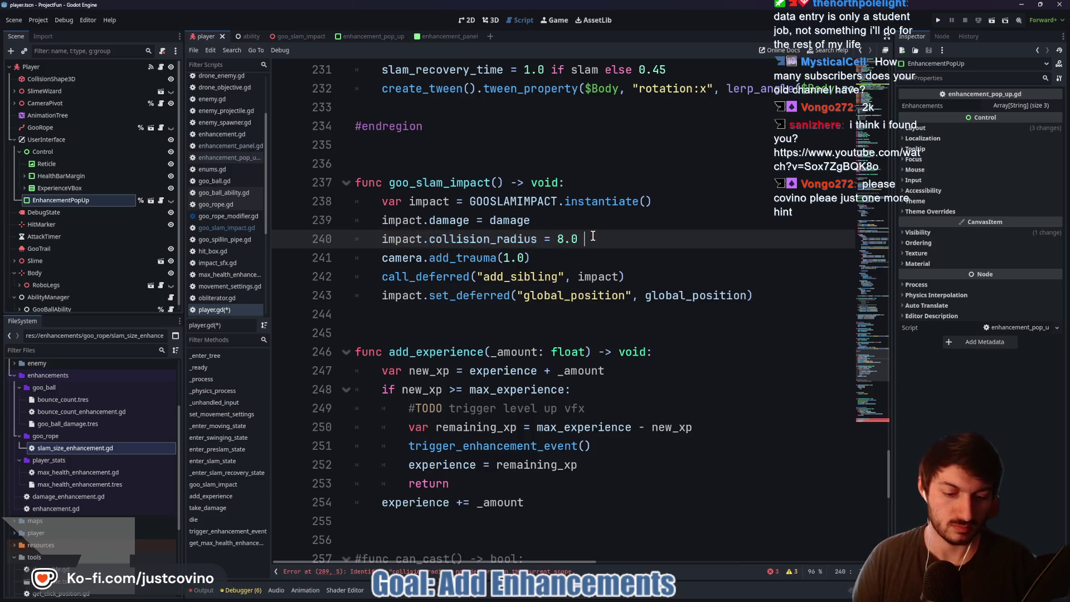
{"action": "type", "text": " get"}
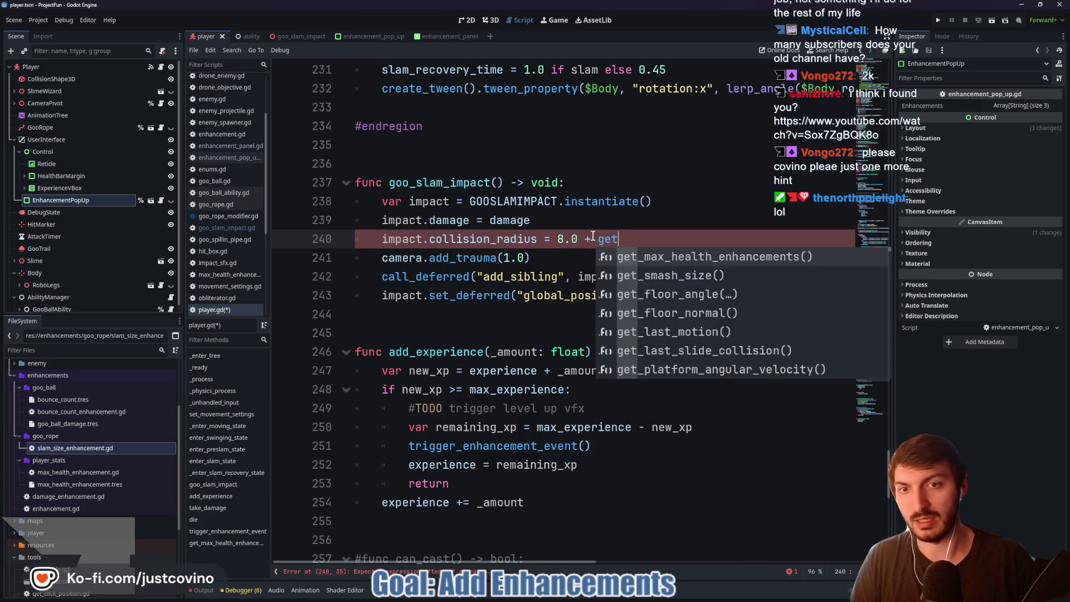
{"action": "type", "text": "_enhan"}
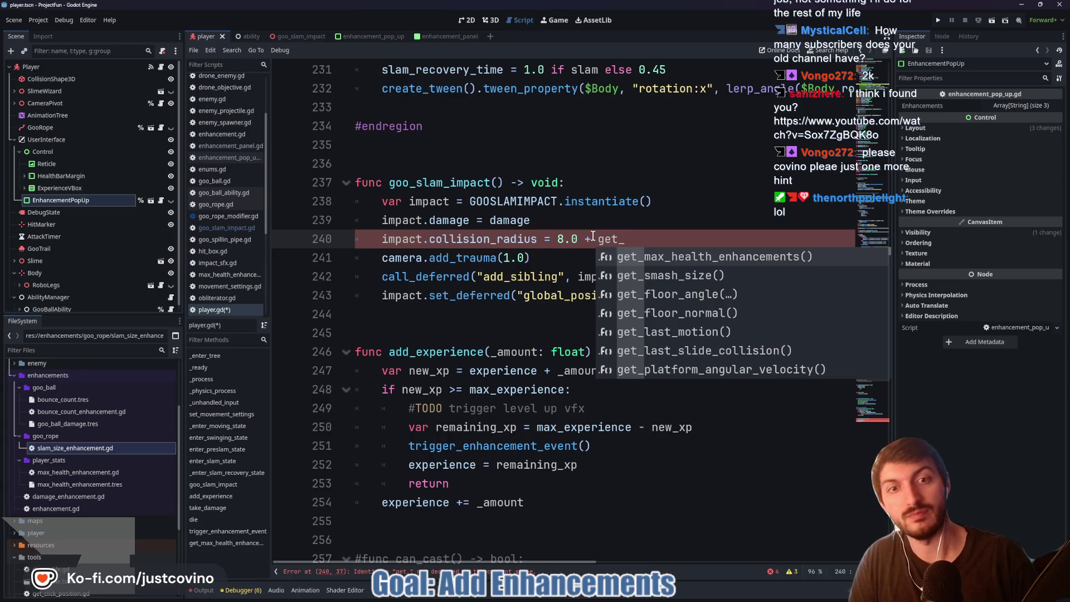
{"action": "type", "text": "ced_radi"}
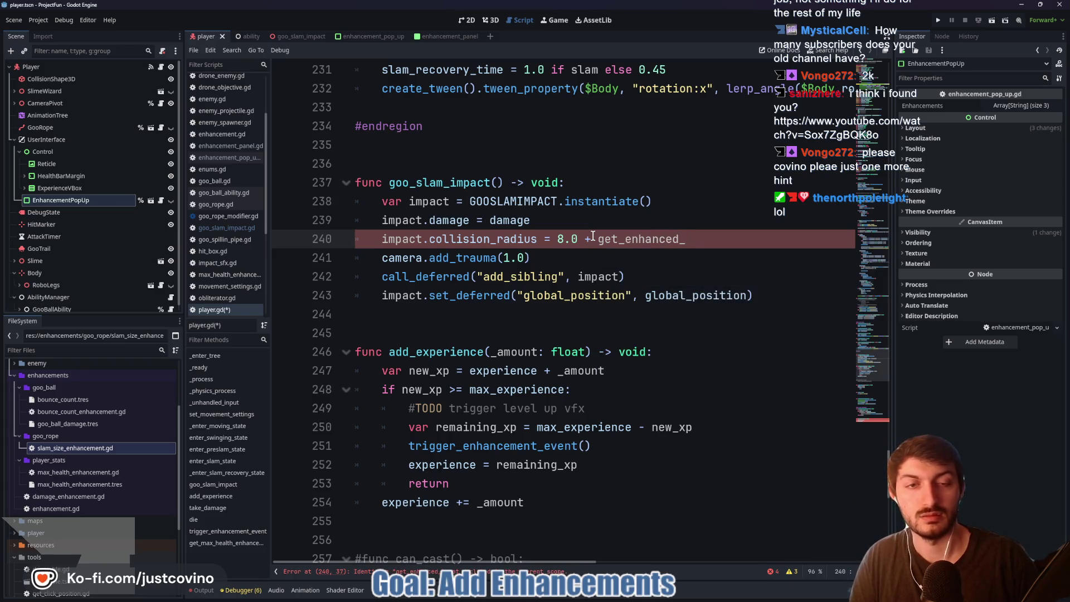
{"action": "type", "text": "us("}
{"action": "scroll", "coordinate": [593, 235], "scroll_direction": "down", "scroll_amount": 10}
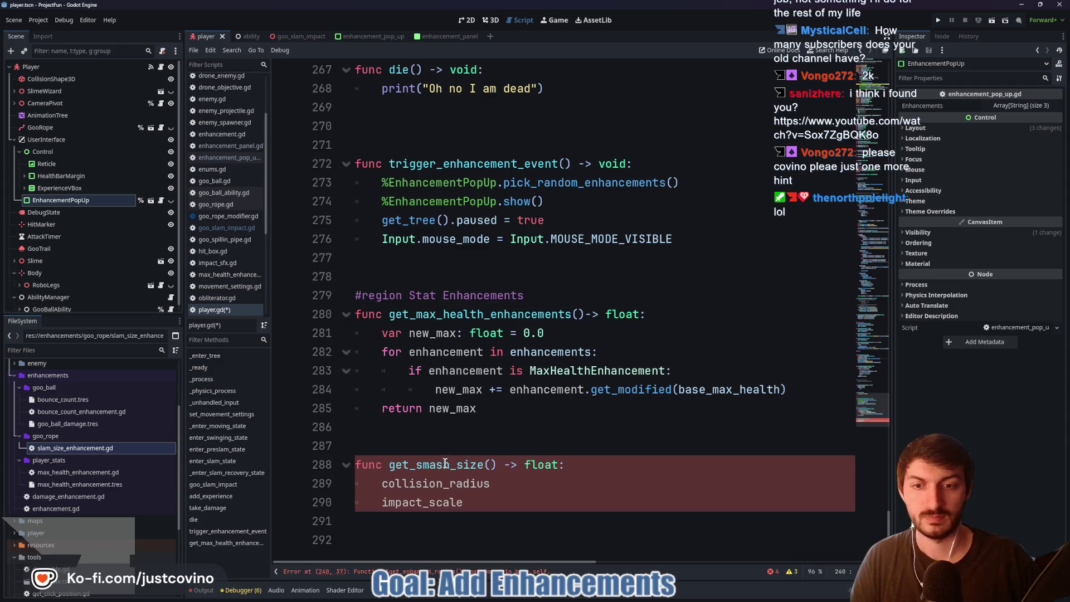
- Replace 'smash' in get_smash_size with 'enhanced_radius' to rename the function get_enhanced_radius
{"action": "left_click_drag", "start_coordinate": [450, 465], "coordinate": [417, 465]}
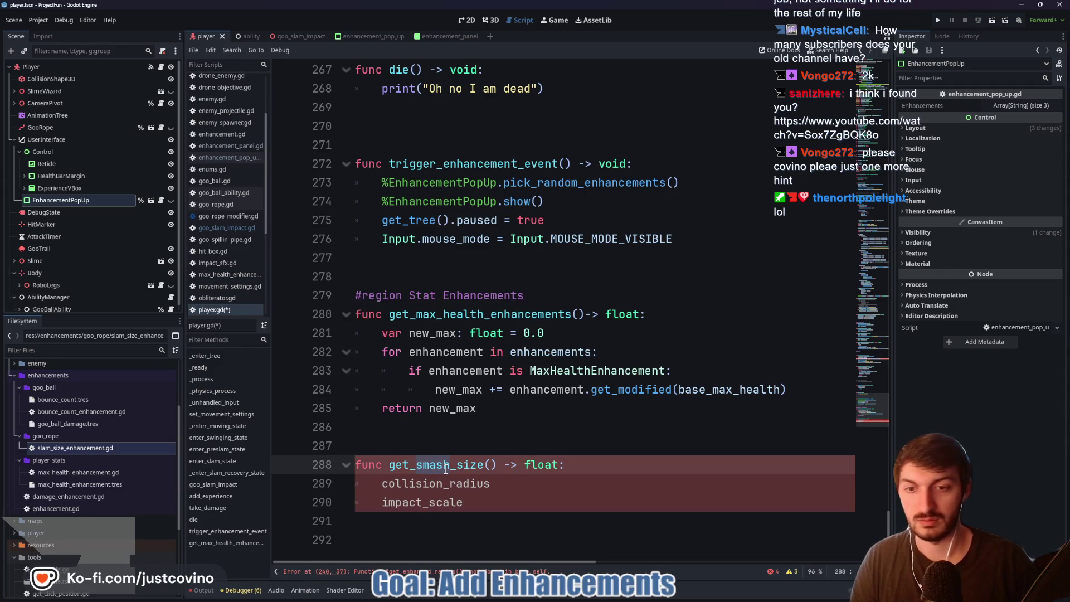
{"action": "type", "text": "enhanced_"}
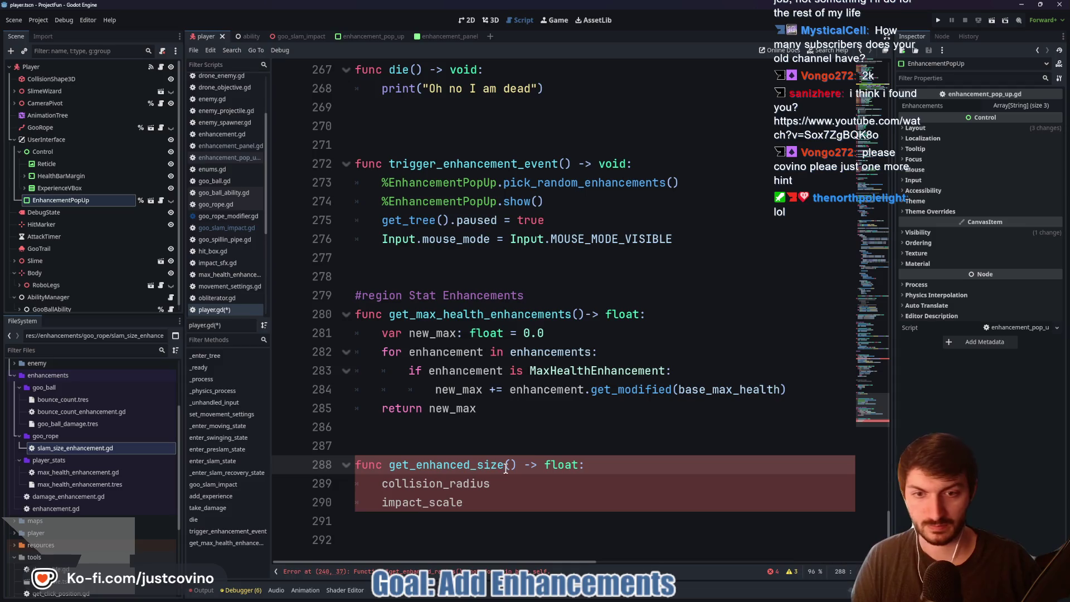
{"action": "type", "text": "radius"}
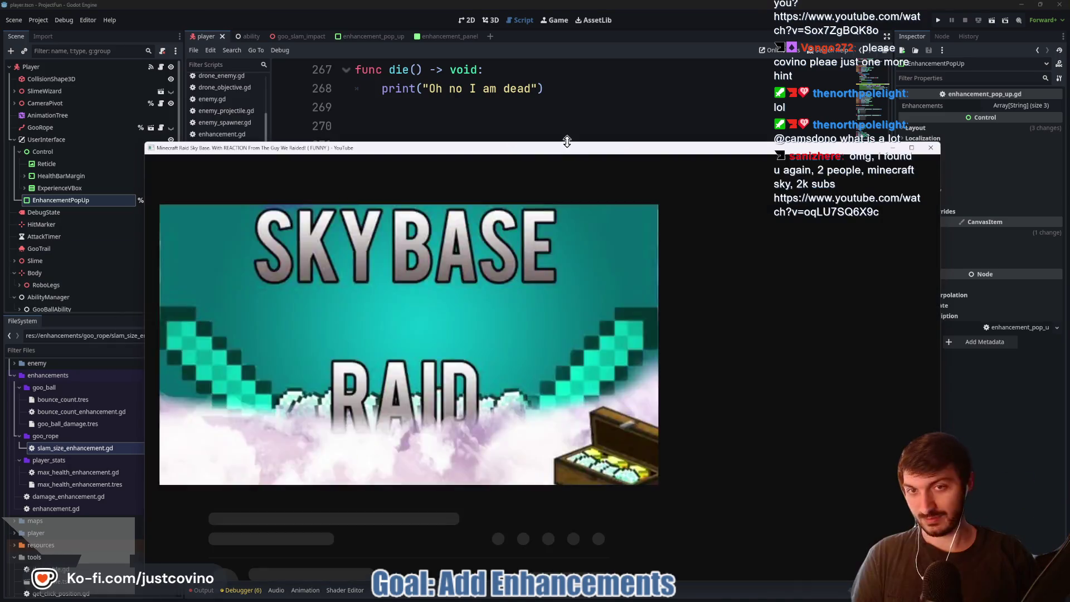
- Pause the Minecraft raid video, close its window, and return to the impact_scale line 290 in player.gd
{"action": "left_click", "coordinate": [365, 386]}
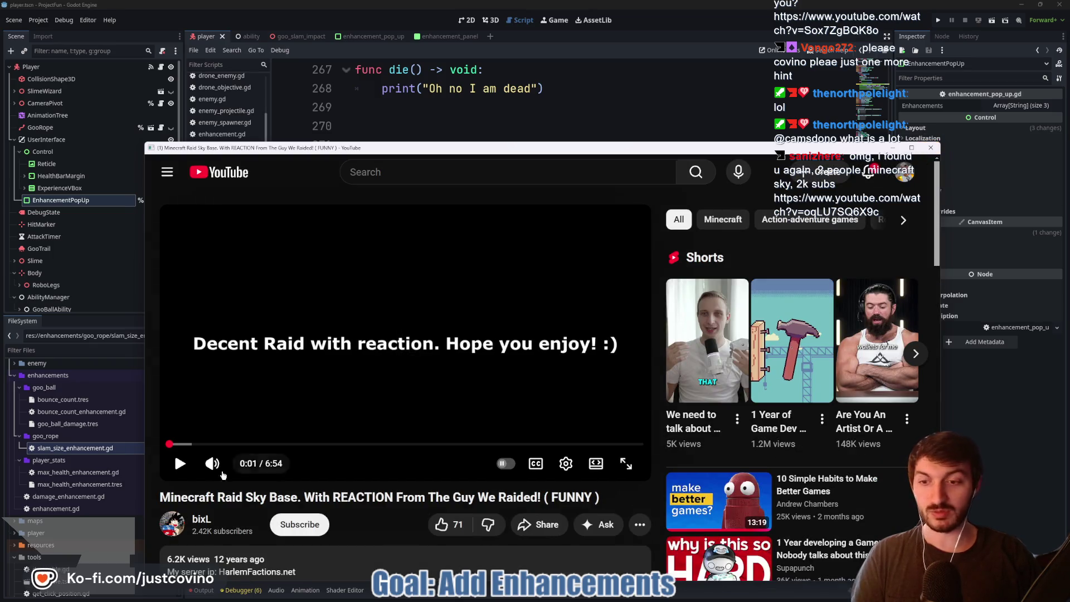
{"action": "left_click_drag", "start_coordinate": [211, 531], "coordinate": [195, 532]}
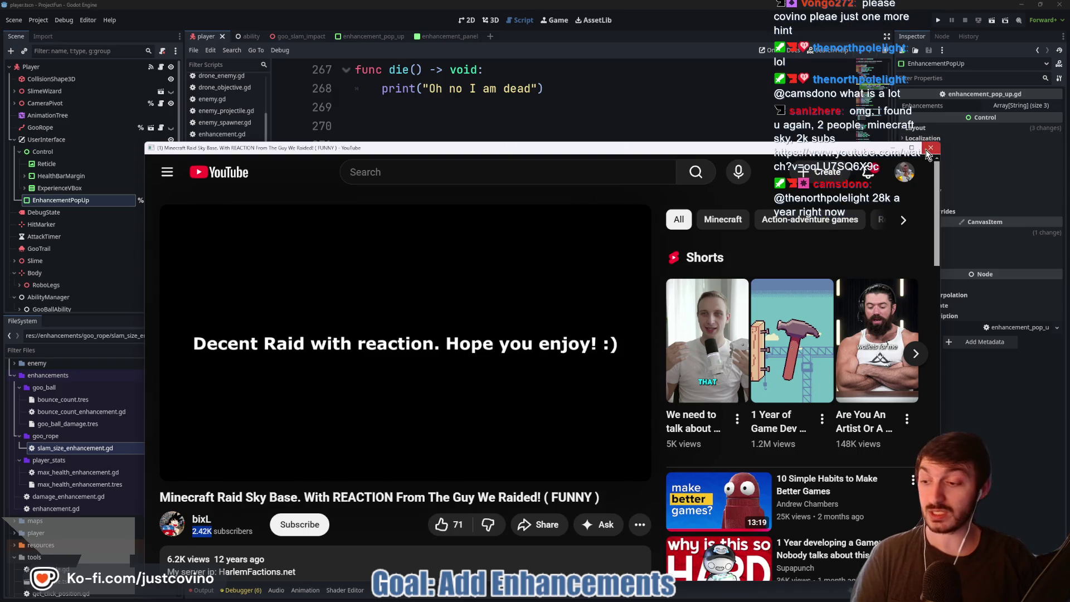
{"action": "left_click", "coordinate": [931, 148]}
{"action": "left_click", "coordinate": [522, 494]}
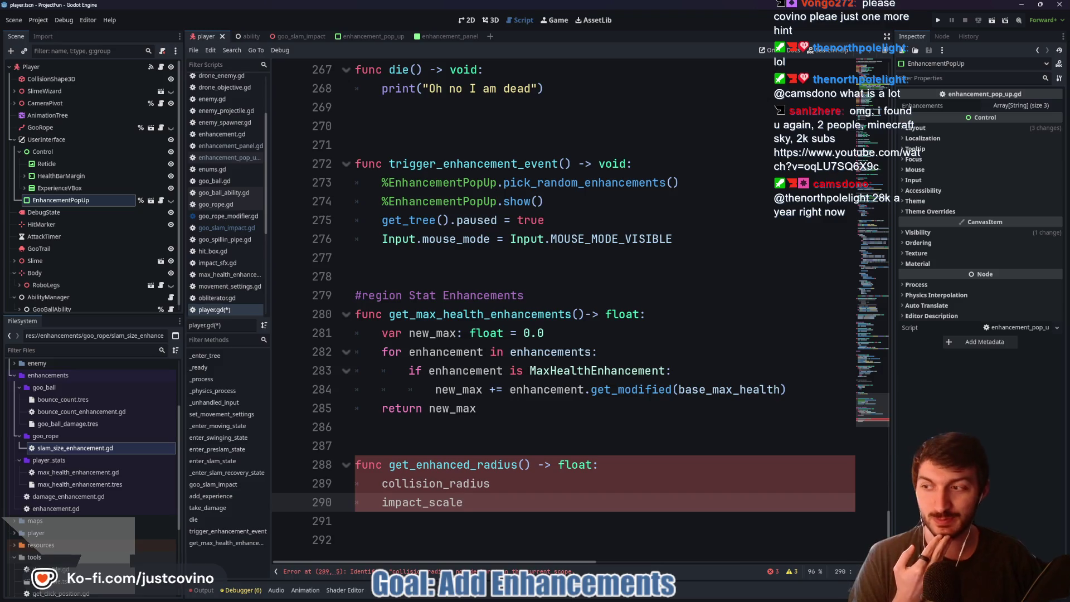
{"action": "key", "text": "alt+Tab"}
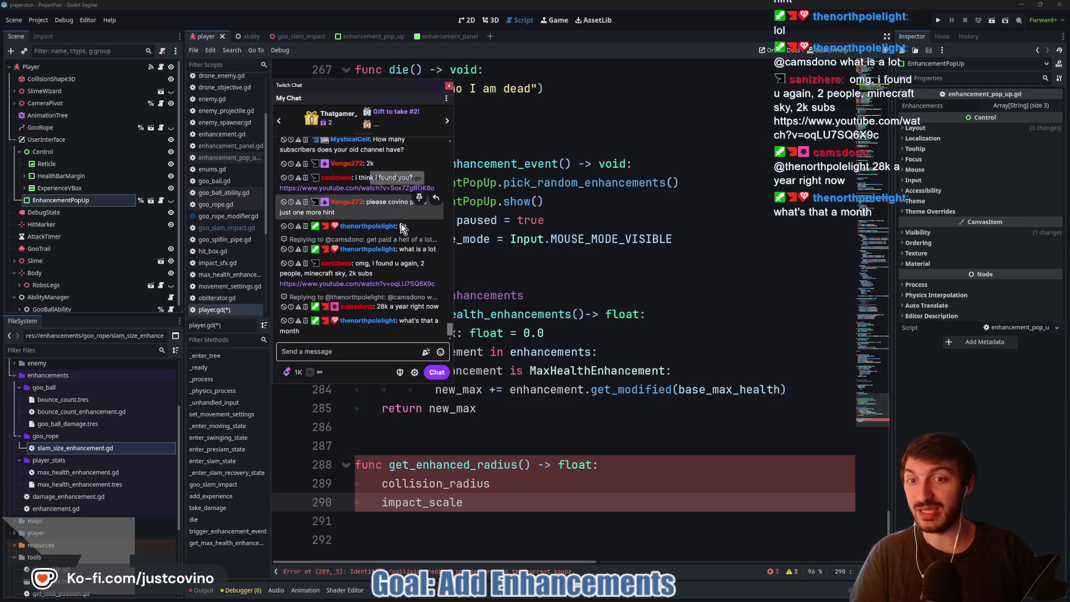
{"action": "mouse_move", "coordinate": [488, 245]}
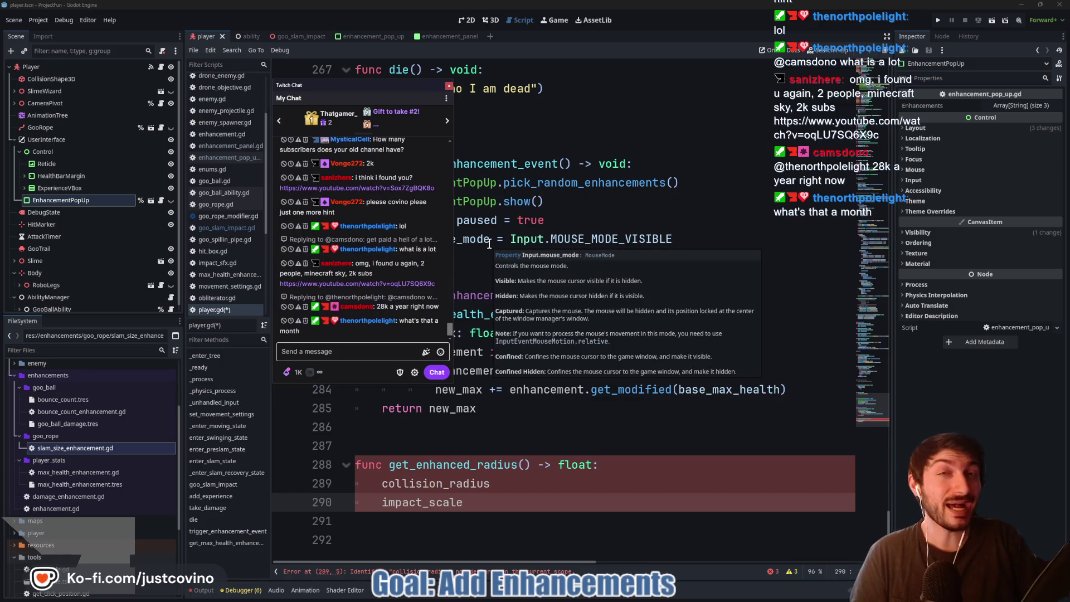
{"action": "left_click_drag", "start_coordinate": [360, 84], "coordinate": [0, 139]}
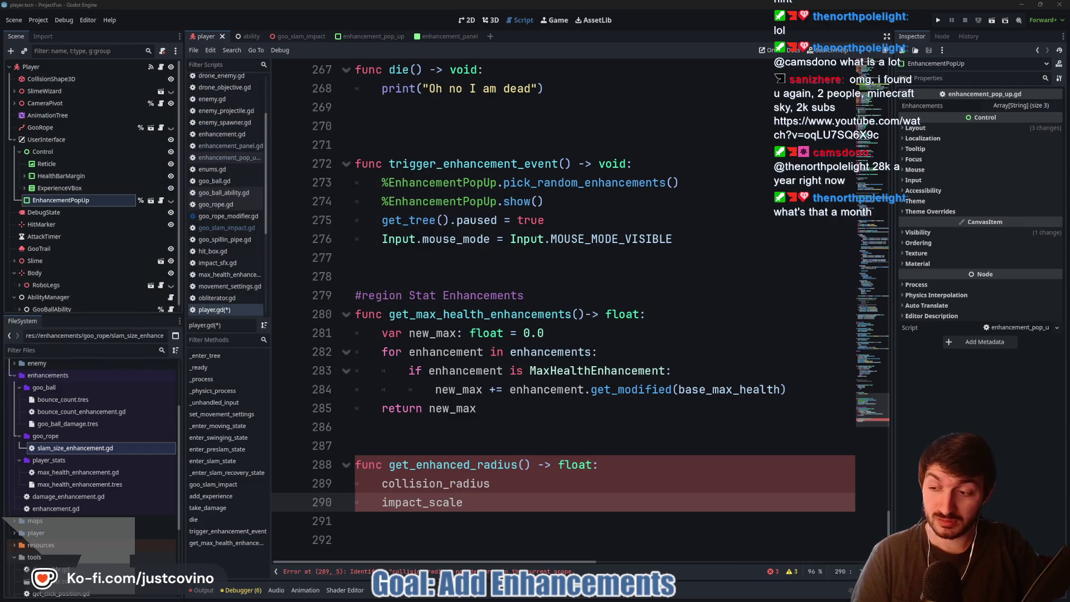
{"action": "left_click", "coordinate": [537, 494]}
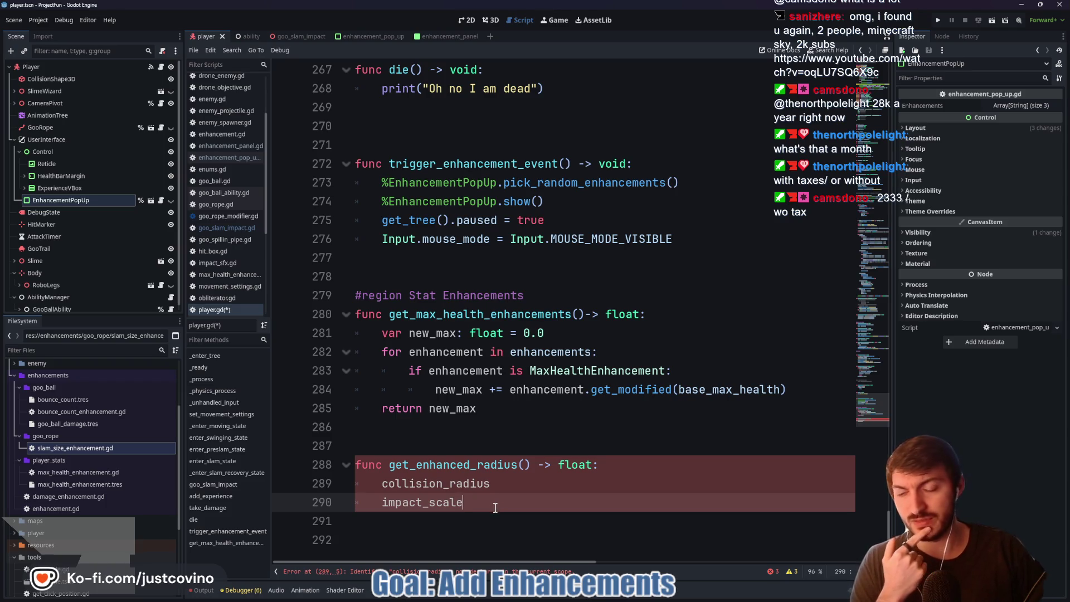
- Select lines 289–290 holding collision_radius and impact_scale inside get_enhanced_radius
{"action": "left_click_drag", "start_coordinate": [471, 504], "coordinate": [368, 487]}
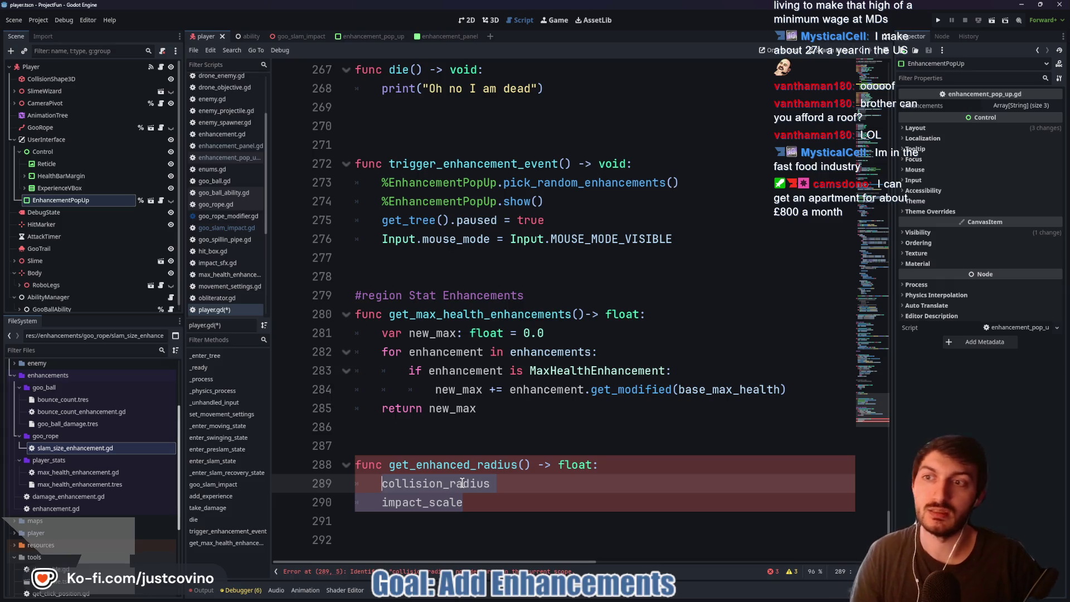
- Delete the selected collision_radius and impact_scale placeholder lines from get_enhanced_radius
{"action": "key", "text": "BackSpace"}
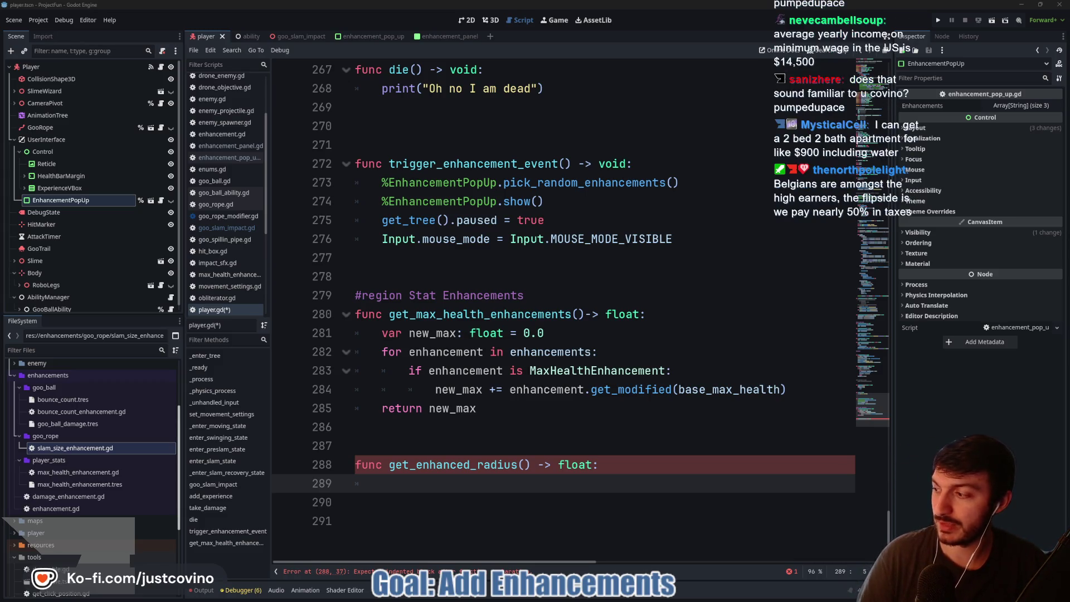
{"action": "key", "text": "alt+Tab"}
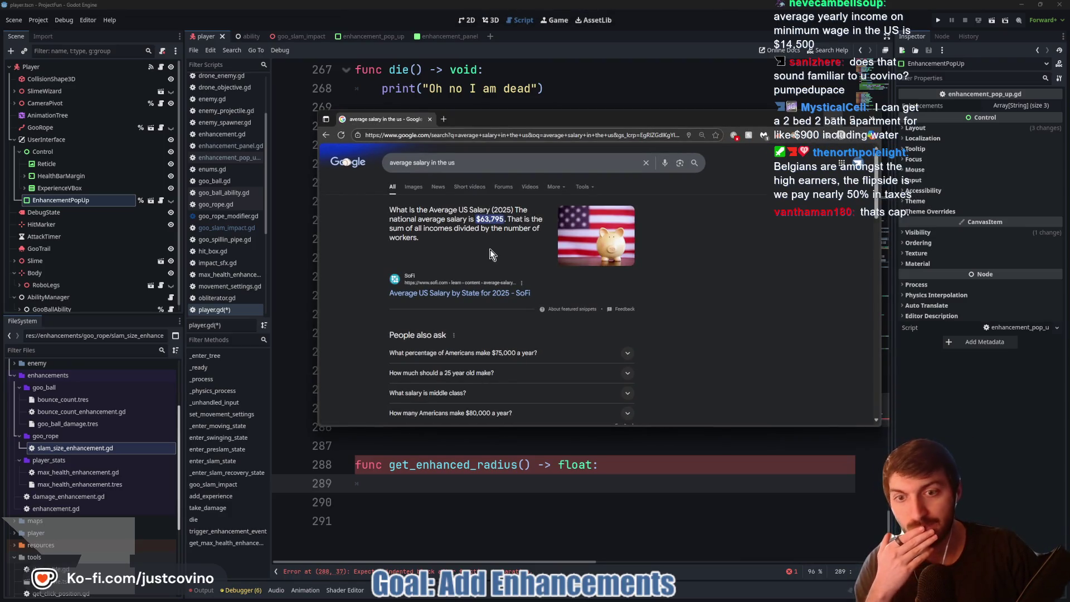
{"action": "scroll", "coordinate": [494, 254], "scroll_direction": "down", "scroll_amount": 2}
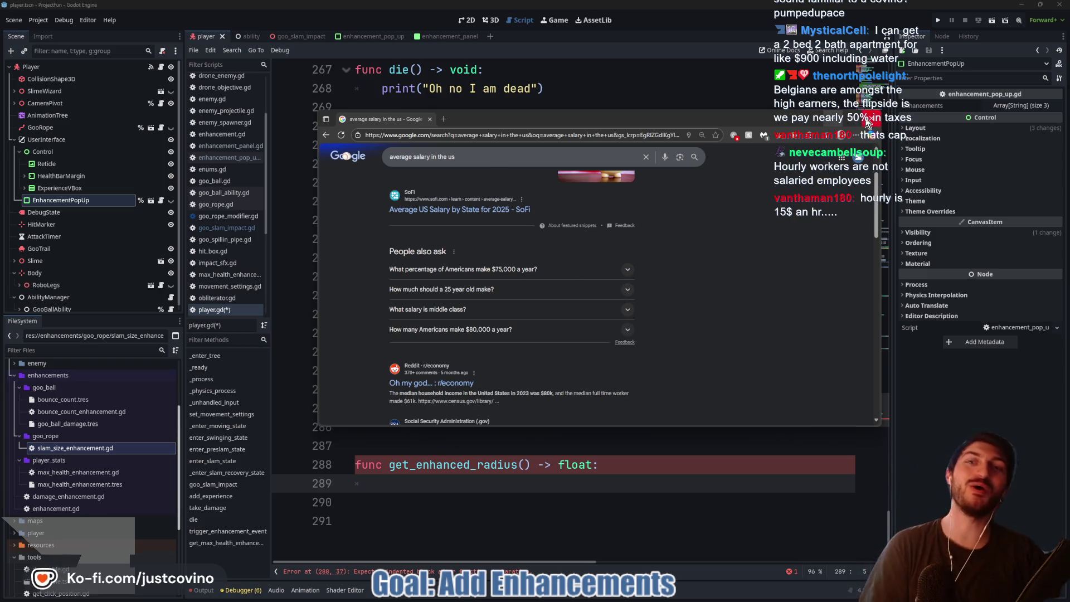
{"action": "key", "text": "alt+Tab"}
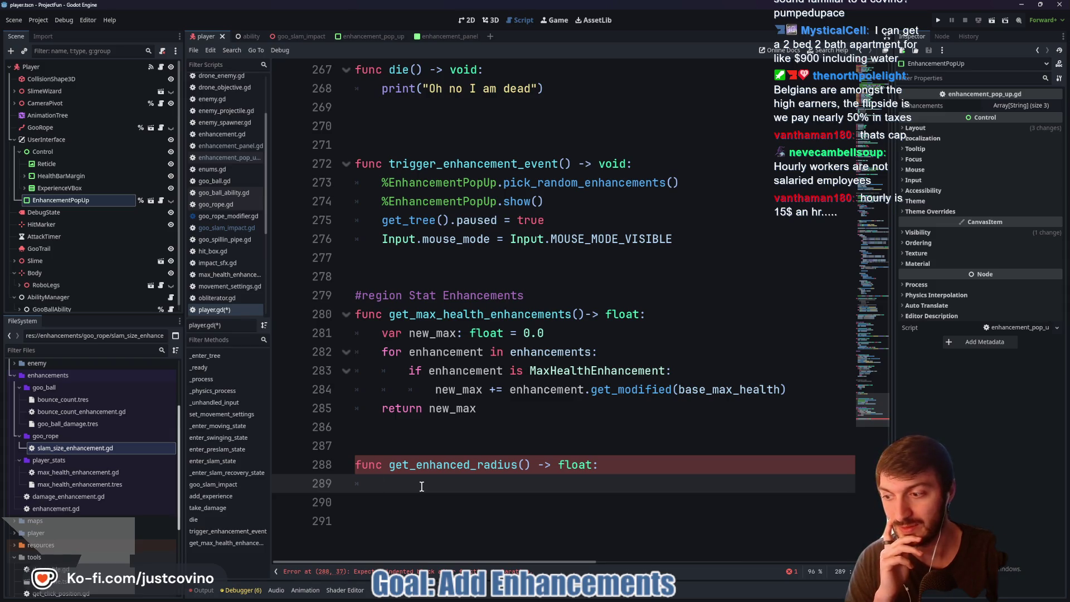
- Launch Calculator from the Windows search with 'calc', then close it again
{"action": "key", "text": "super"}
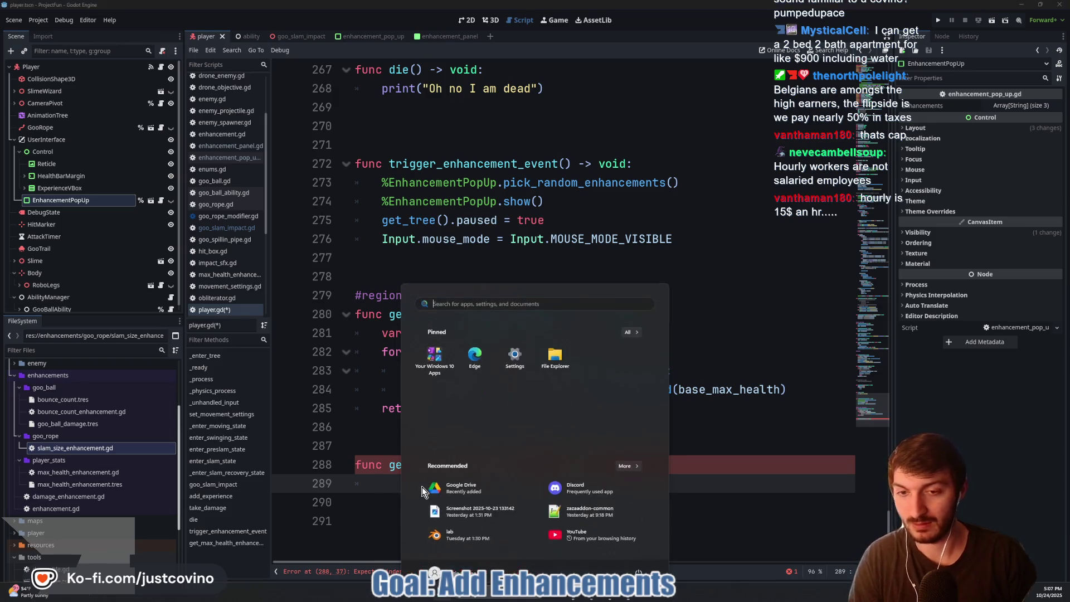
{"action": "type", "text": "calc"}
{"action": "key", "text": "Return"}
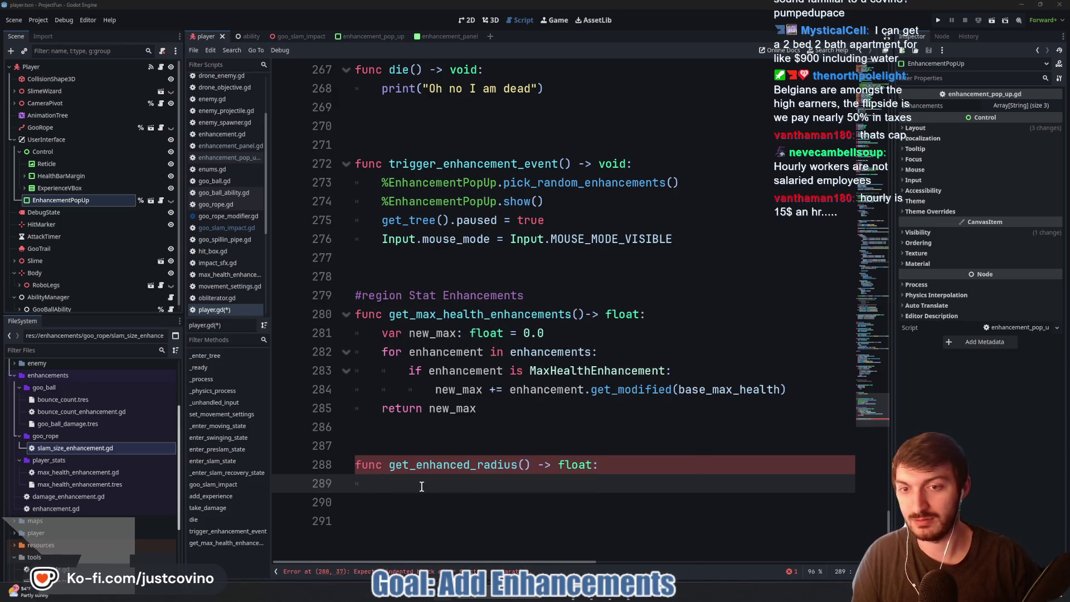
{"action": "left_click", "coordinate": [322, 144]}
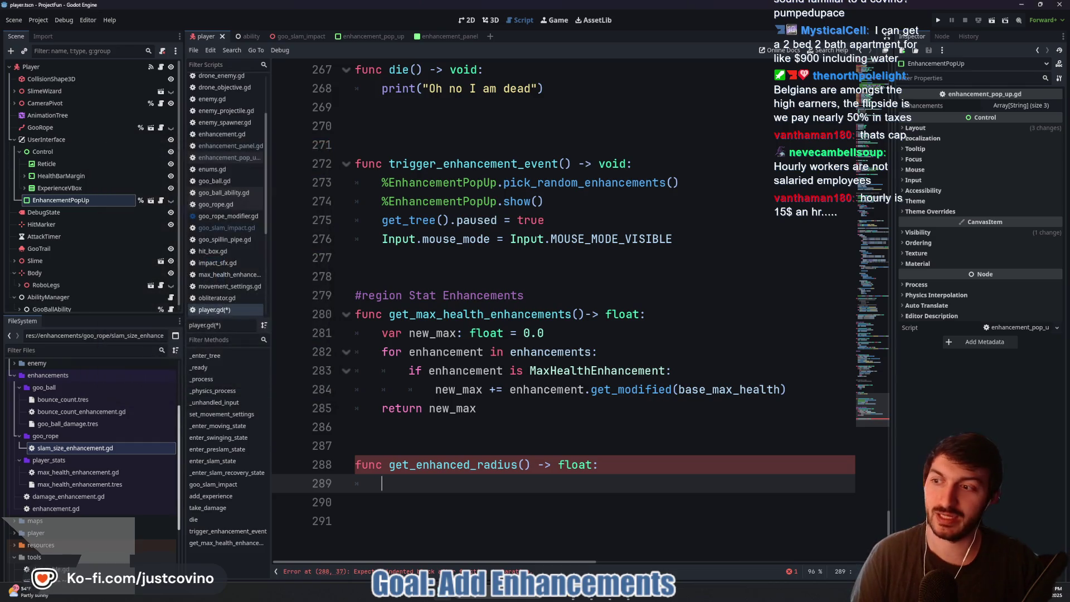
- Post '!calc 15 * 40' in Twitch chat and close the chat window
{"action": "type", "text": "!calc"}
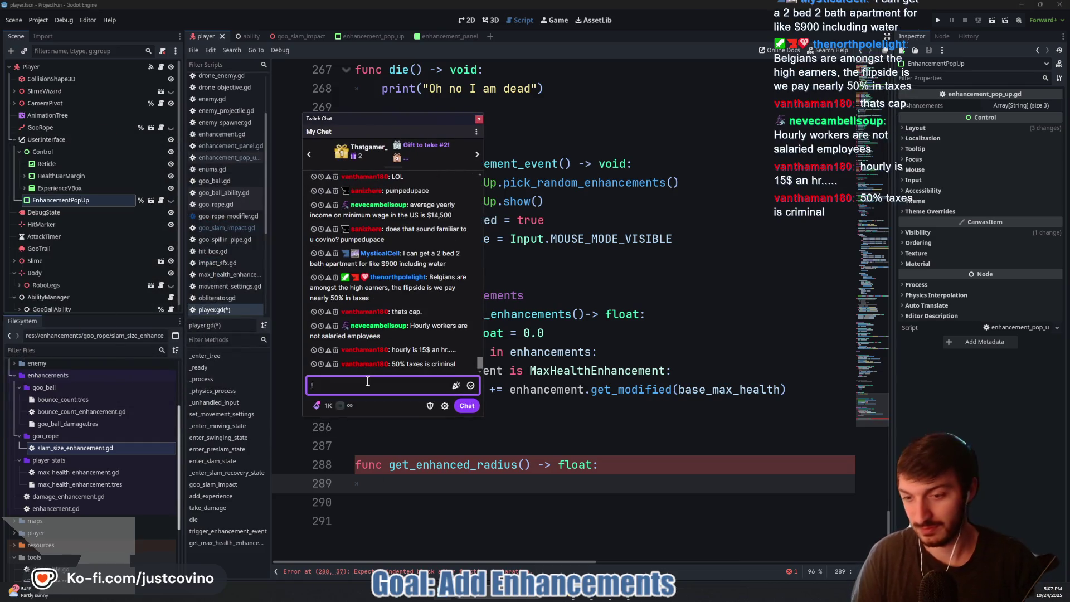
{"action": "type", "text": " 15 * 40"}
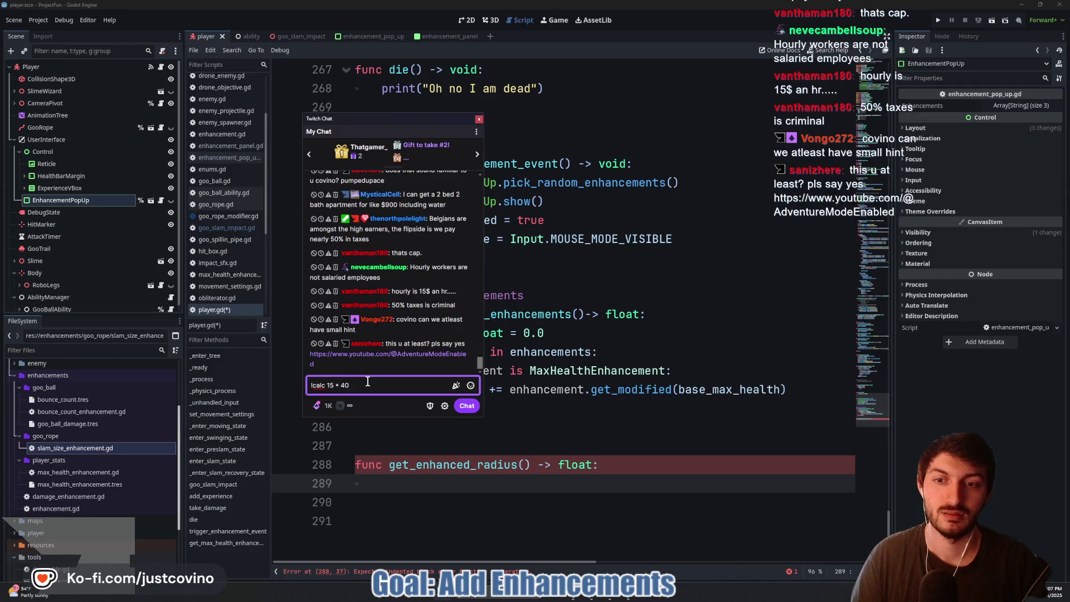
{"action": "key", "text": "Return"}
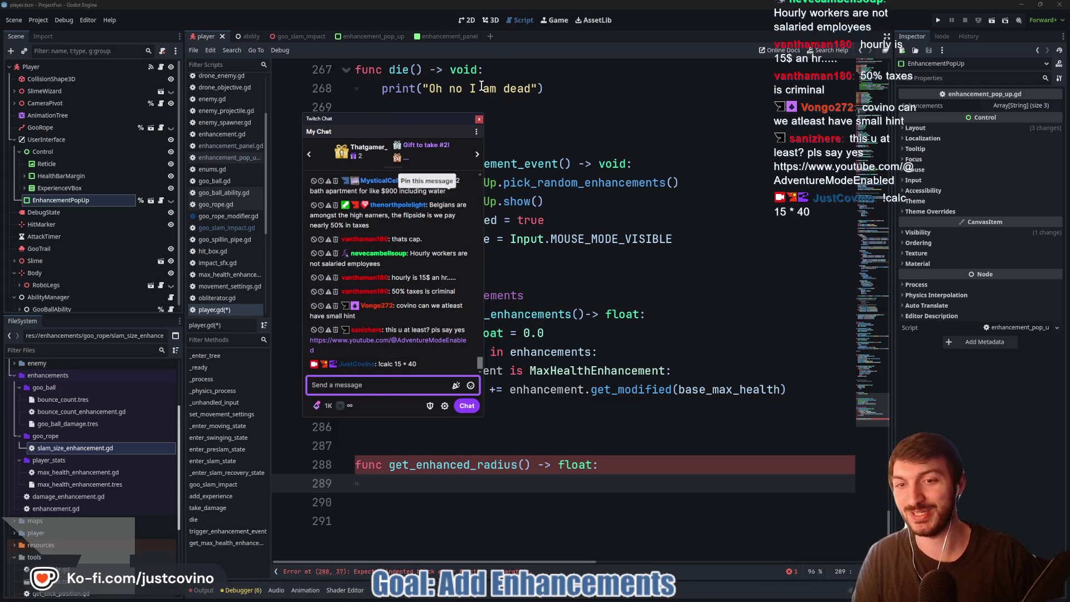
{"action": "left_click", "coordinate": [479, 118]}
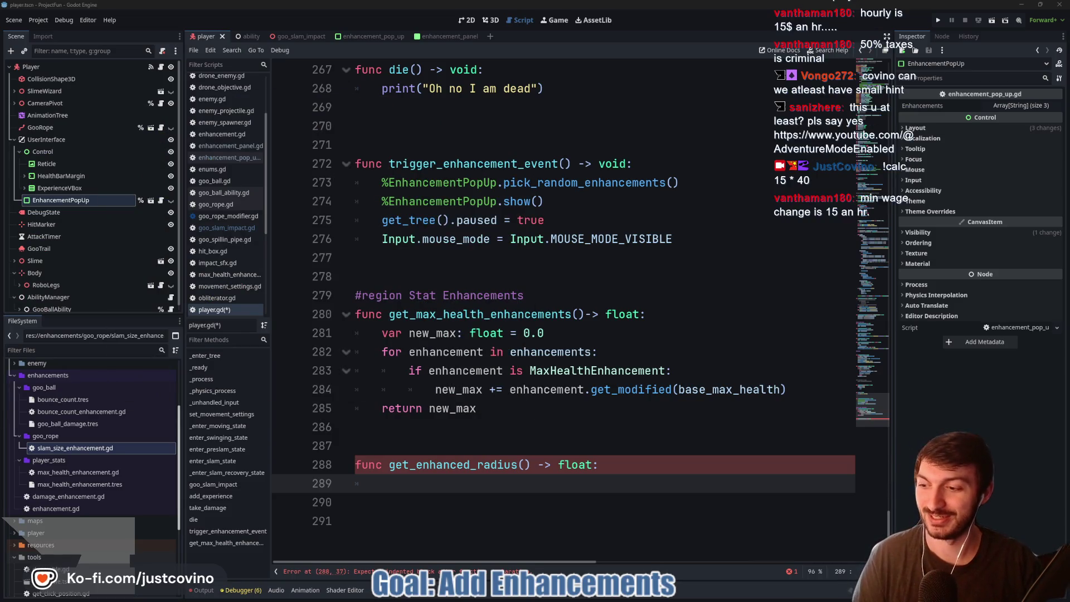
{"action": "key", "text": "super"}
- In Calculator, compute 15 × 40 = 600, × 4 = 2,400, × 12 = 28,800, then clear the display
{"action": "type", "text": "calc"}
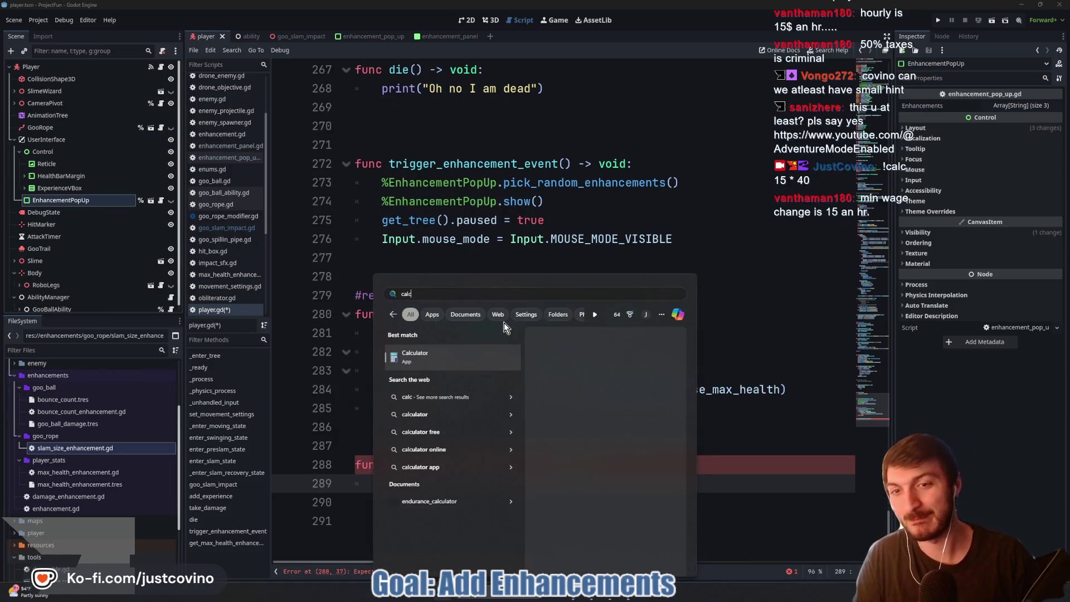
{"action": "left_click", "coordinate": [490, 332]}
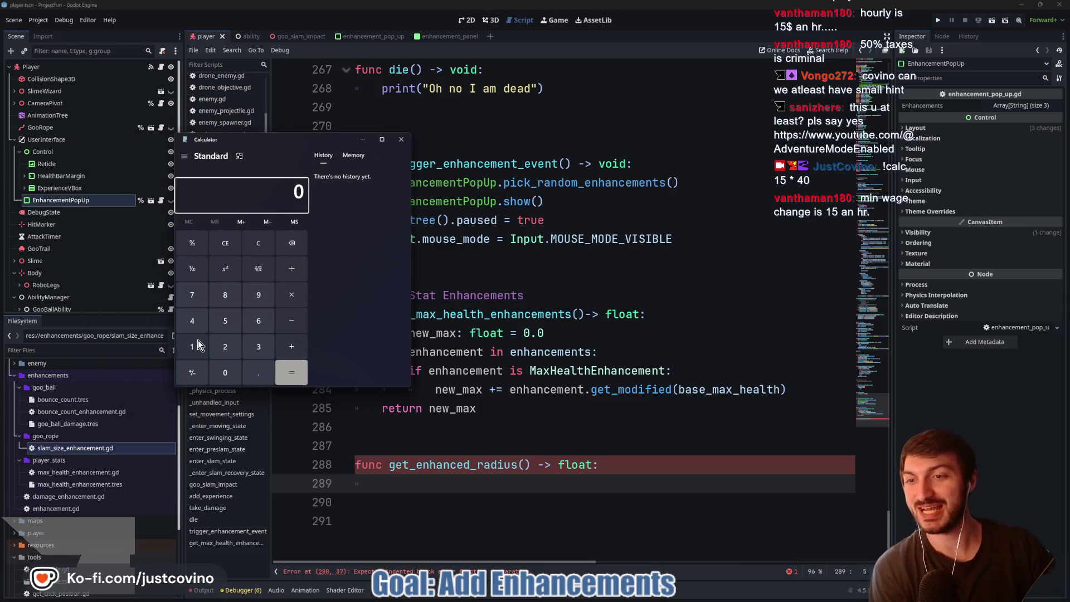
{"action": "type", "text": "15*40"}
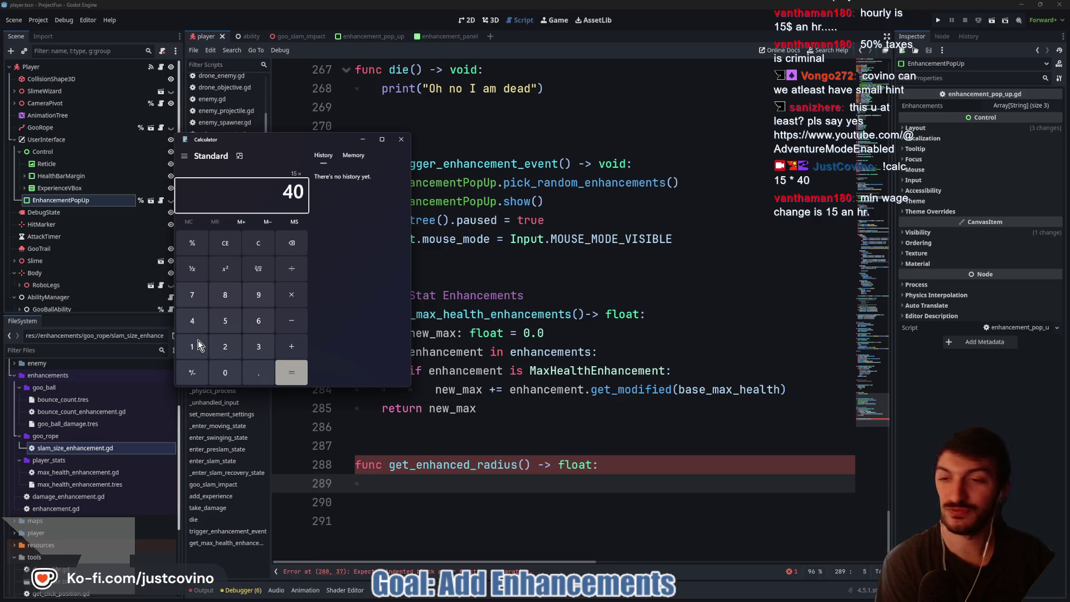
{"action": "key", "text": "Return"}
{"action": "type", "text": "*4"}
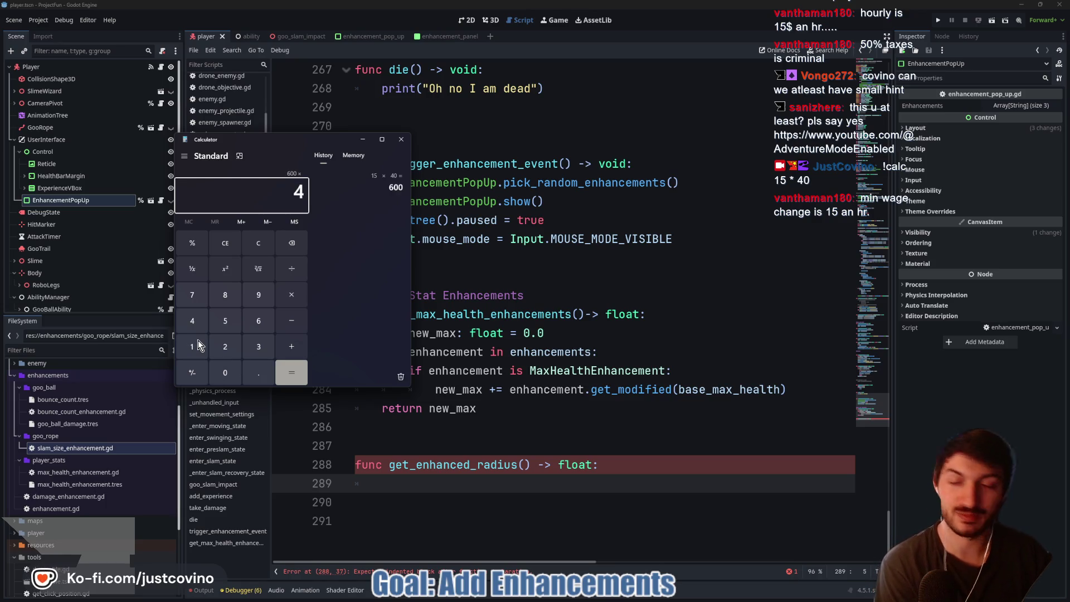
{"action": "key", "text": "Return"}
{"action": "type", "text": "*12"}
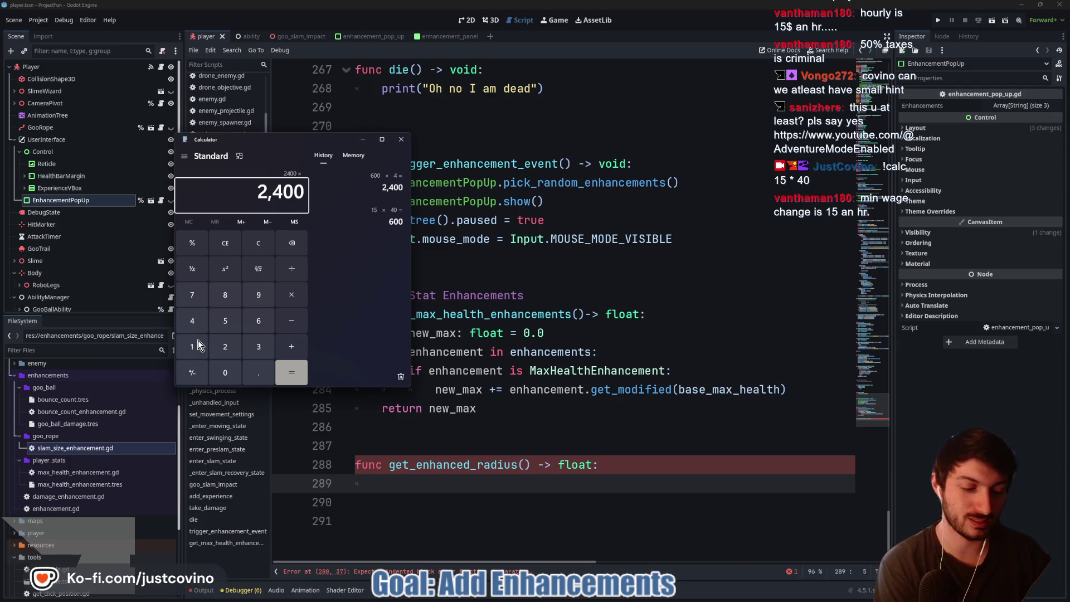
{"action": "key", "text": "Return"}
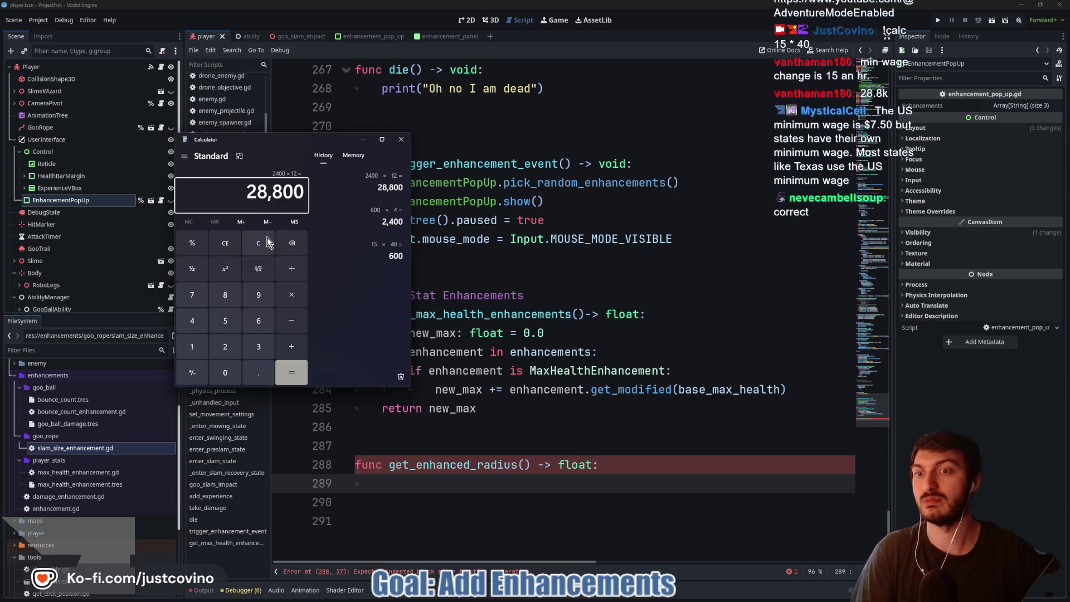
{"action": "left_click", "coordinate": [268, 241]}
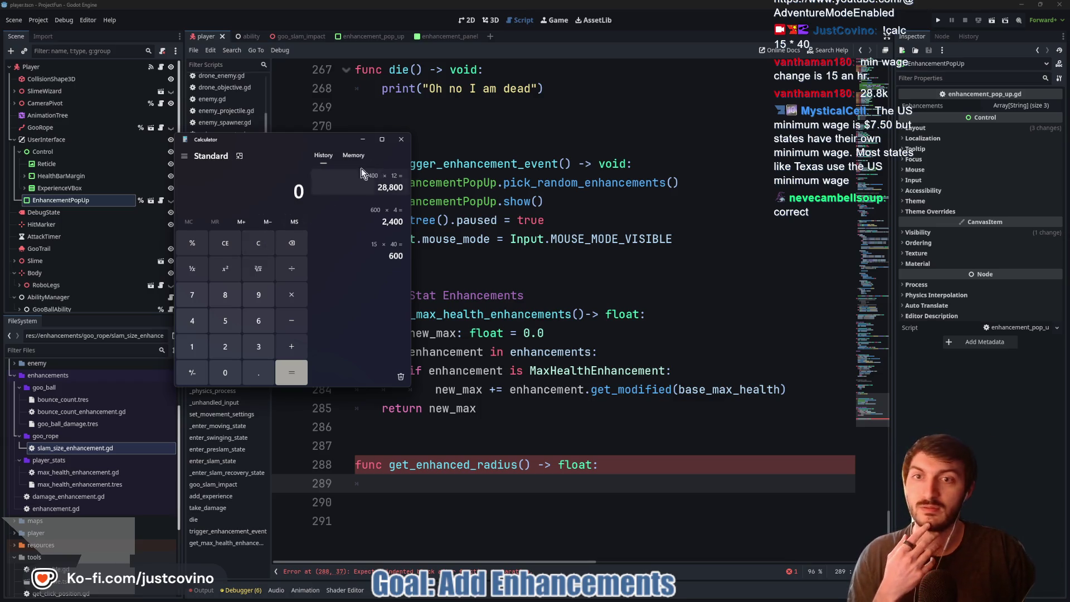
{"action": "left_click", "coordinate": [401, 140]}
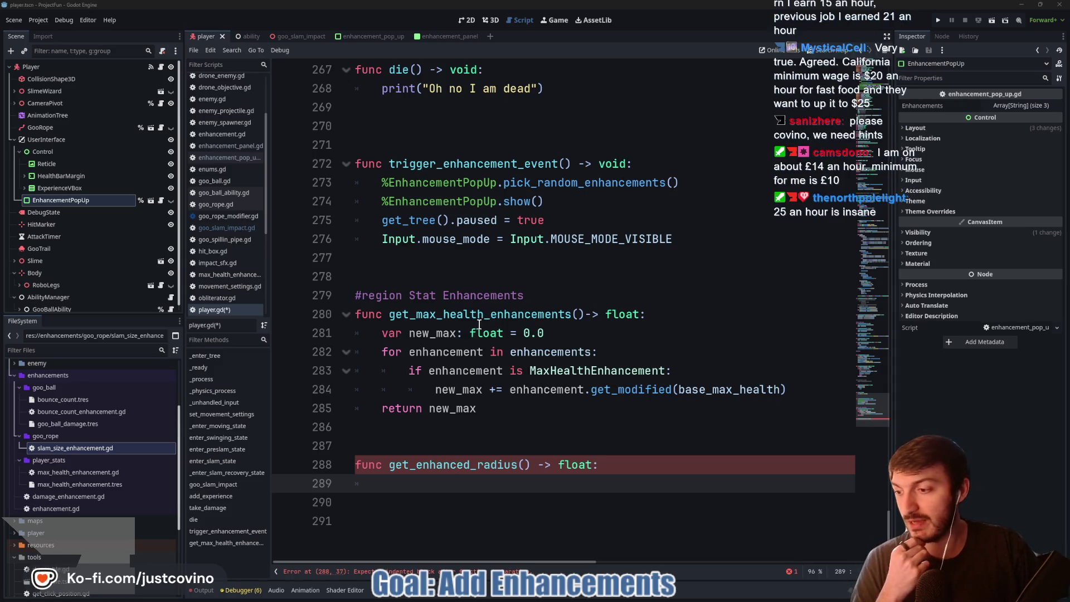
{"action": "mouse_move", "coordinate": [474, 329]}
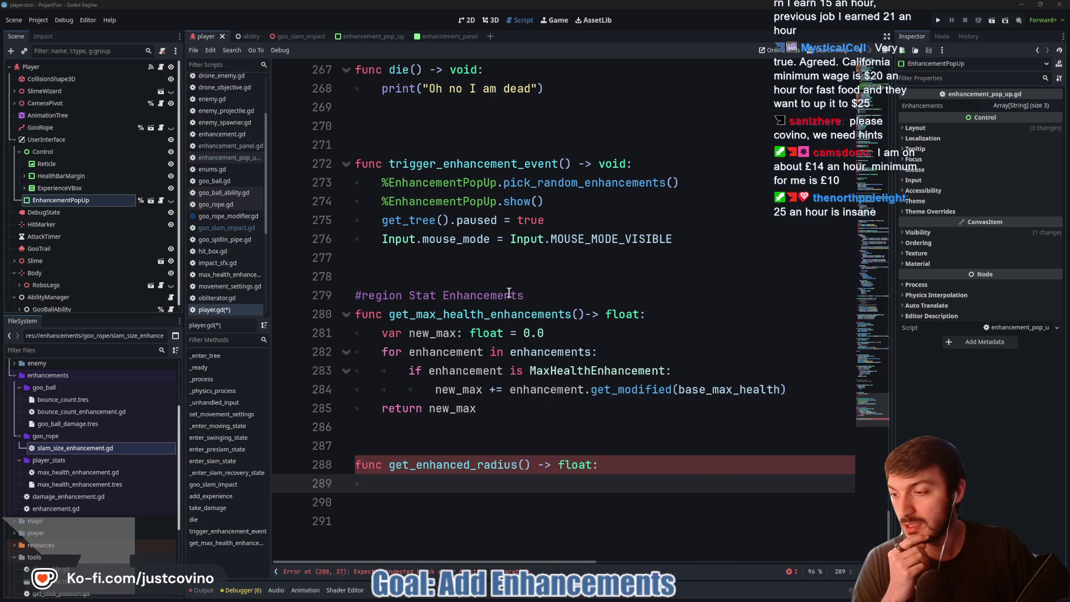